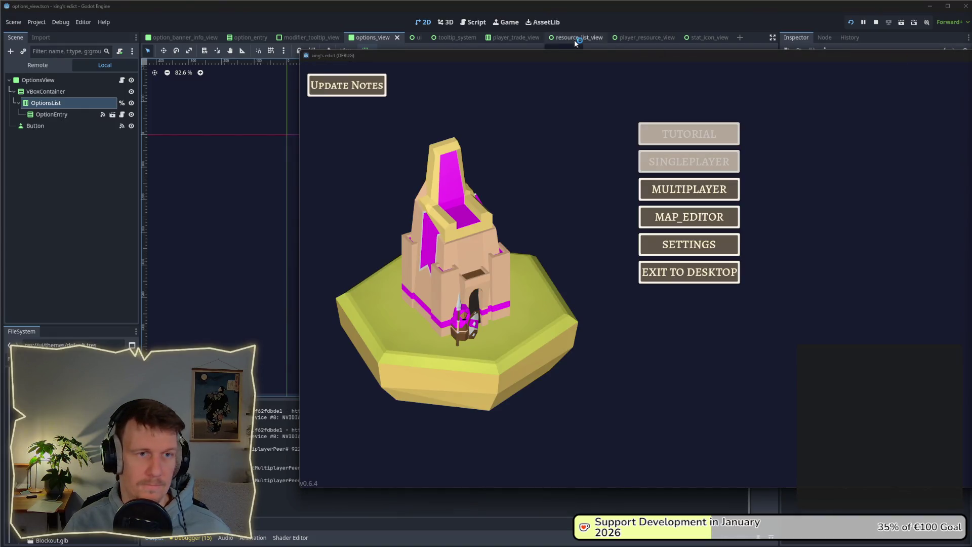
Choose Multiplayer, pick green_island.map from the lobby's map list, and start the match.
left_click(521, 177)
left_click(607, 177)
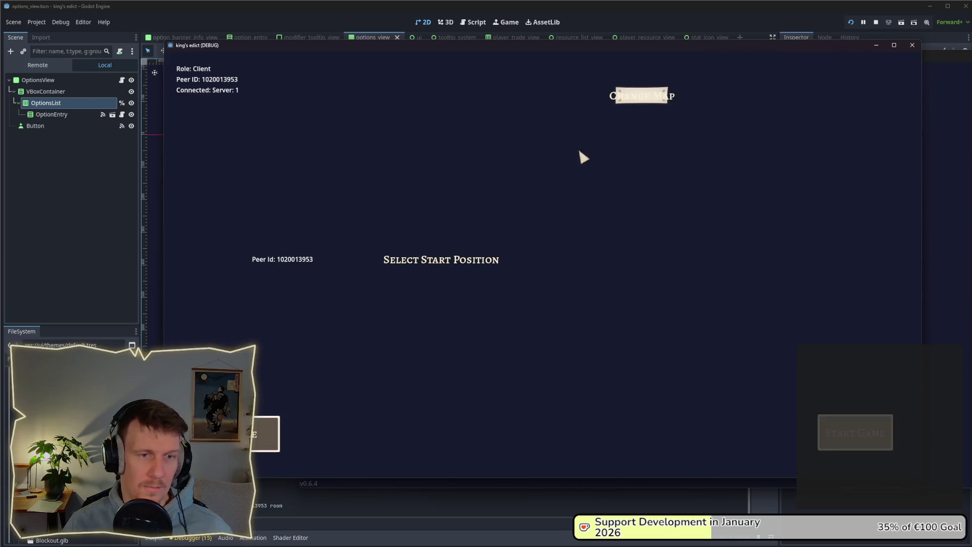
left_click(633, 97)
left_click(627, 137)
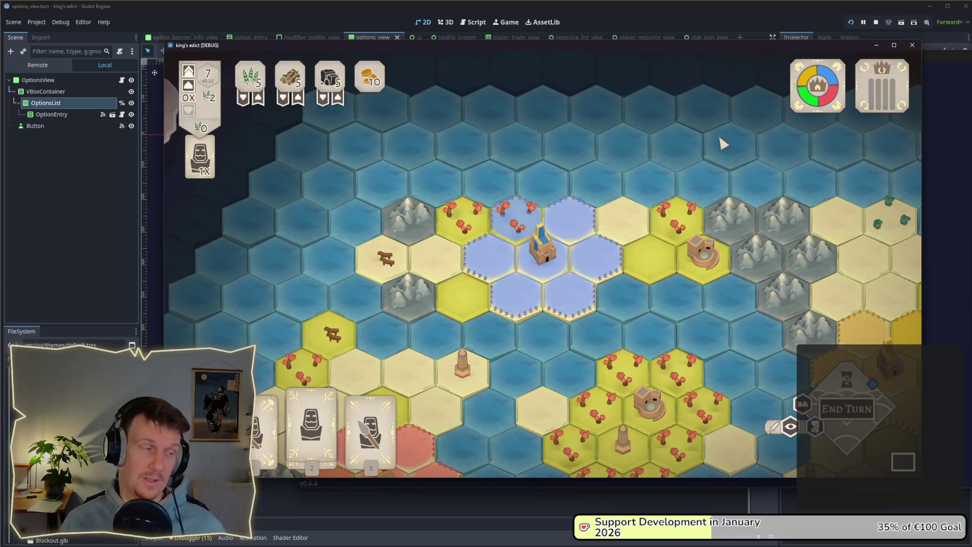
Shift the game window slightly left and place a serf unit on a hex.
mouse_move(834, 70)
mouse_move(841, 45)
left_mouse_down()
mouse_move(796, 42)
mouse_move(816, 51)
left_mouse_up()
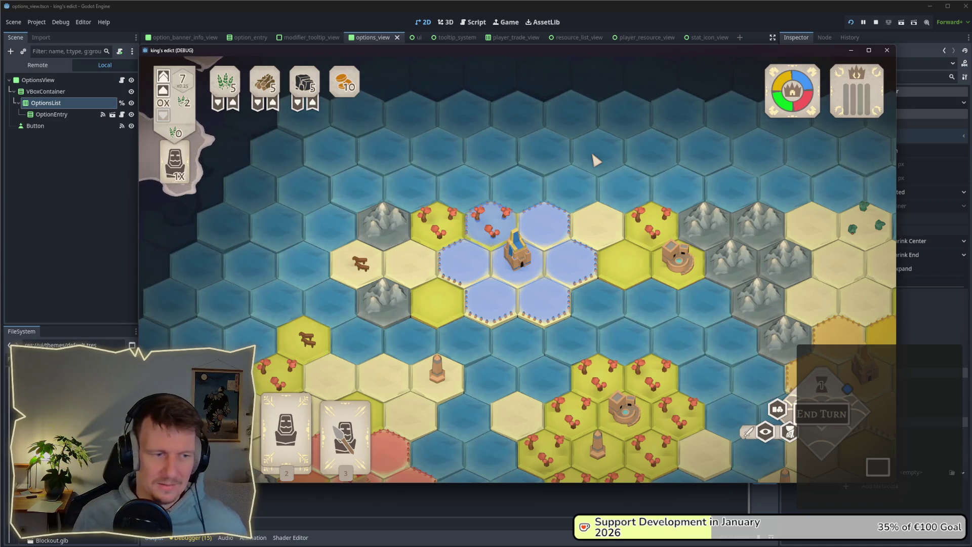
left_click(487, 211)
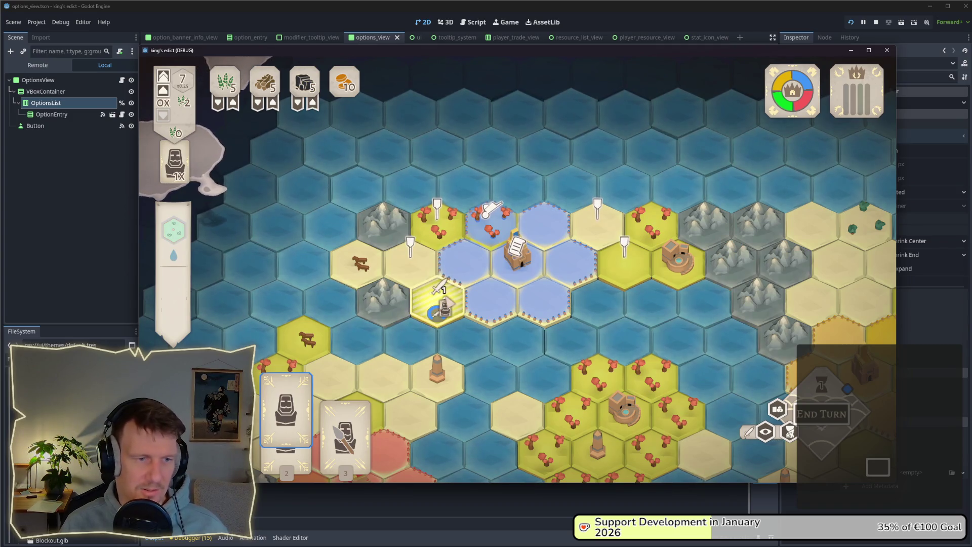
left_click(446, 284)
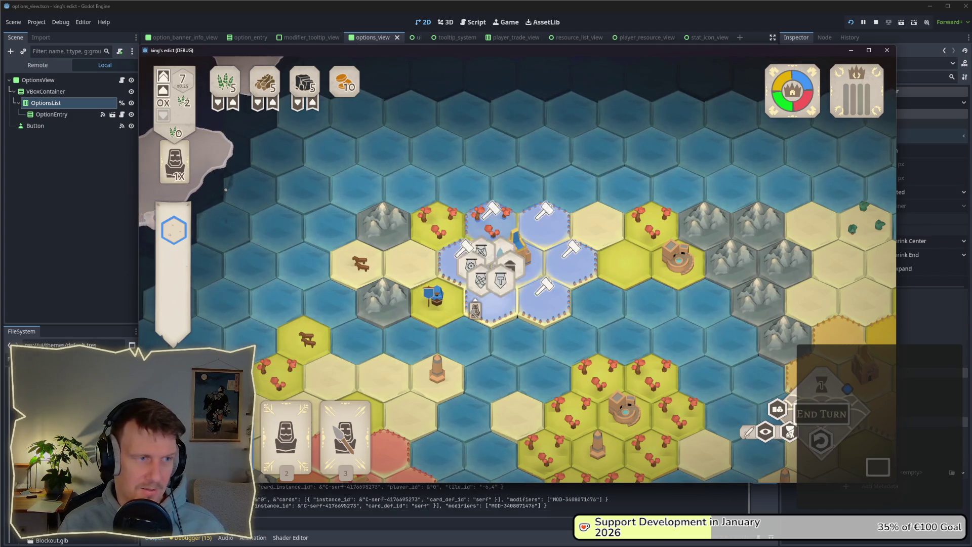
Cancel the spear card and play the builder card on the castle hexes.
left_click(345, 423)
right_click(476, 306)
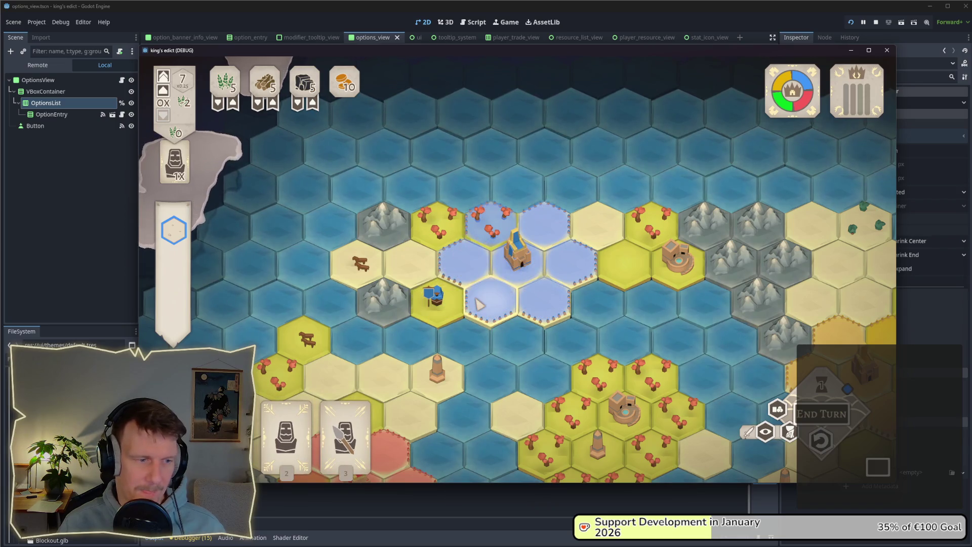
left_click(476, 303)
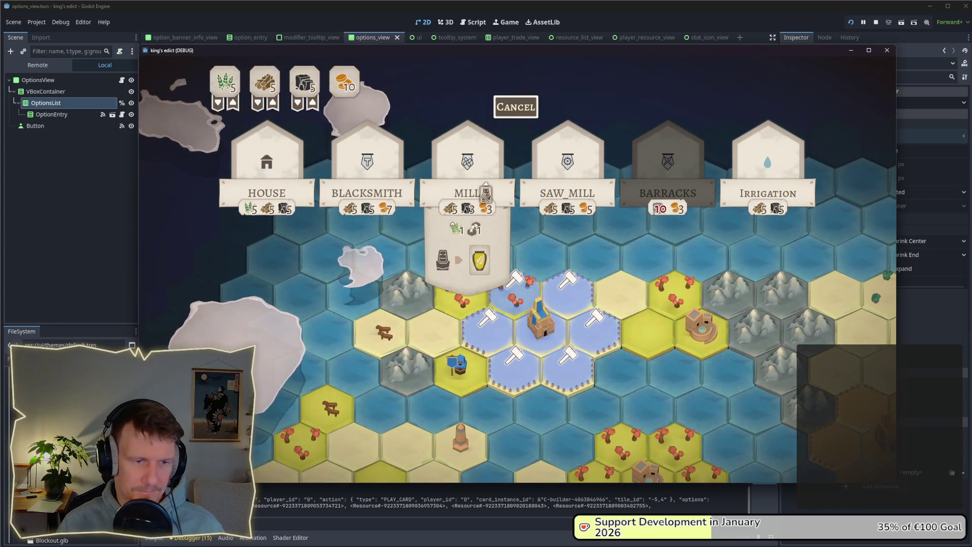
Inspect the House, Blacksmith, Mill and other building cards, then cancel without building.
mouse_move(655, 260)
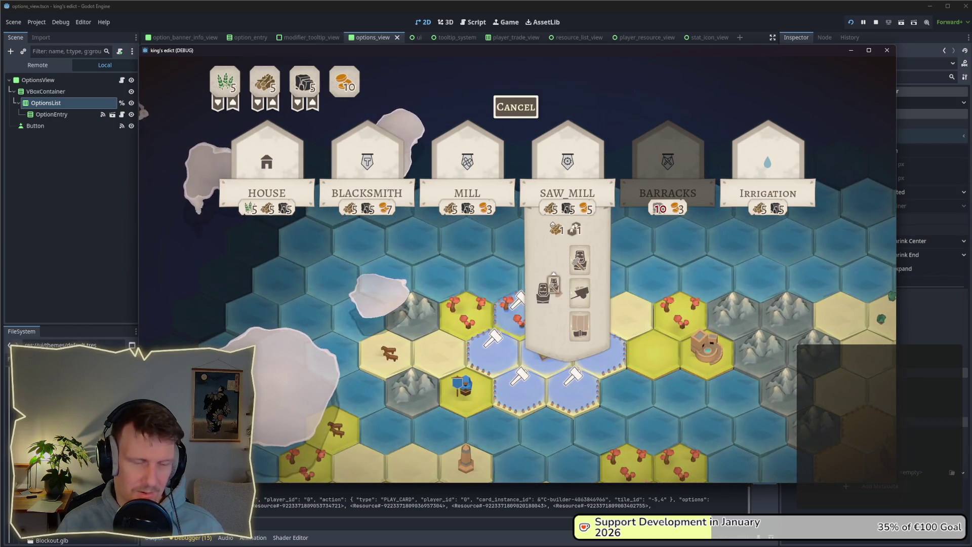
mouse_move(294, 180)
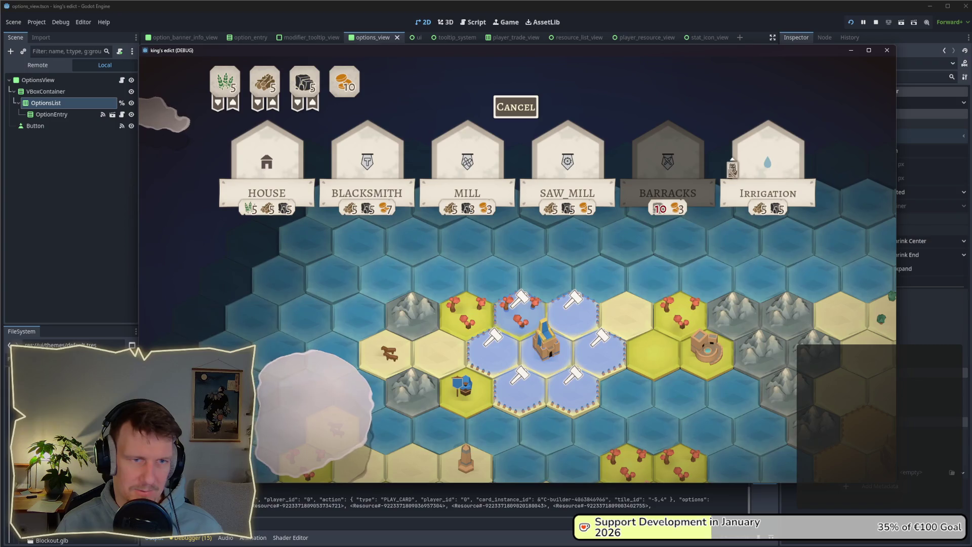
mouse_move(270, 169)
mouse_move(352, 168)
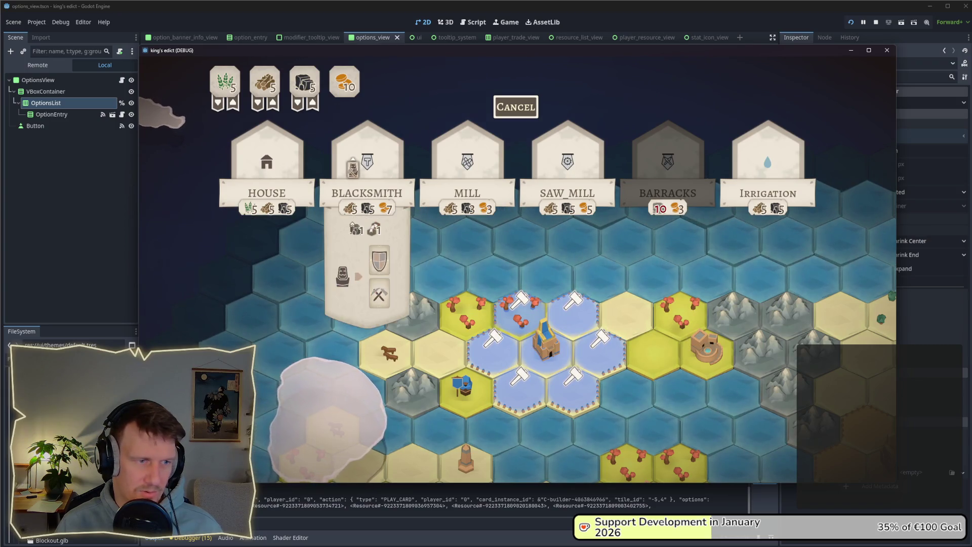
right_click(568, 281)
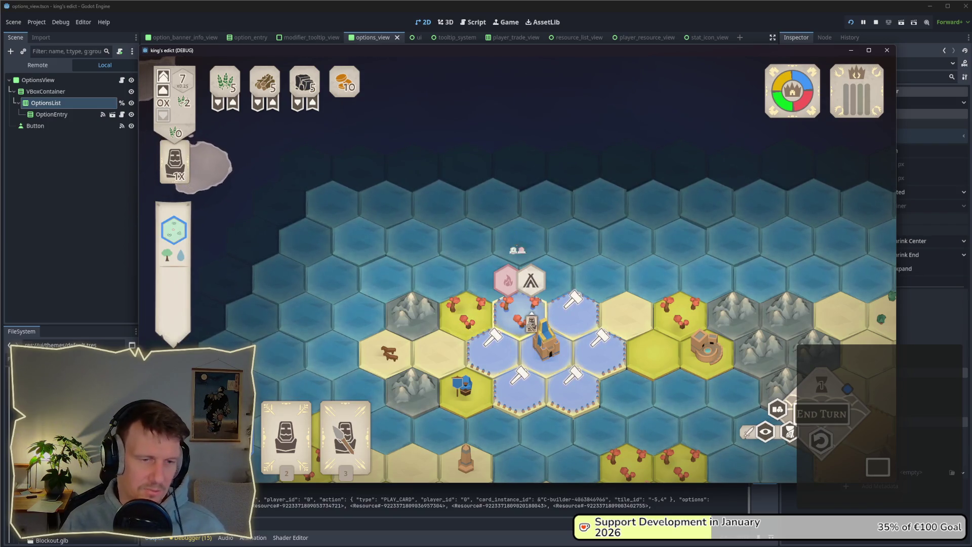
Dismiss the lumber camp panel and play the builder card on a tile above the castle.
left_click(531, 280)
right_click(582, 299)
left_click(587, 309)
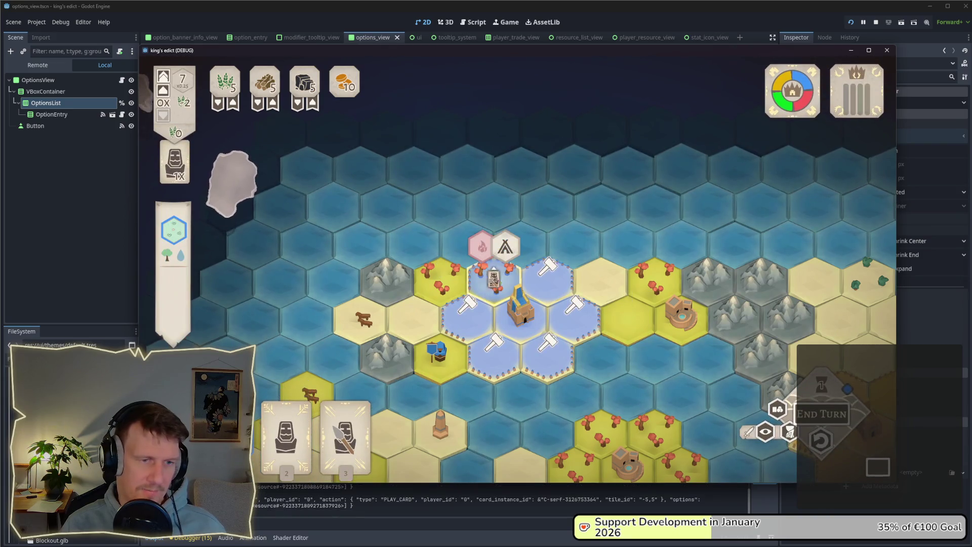
left_click(469, 336)
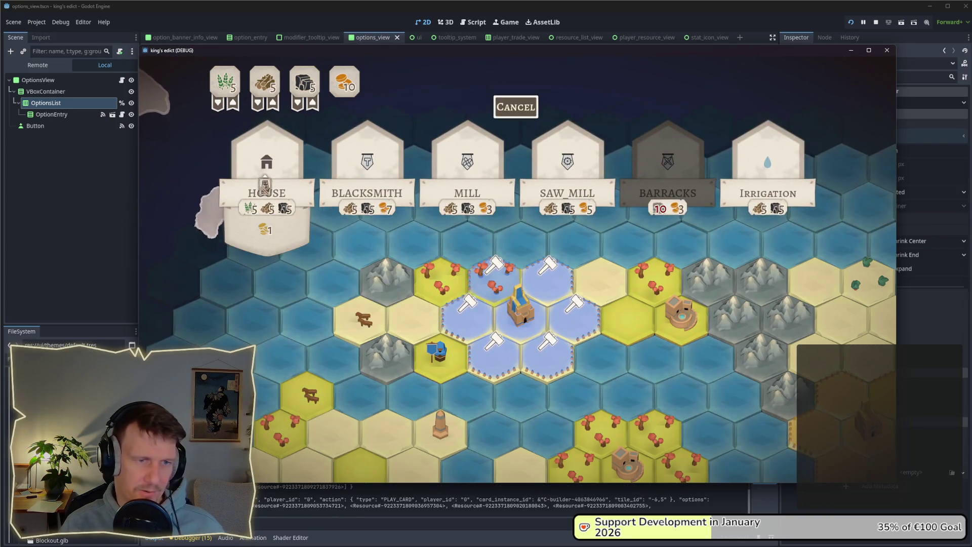
Review the building cards, target the blue hex south of the castle, and choose a building.
mouse_move(457, 199)
mouse_move(283, 178)
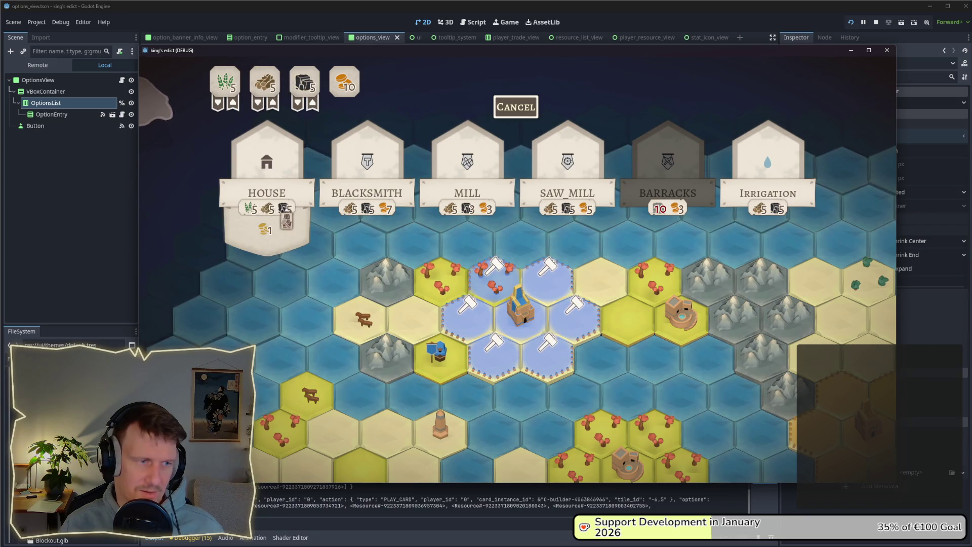
mouse_move(357, 190)
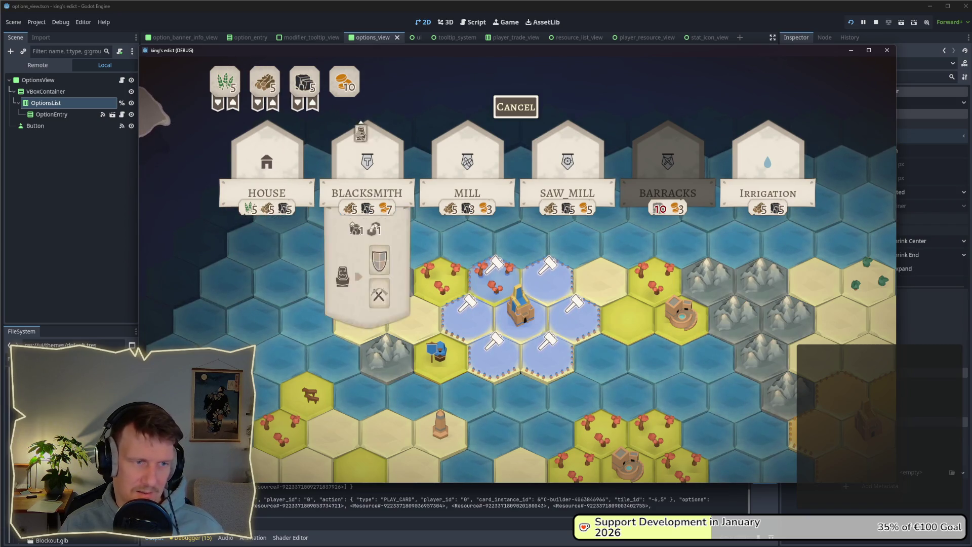
mouse_move(543, 182)
mouse_move(346, 149)
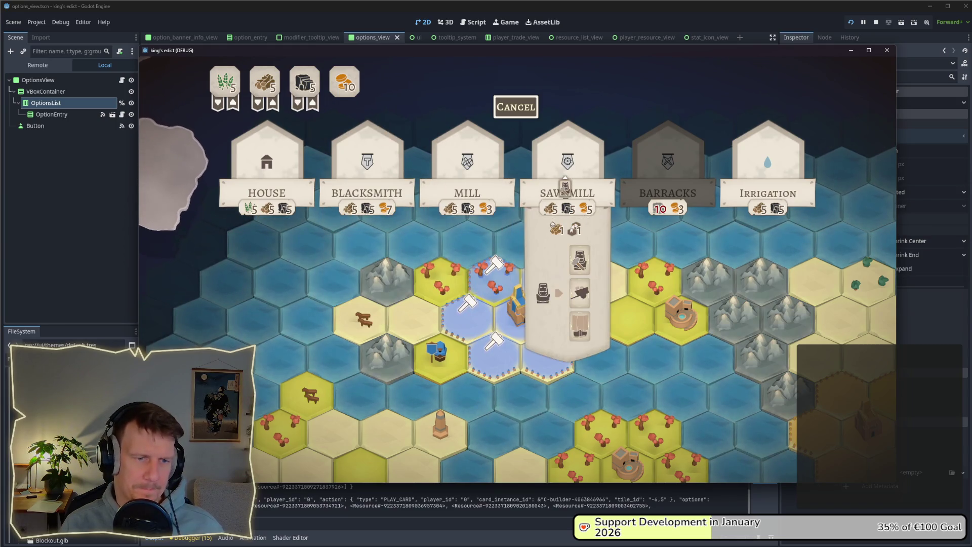
mouse_move(544, 362)
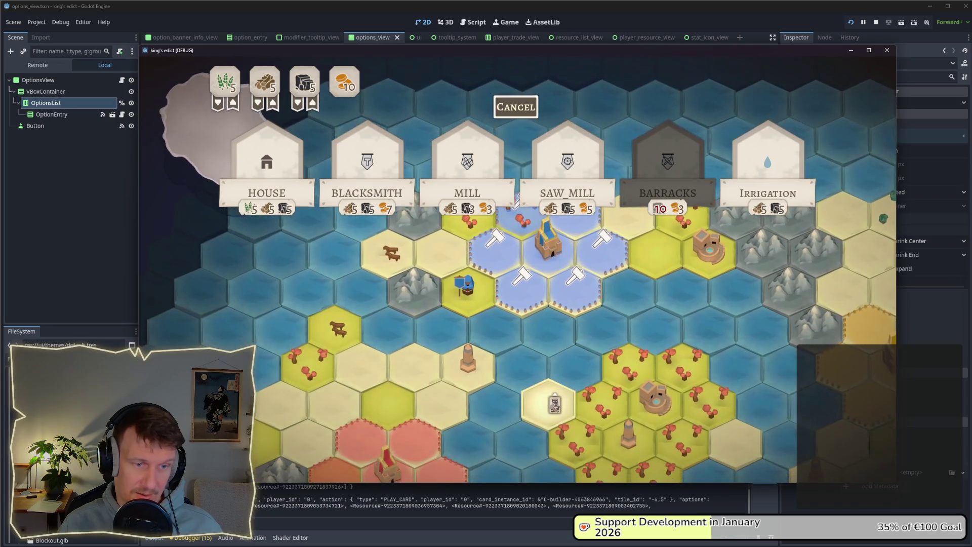
mouse_move(567, 283)
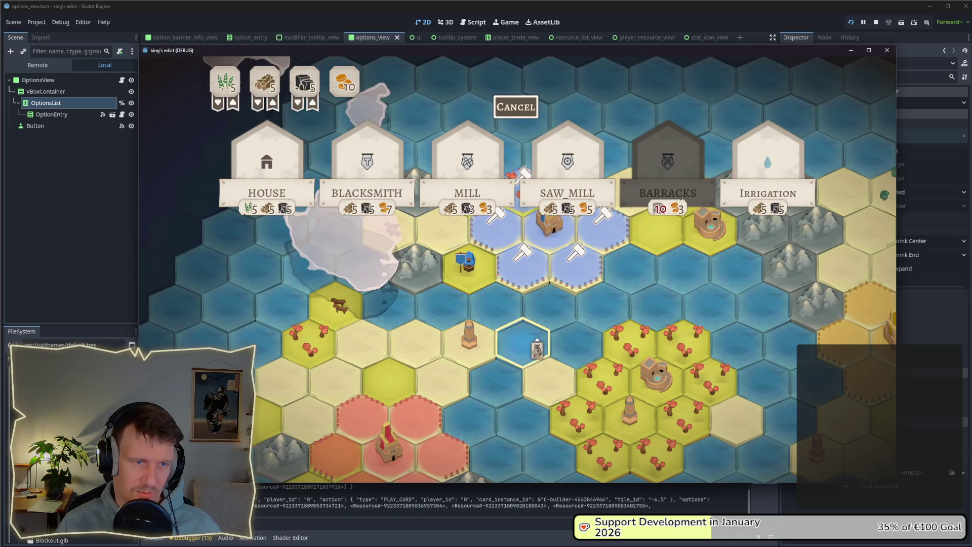
left_click(530, 296)
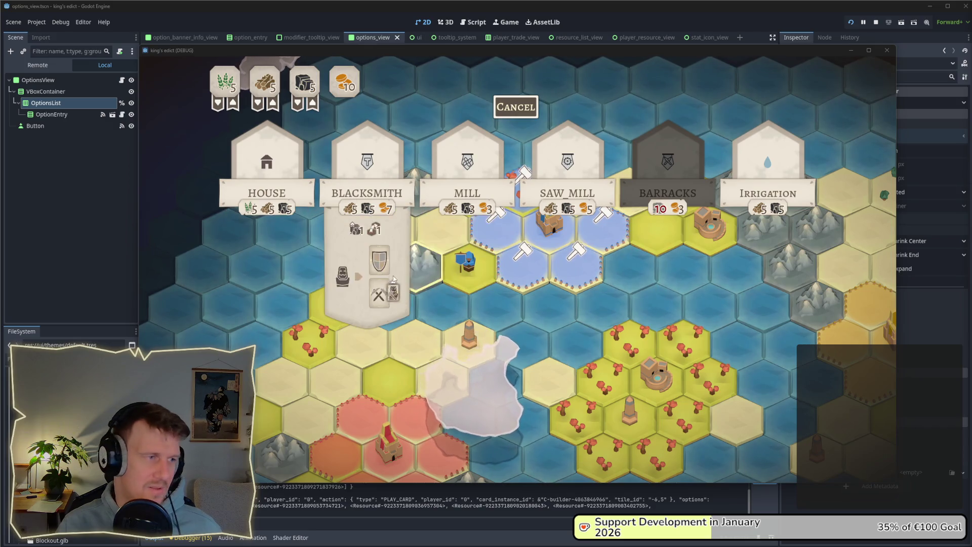
left_click(281, 304)
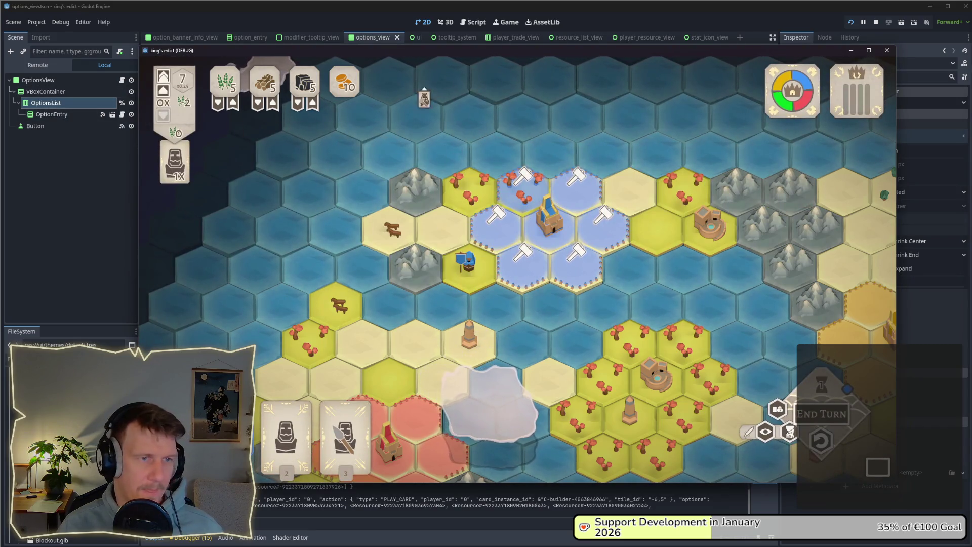
In ui.tscn, lower OptionsView's top and bottom edges, then test the builder panel in game.
left_click(411, 36)
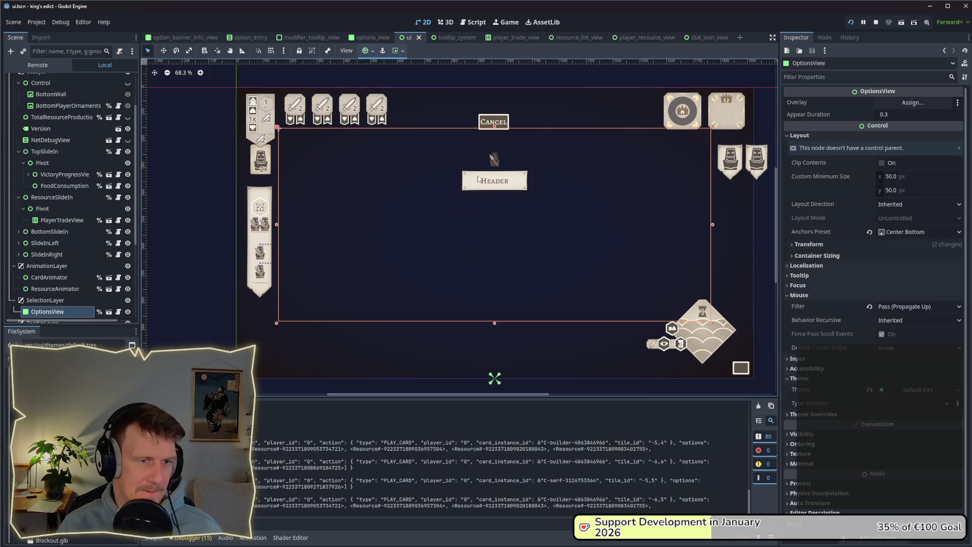
left_click_drag(495, 127, 495, 168)
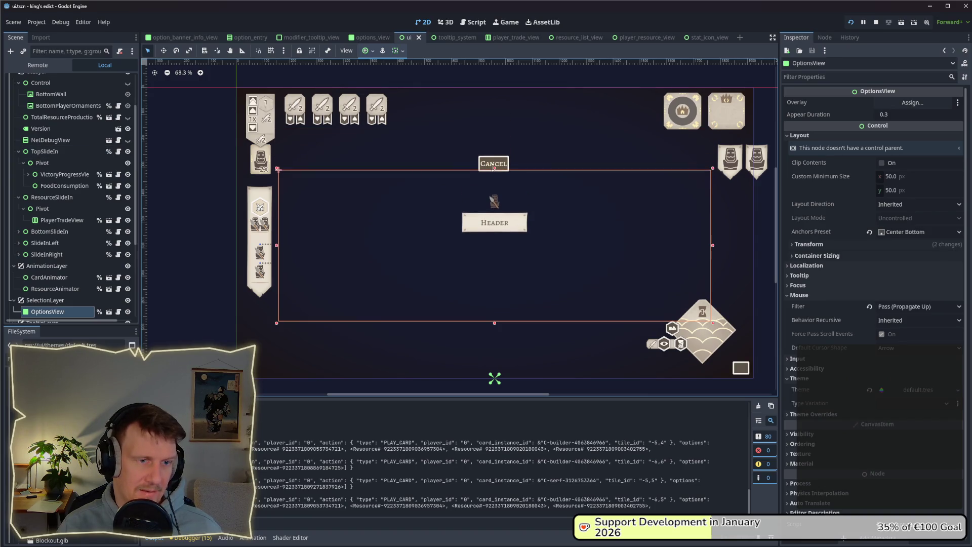
left_click_drag(495, 323, 495, 361)
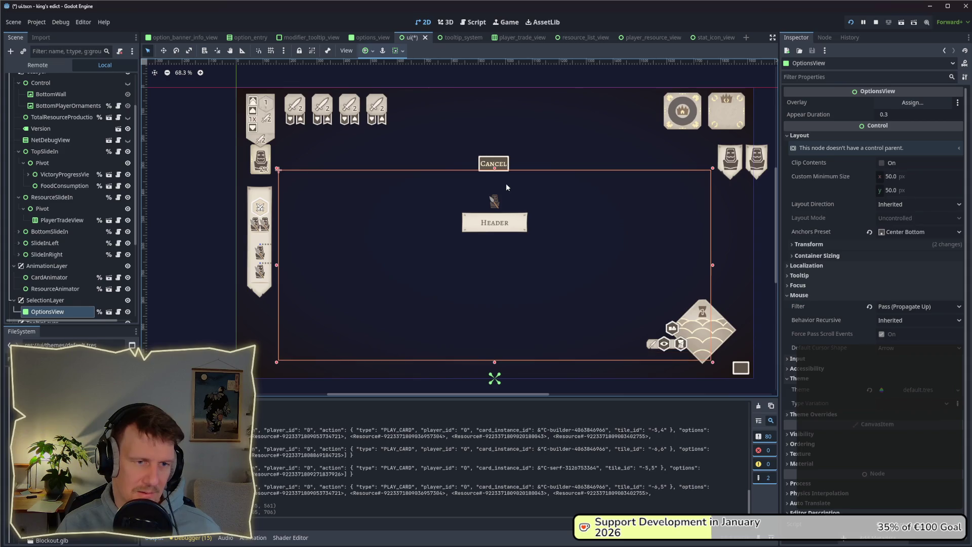
key("alt+Tab")
key("Tab")
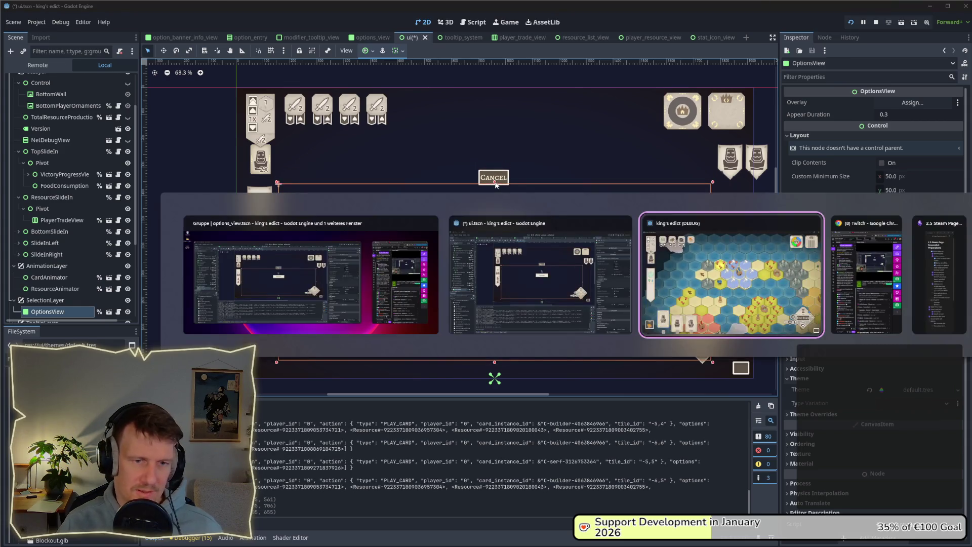
left_click(495, 194)
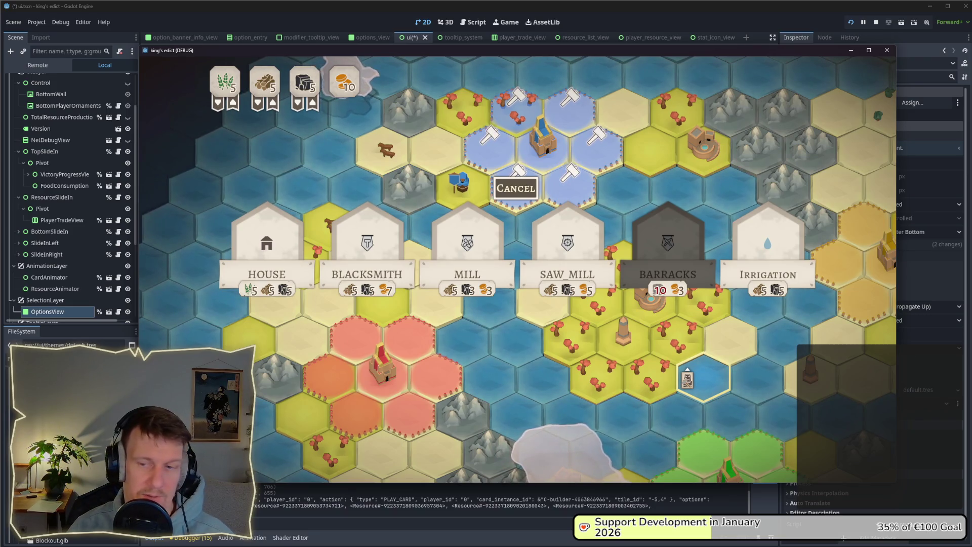
Move OptionsView's top edge further down and recheck the layout in the running game.
key("alt+Tab")
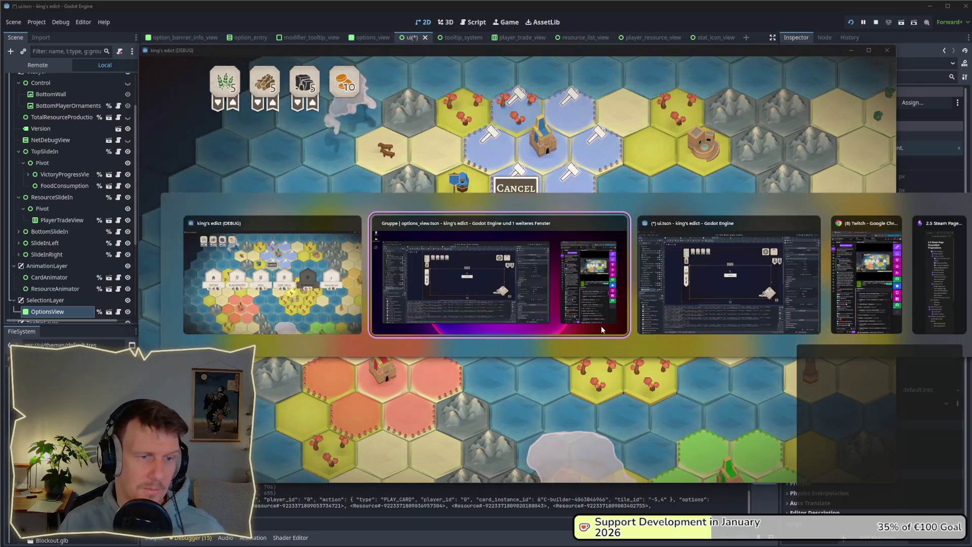
left_click_drag(496, 187, 493, 211)
key("alt+Tab")
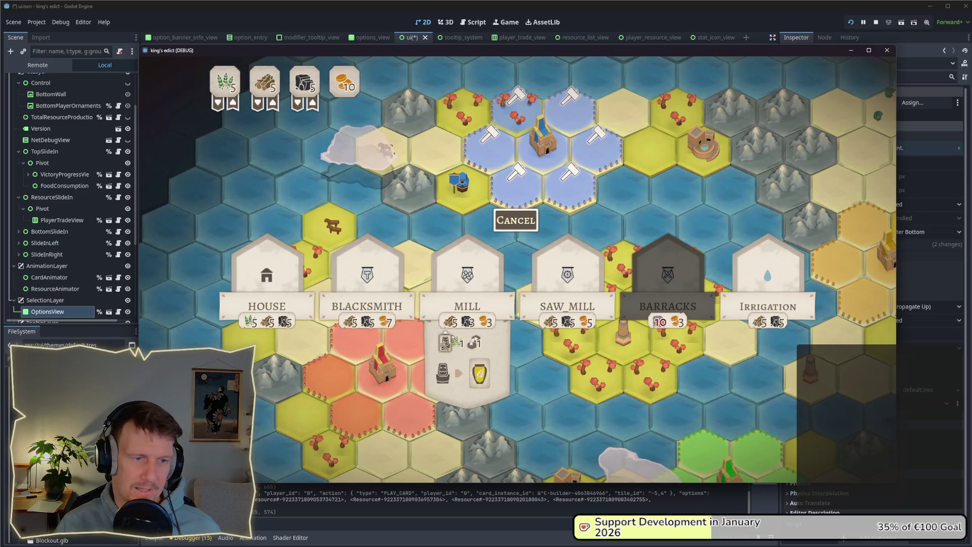
key("alt+Tab")
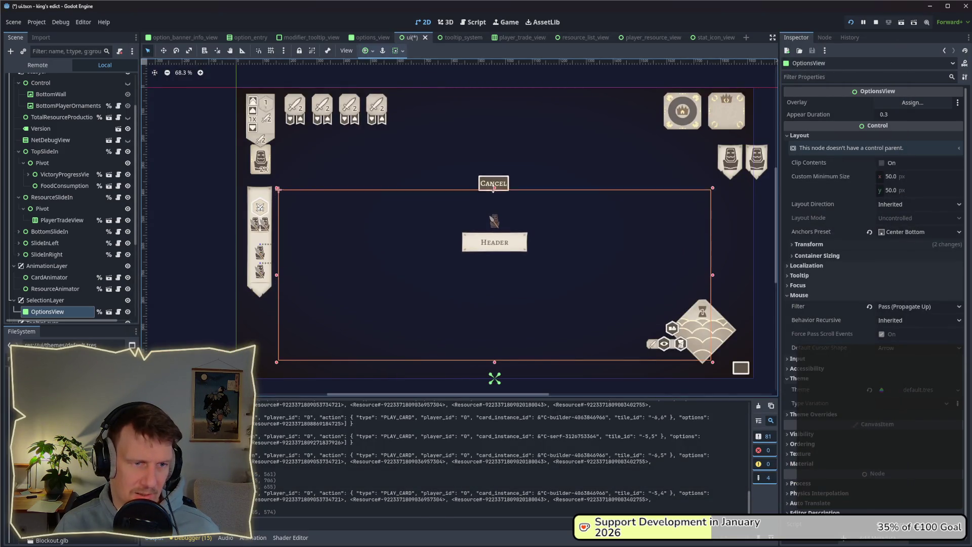
key("alt+Tab")
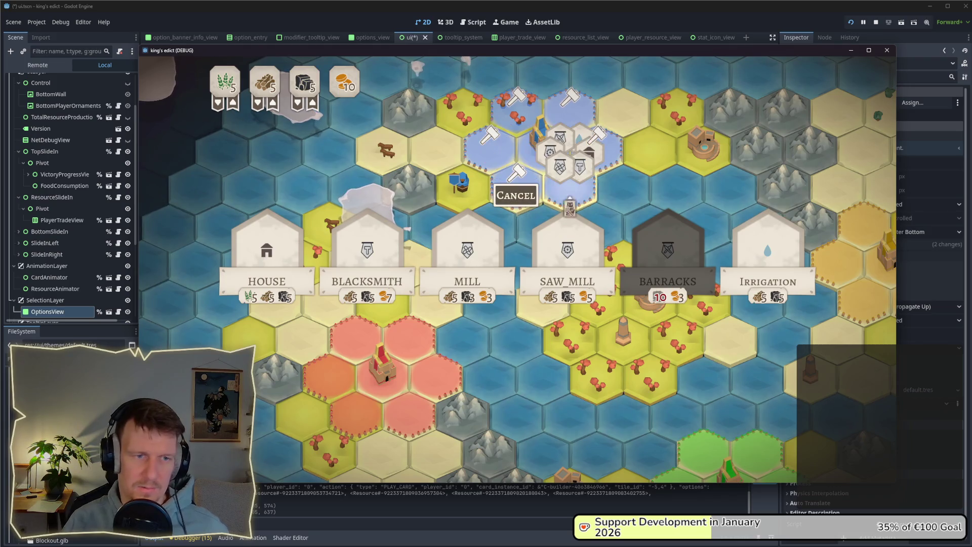
key("alt+Tab")
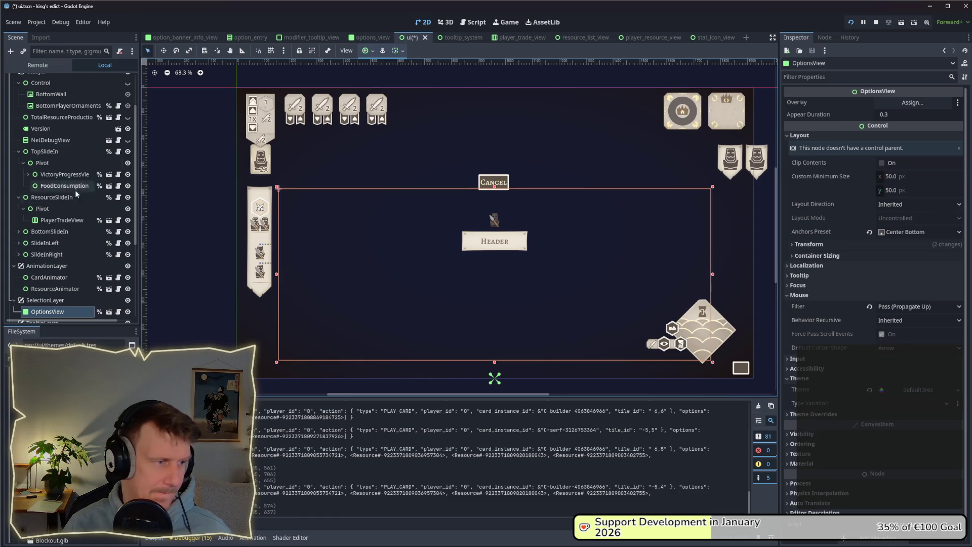
In the options_view scene, drag the Cancel button higher and compare it in the running game.
left_click(109, 312)
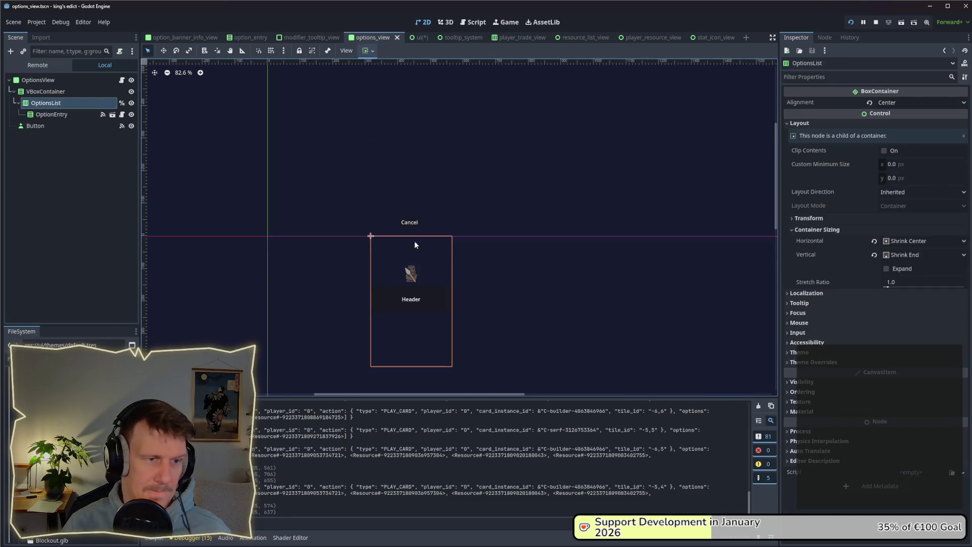
left_click(414, 224)
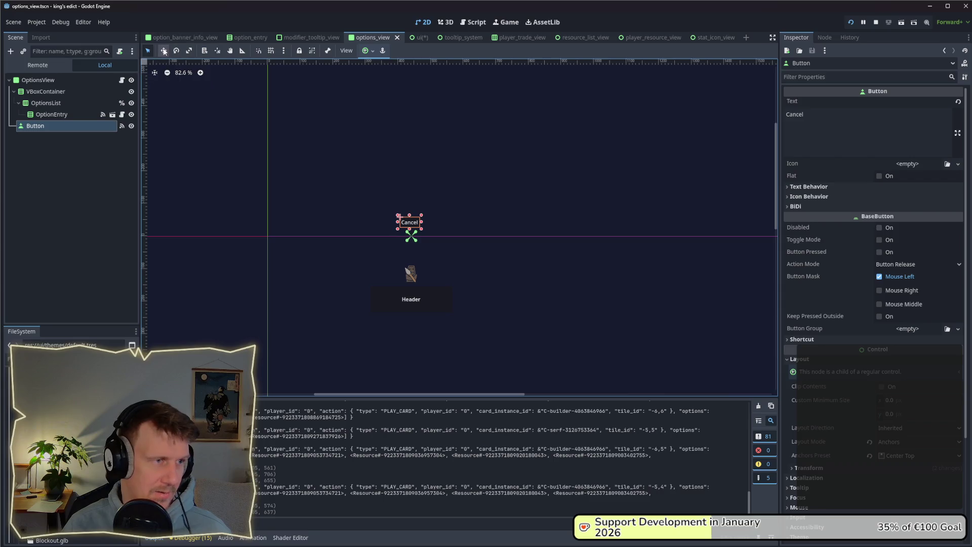
left_click_drag(419, 153, 418, 155)
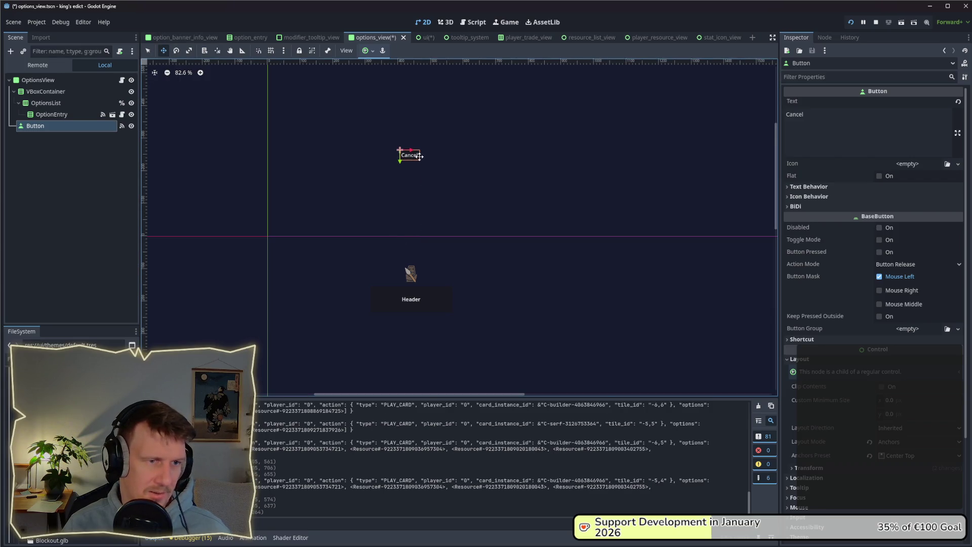
key("alt+Tab")
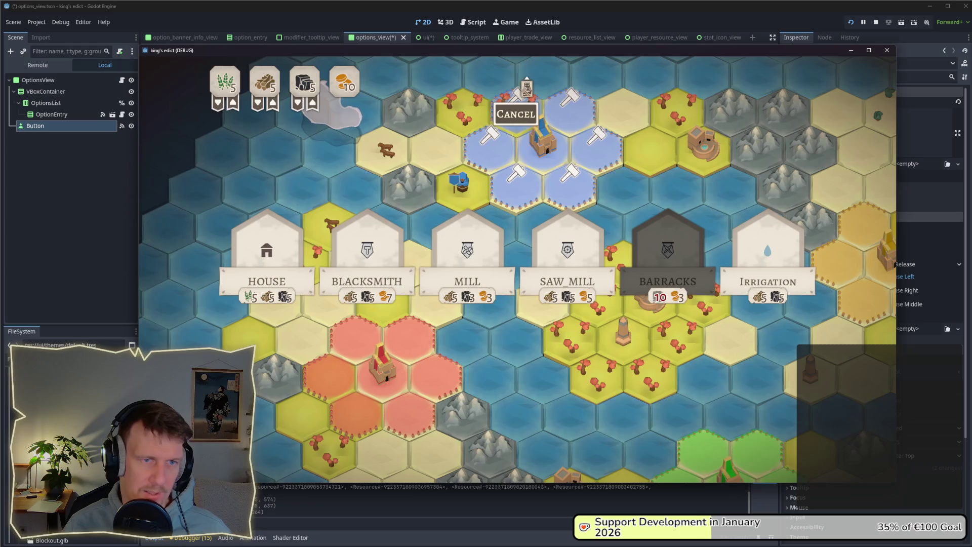
key("alt+Tab")
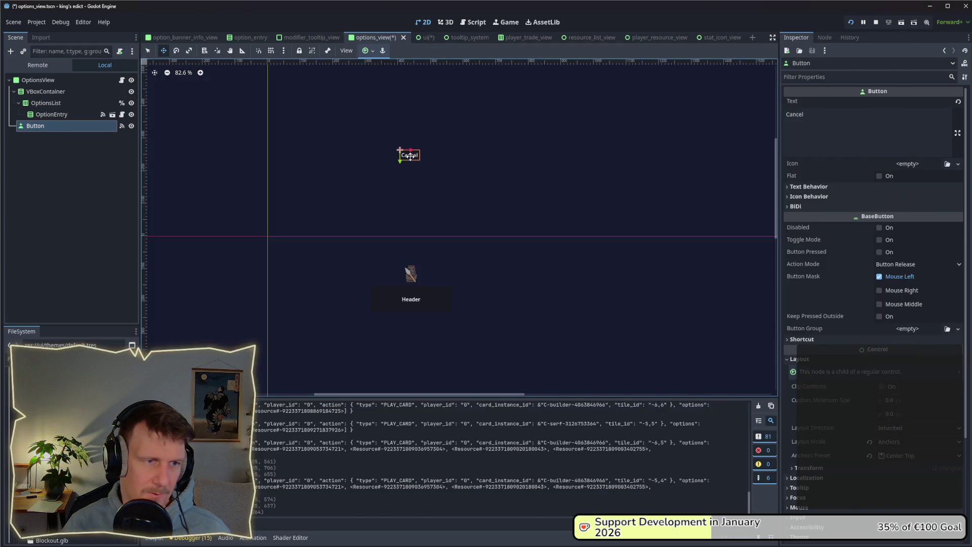
key("alt+Tab")
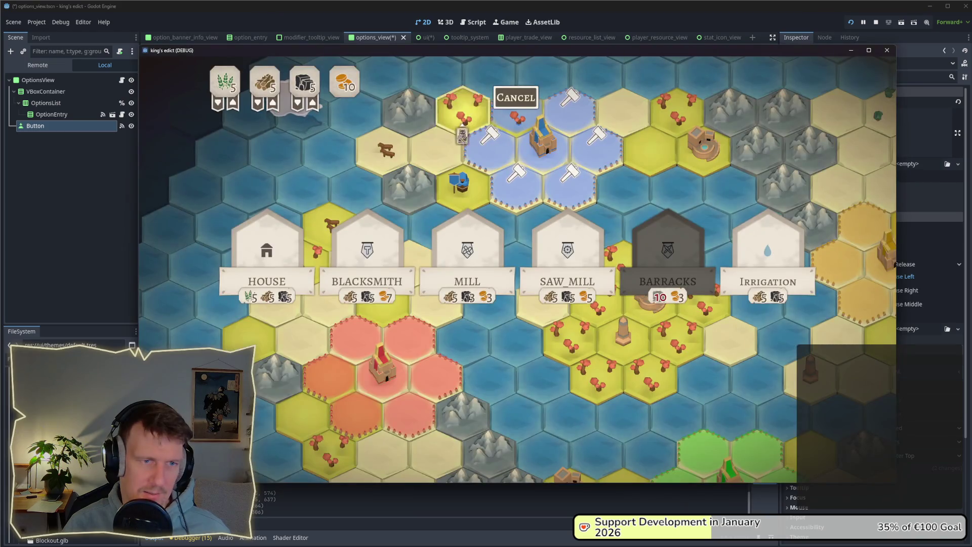
key("alt+Tab")
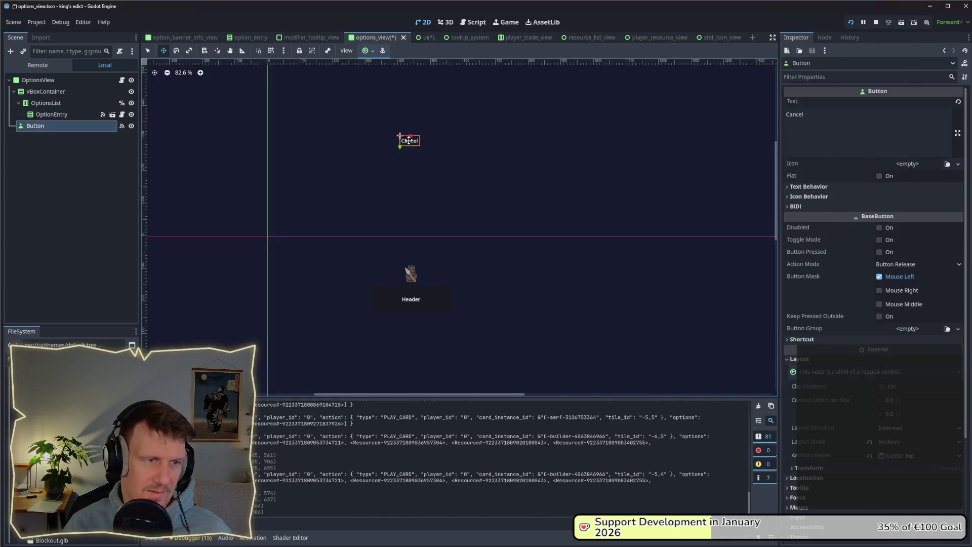
key("alt+Tab")
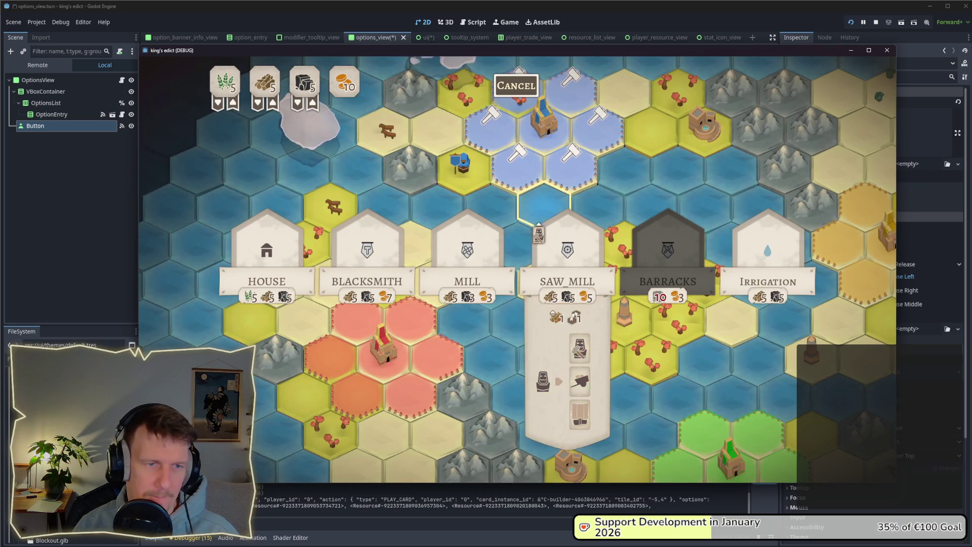
Cancel the pending choice, then play the builder card and build a Saw Mill.
key("Escape")
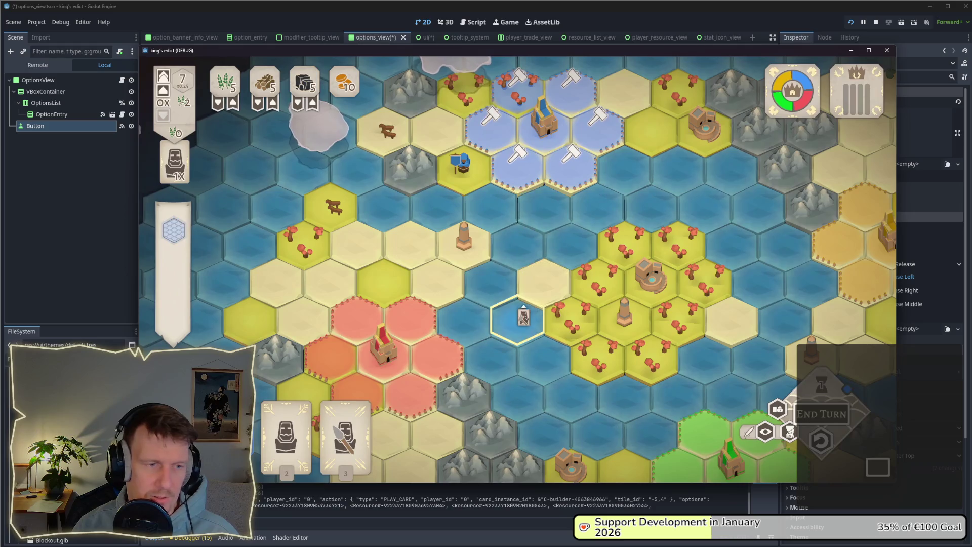
left_click(517, 319)
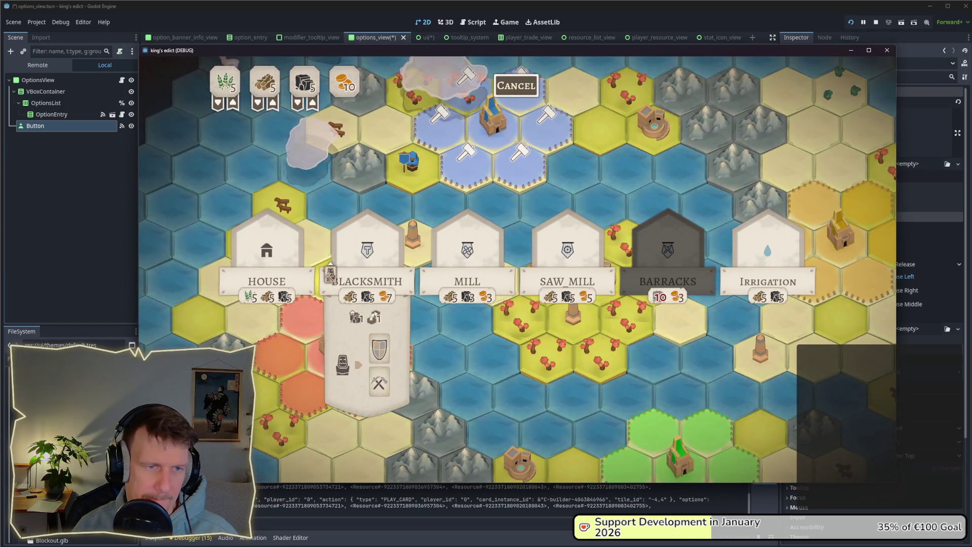
left_click(567, 278)
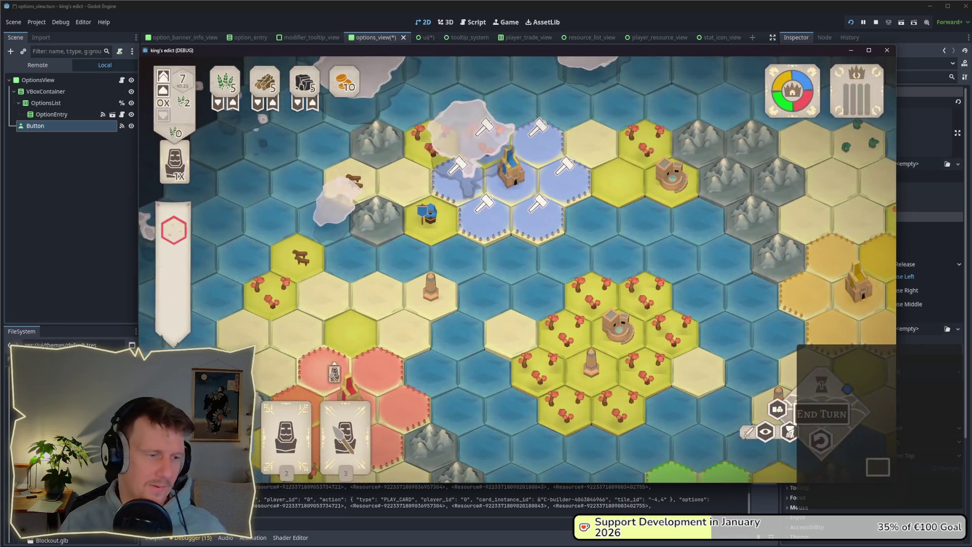
Test the unit-recruit card choices and place Spearmen on the blue tile.
left_click(286, 435)
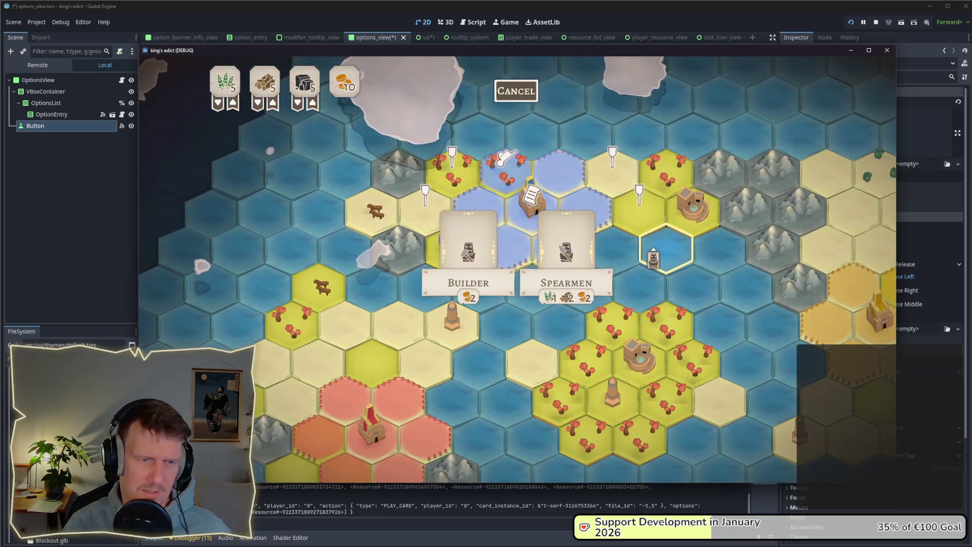
left_click(567, 253)
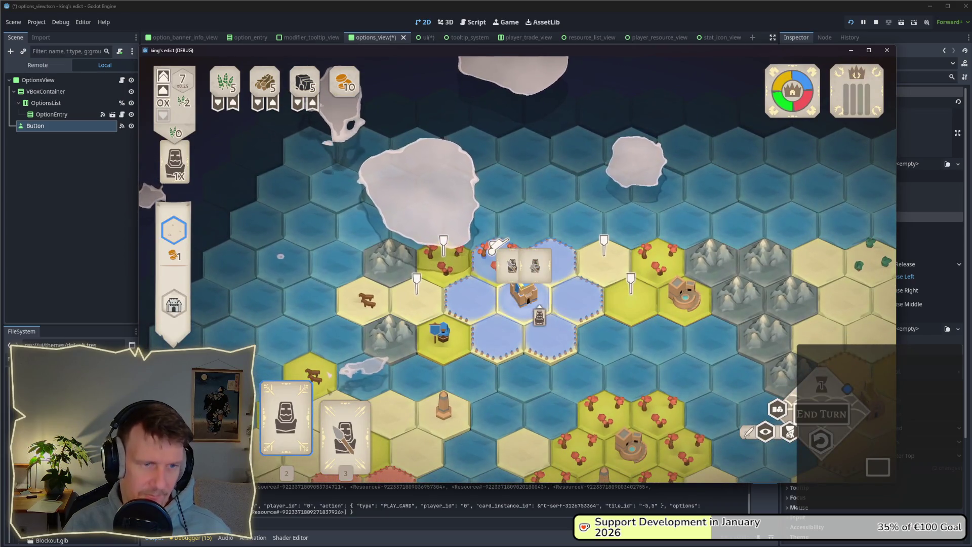
left_click(494, 248)
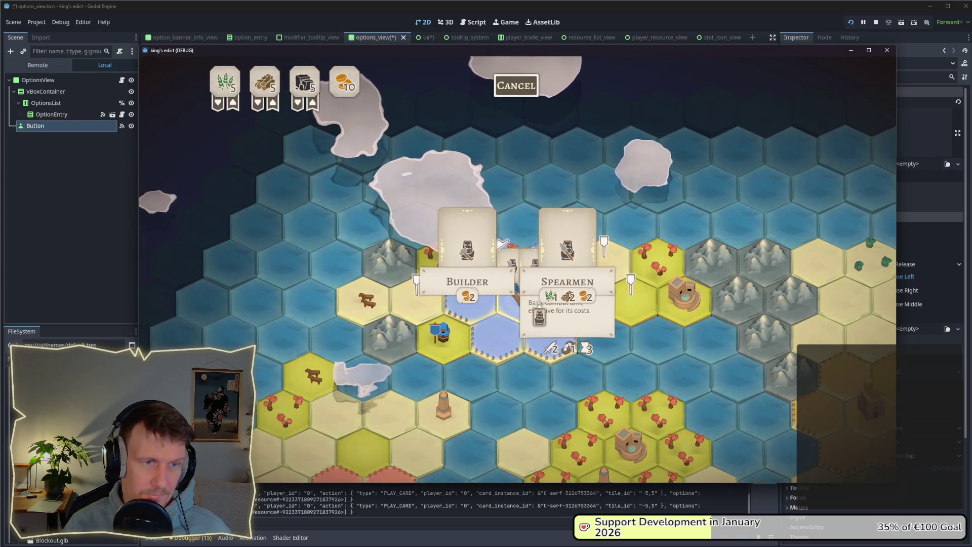
key("s")
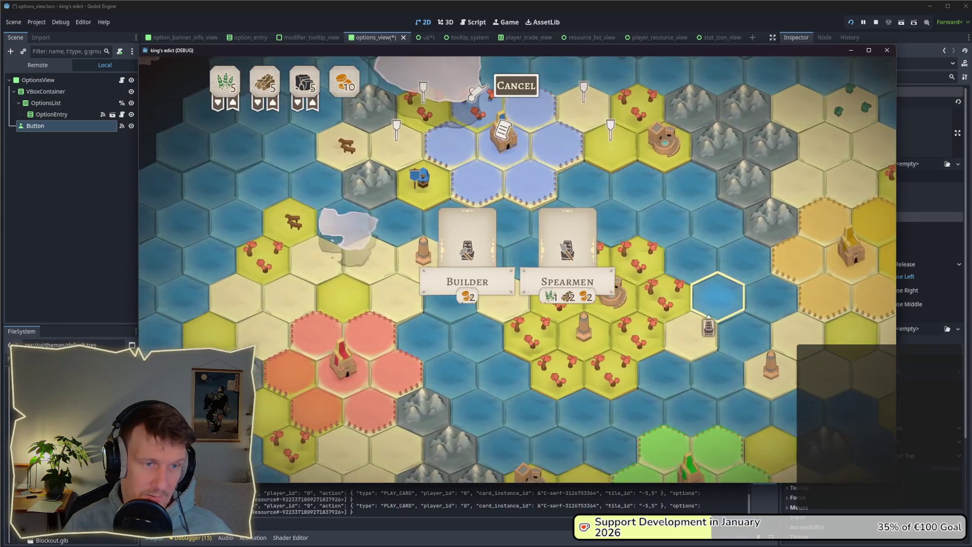
key("a")
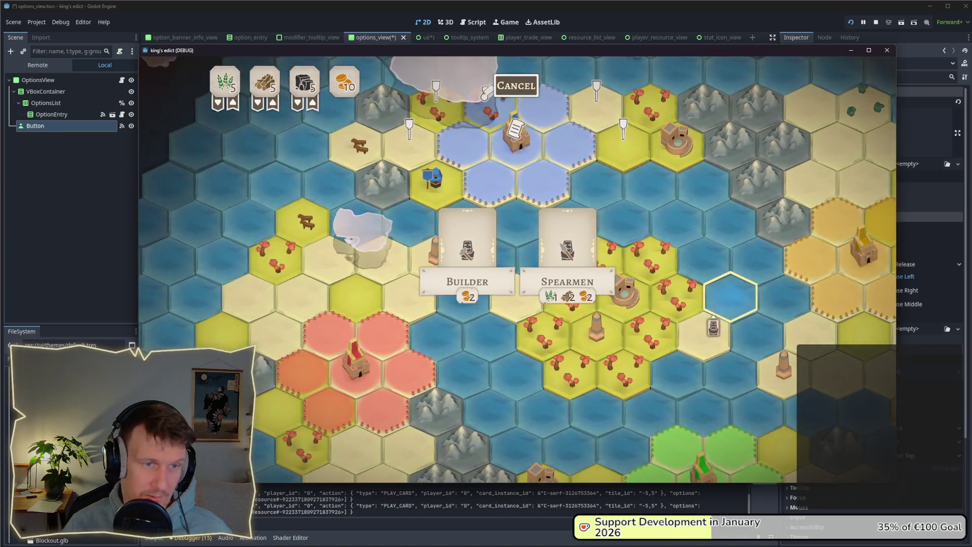
mouse_move(469, 256)
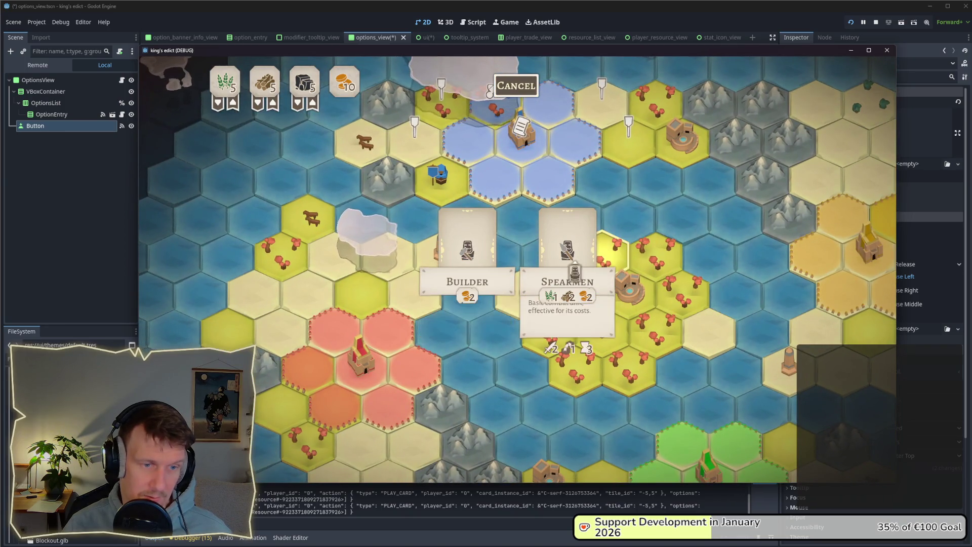
mouse_move(555, 274)
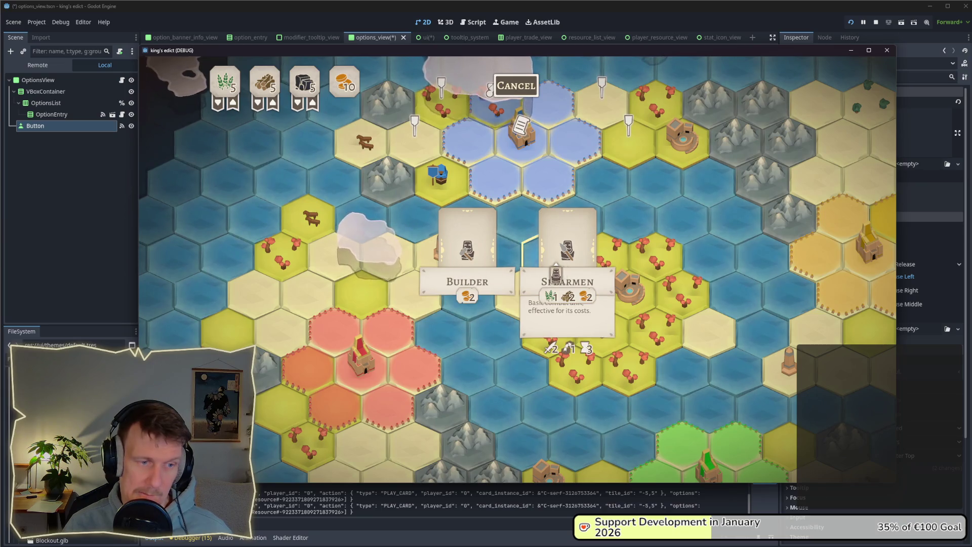
mouse_move(476, 275)
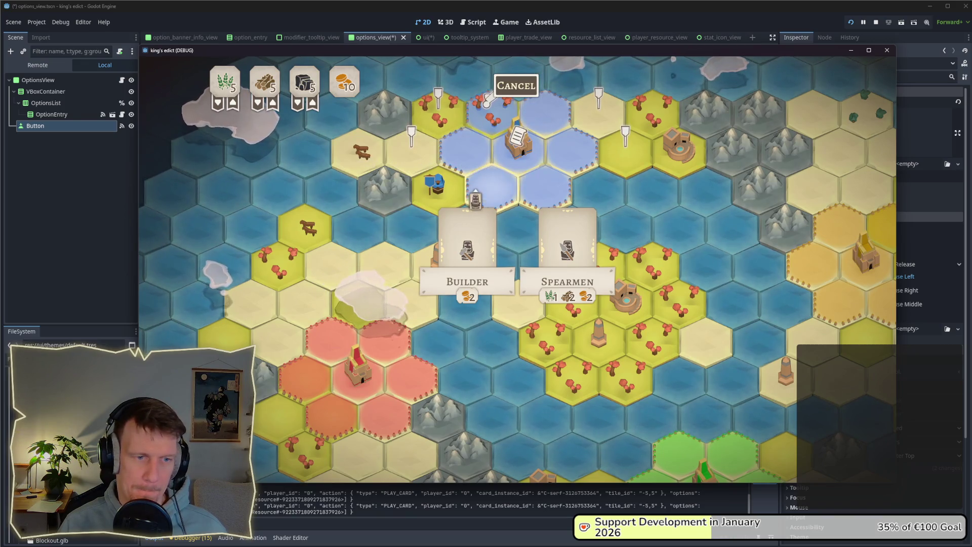
mouse_move(561, 251)
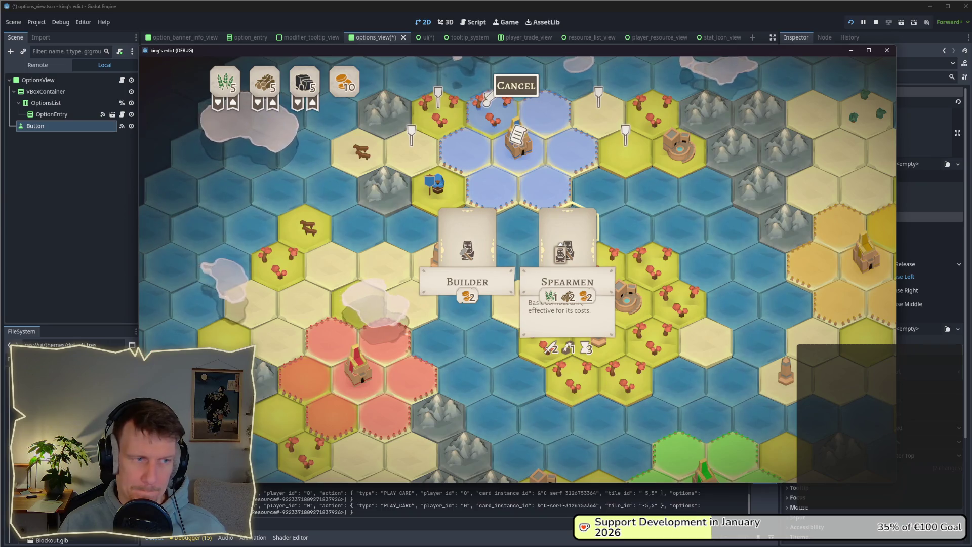
left_click(557, 183)
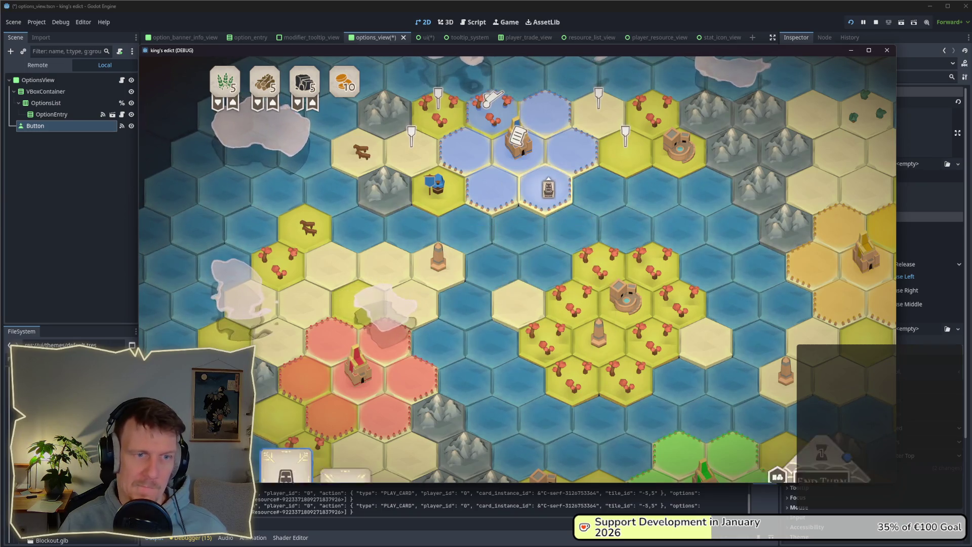
Reopen and close the Builder/Spearmen choice, then play the builder card to view building options.
left_click(522, 165)
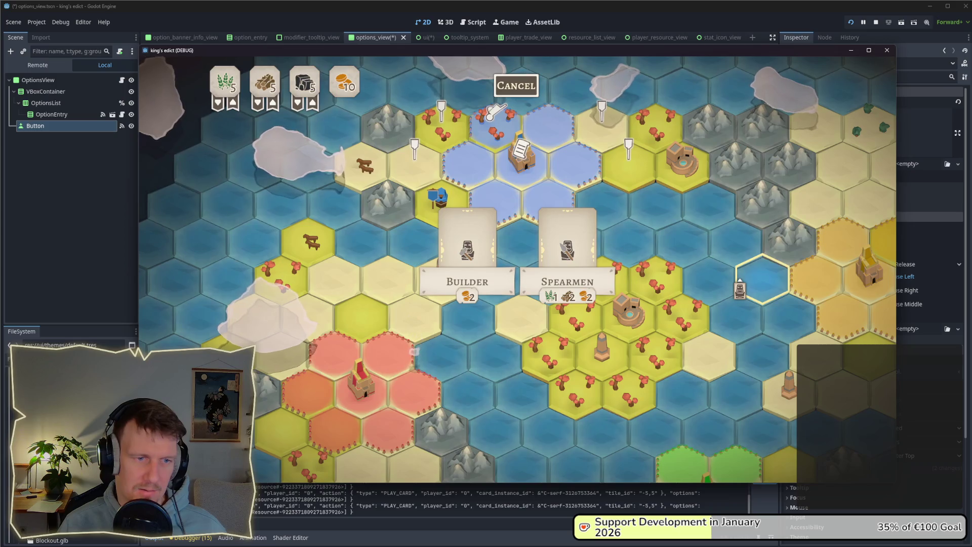
mouse_move(567, 290)
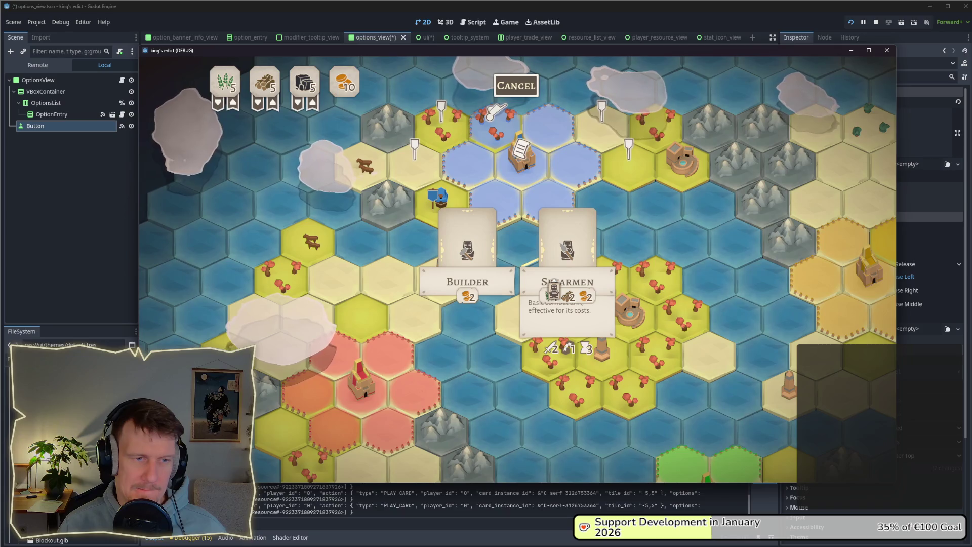
left_click(554, 290)
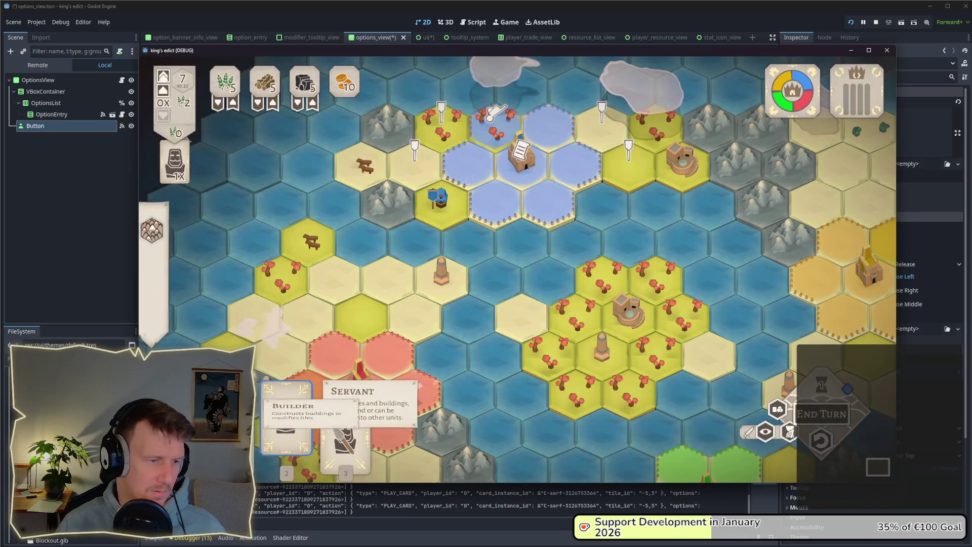
left_click(479, 258)
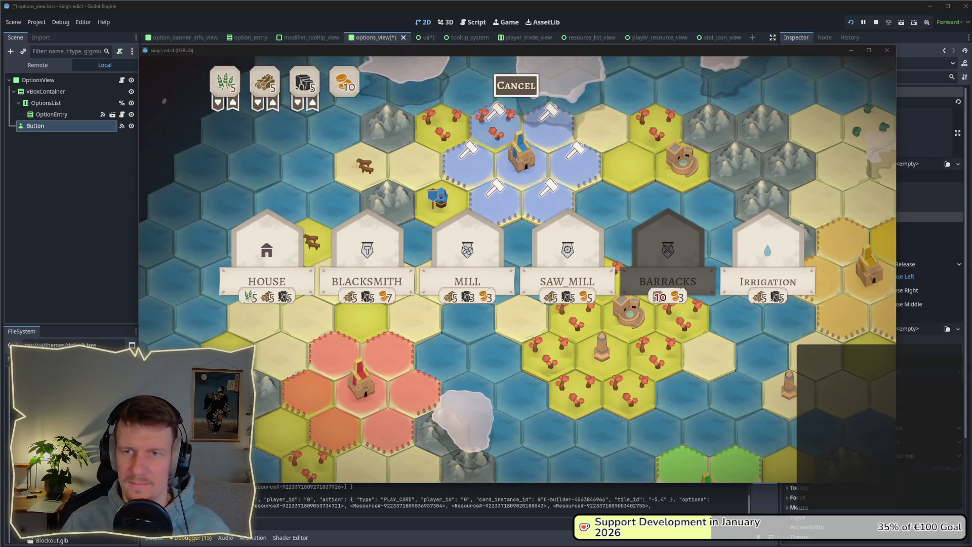
Cancel the building choice in the game, reopen and cancel it again, then stop the run with F8.
key("Escape")
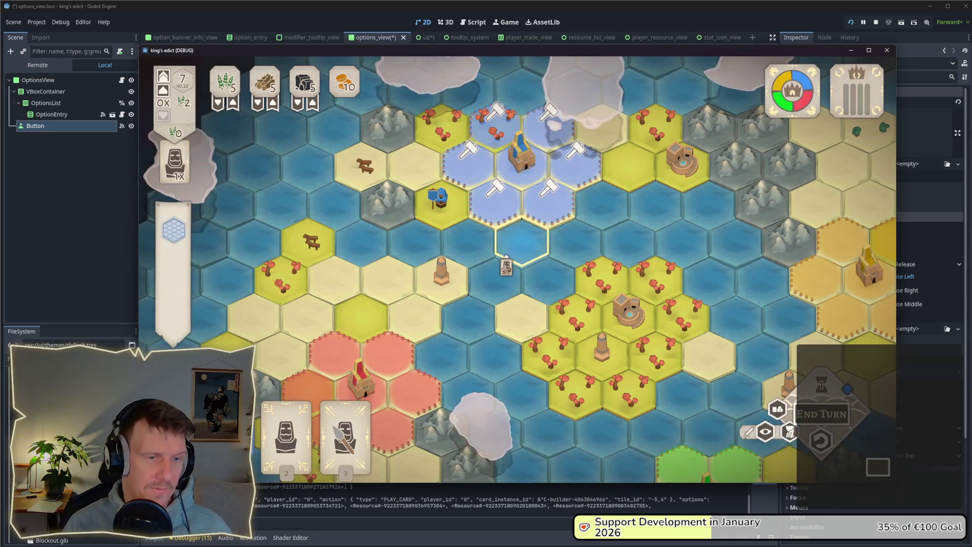
left_click(504, 227)
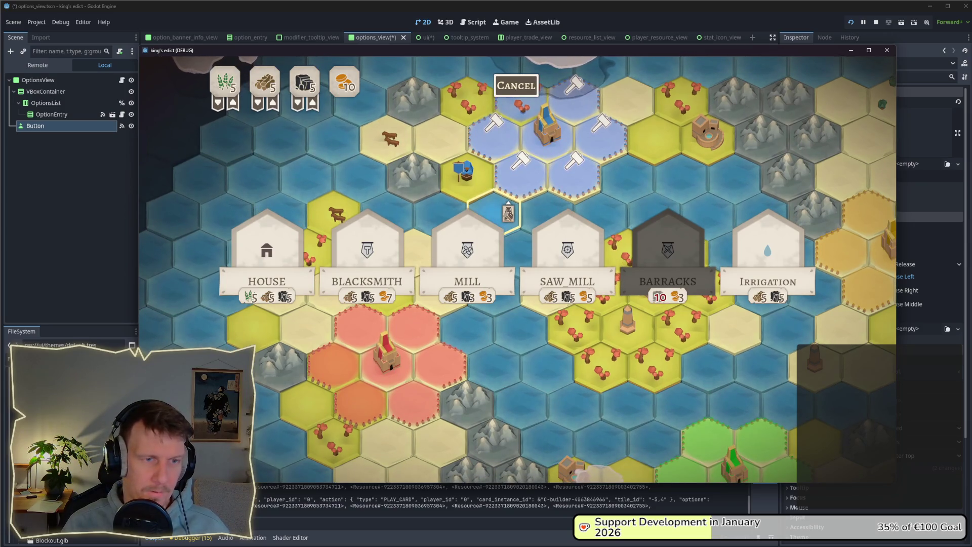
key("Escape")
key("F8")
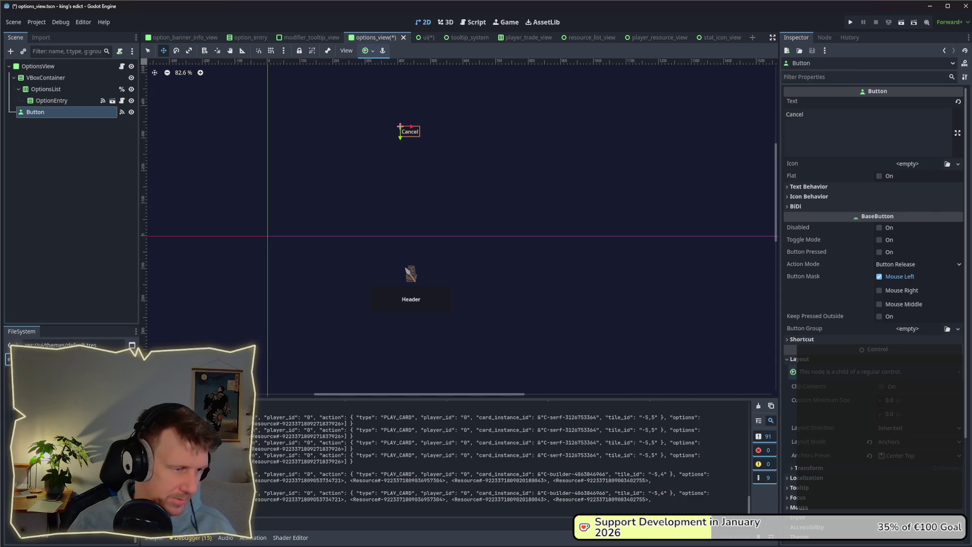
In the script editor, search all project files for 'effect'.
key("ctrl+F3")
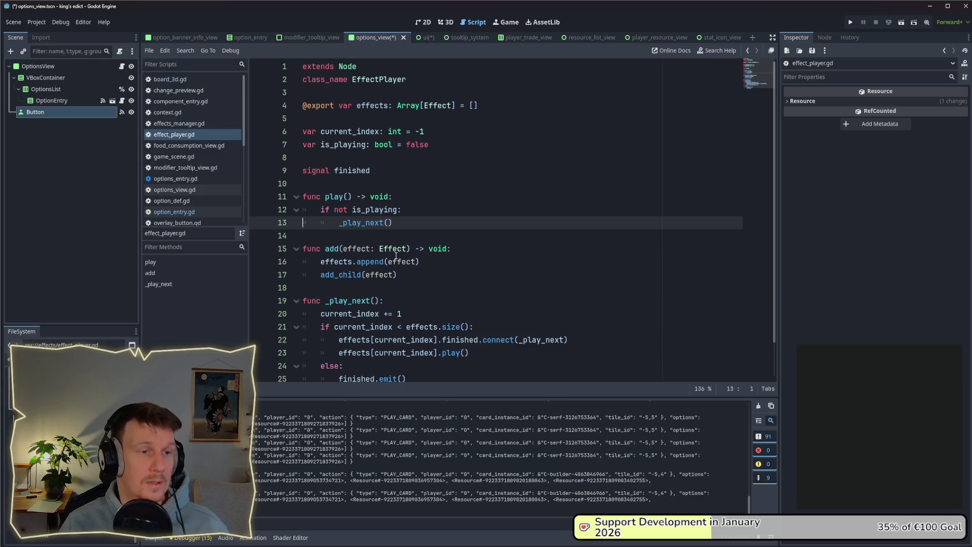
scroll(404, 237, "down", 1)
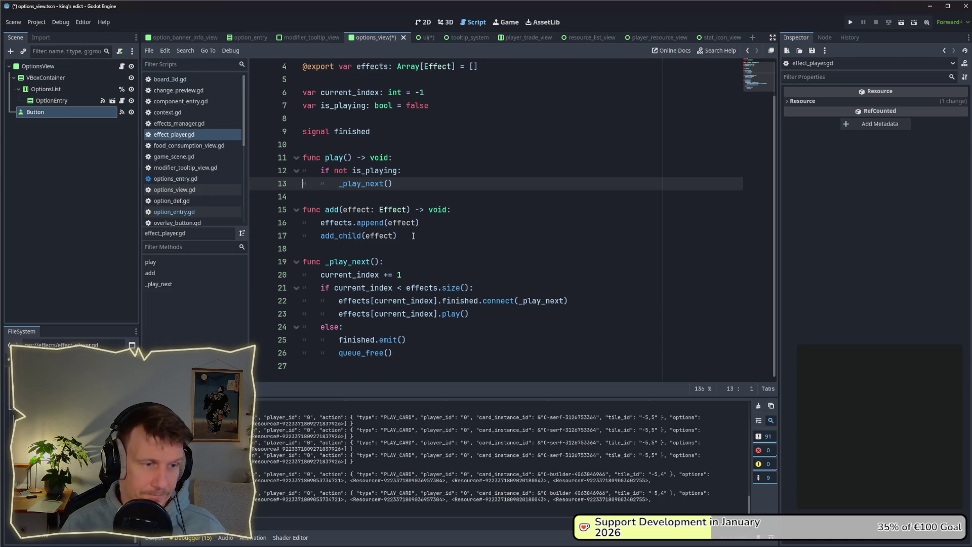
key("ctrl+shift+f")
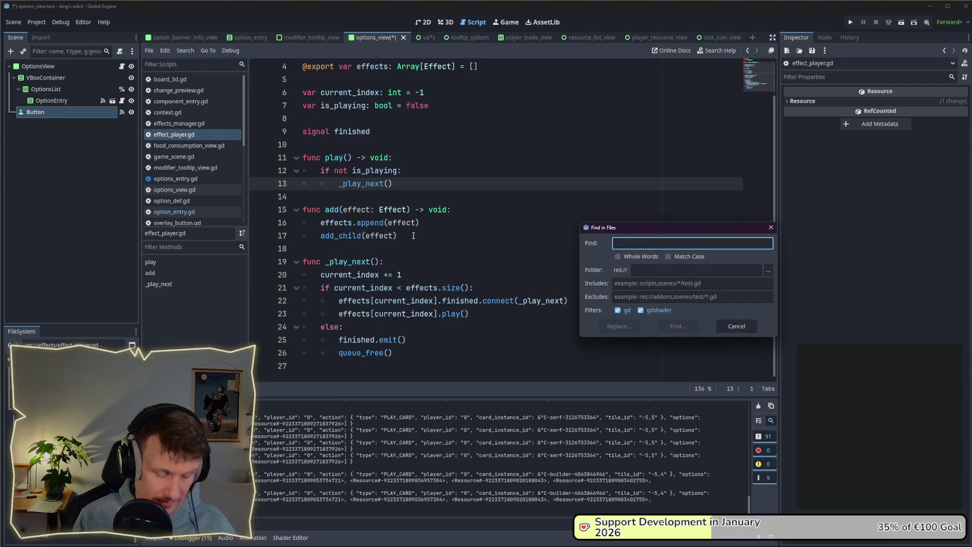
type("effect_pla")
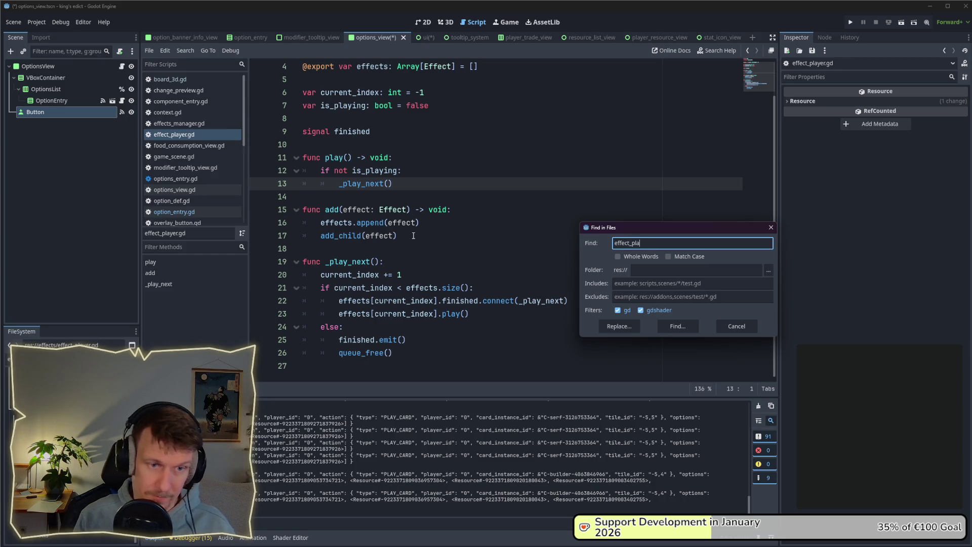
key("Return")
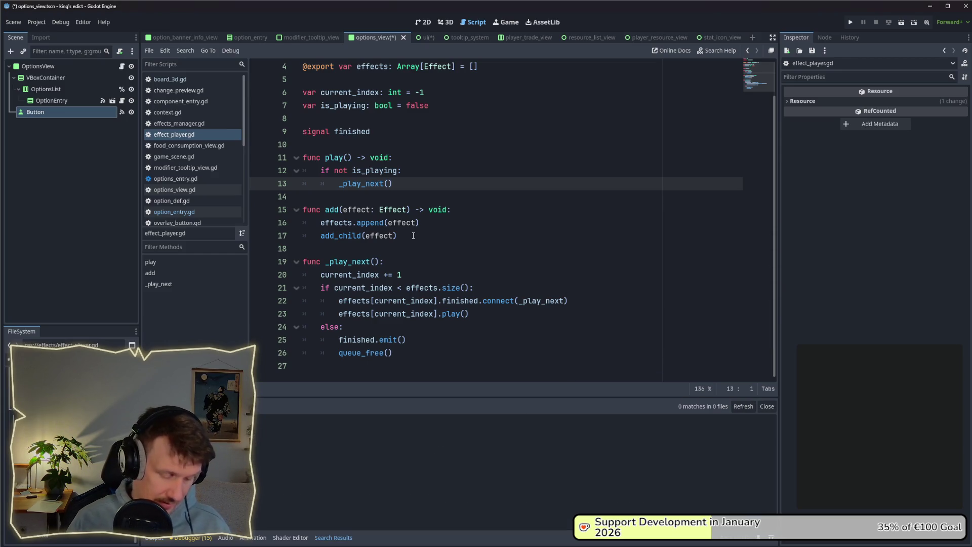
key("ctrl+shift+f")
type("EffectPlayer")
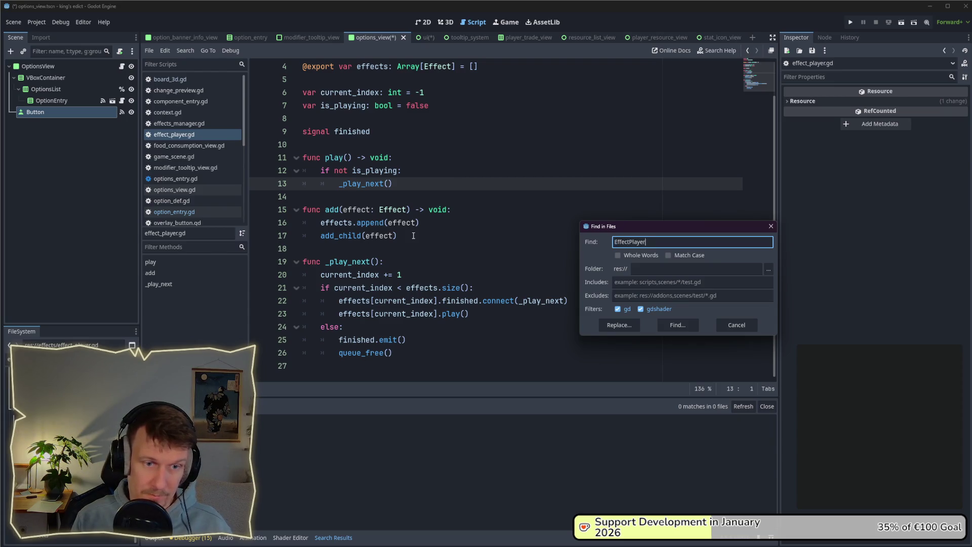
key("Return")
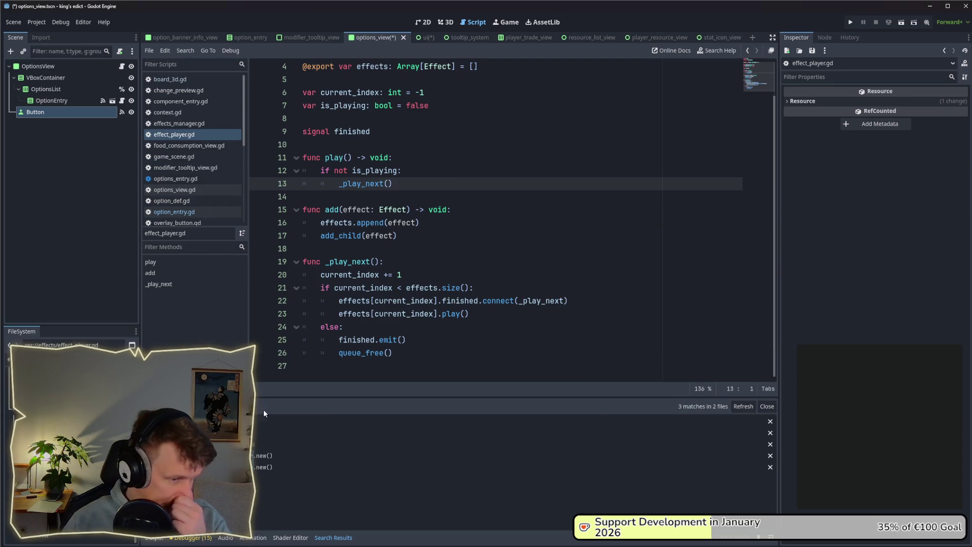
Open effects_manager.gd from the search results and scroll through it.
left_click(256, 456)
scroll(402, 142, "up", 12)
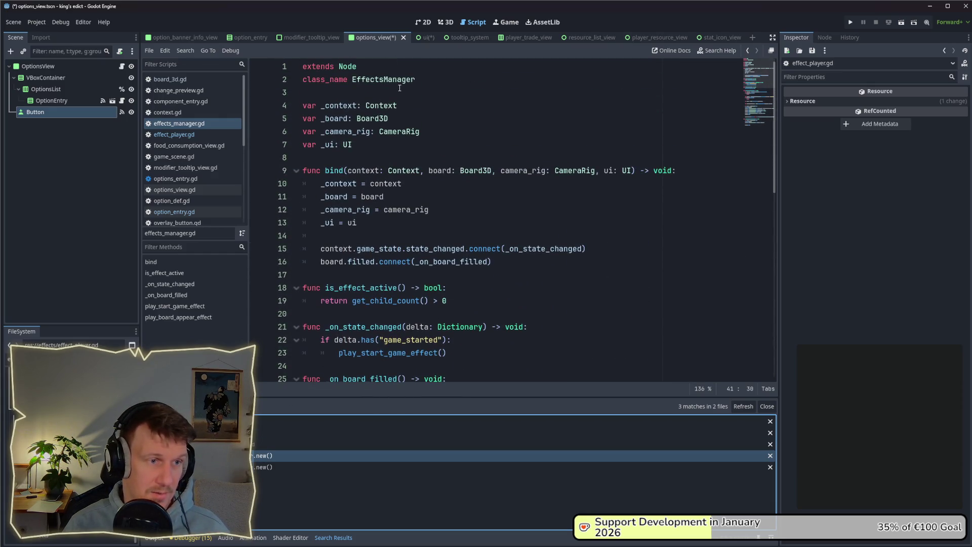
scroll(403, 153, "down", 3)
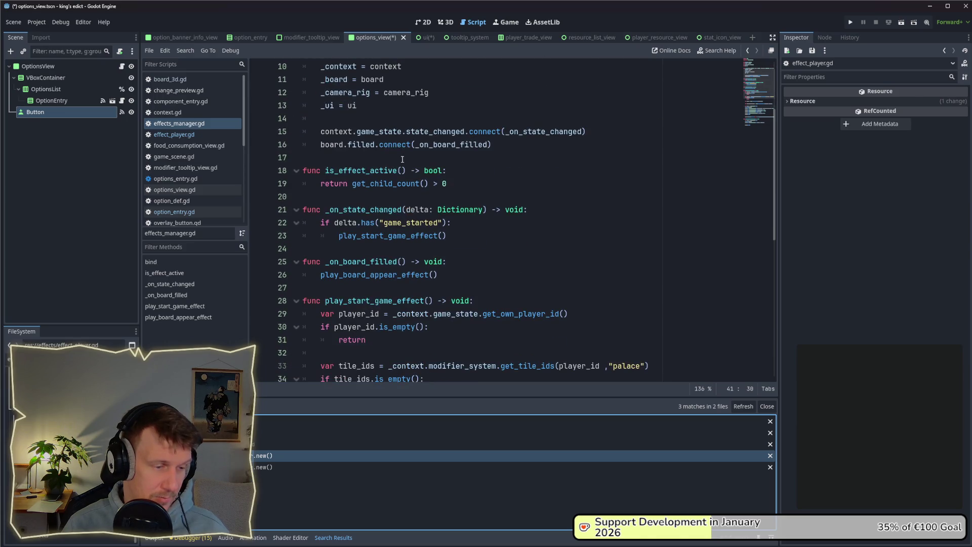
Search the project for the effect manager name, then dismiss the Find in Files dialog.
key("ctrl+shift+f")
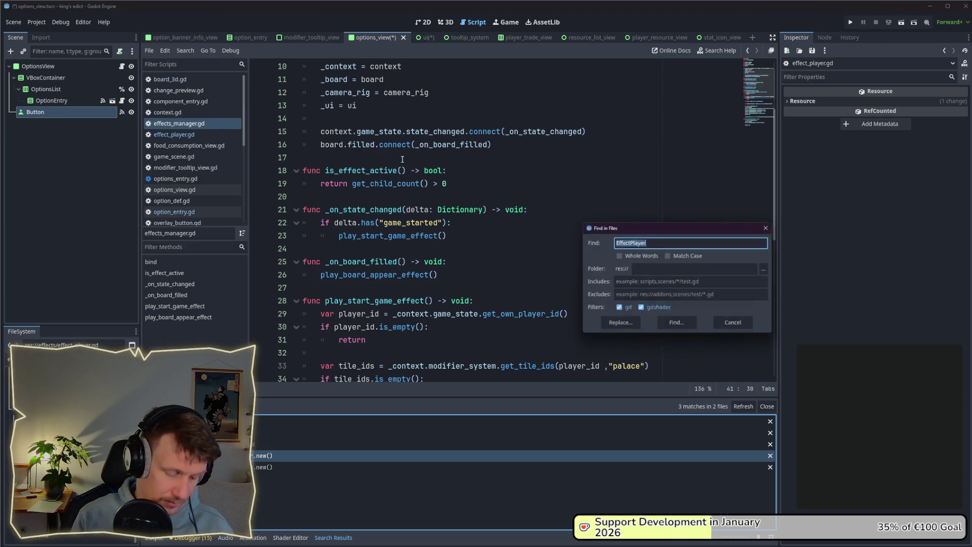
type("ef")
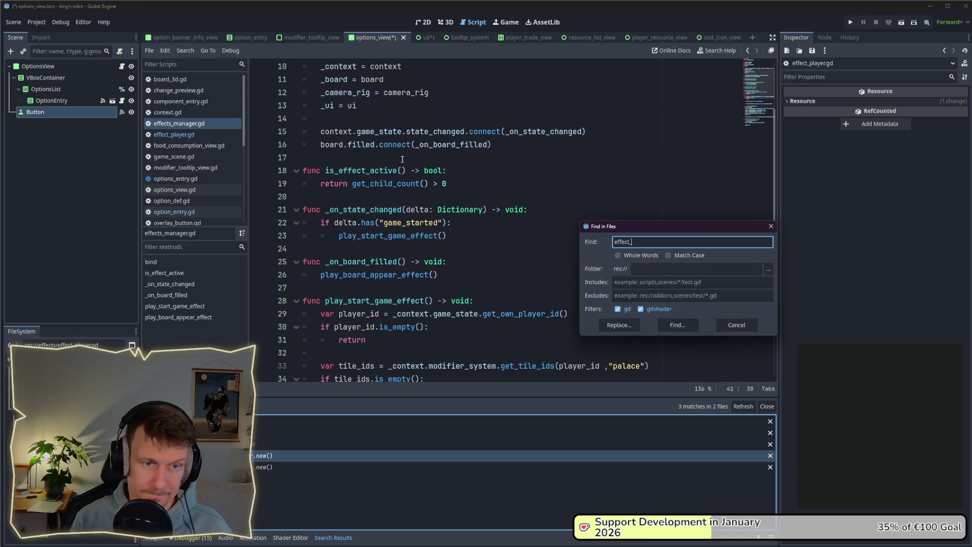
key("Return")
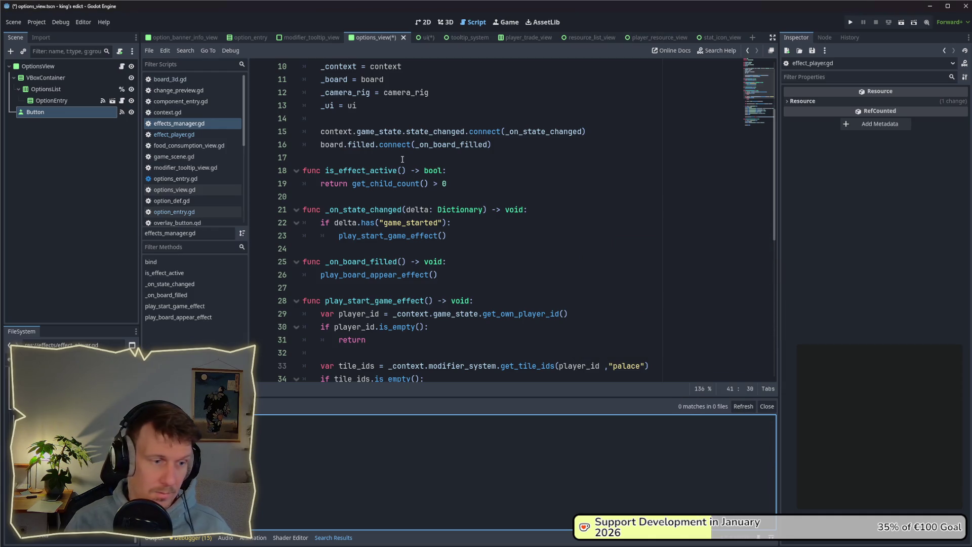
left_click(478, 187)
key("ctrl+shift+f")
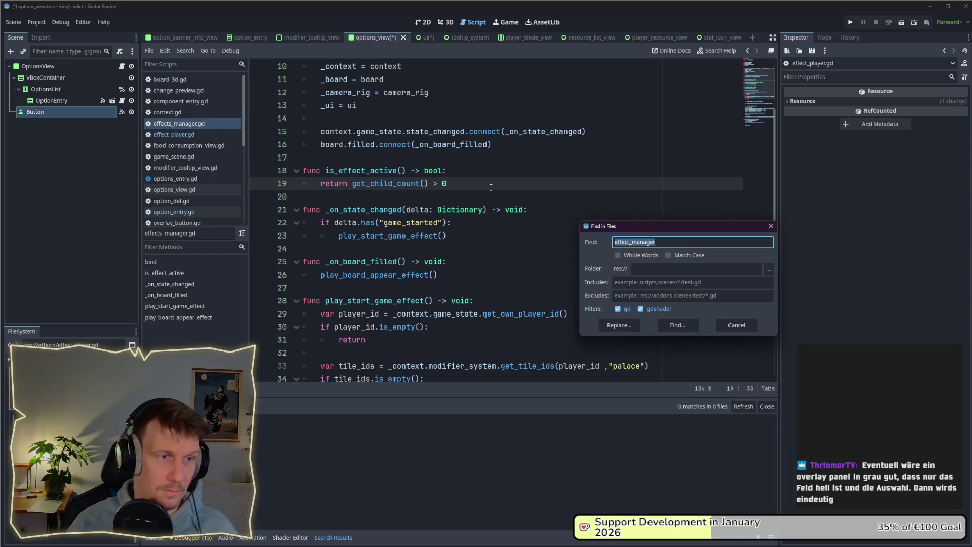
left_click(771, 227)
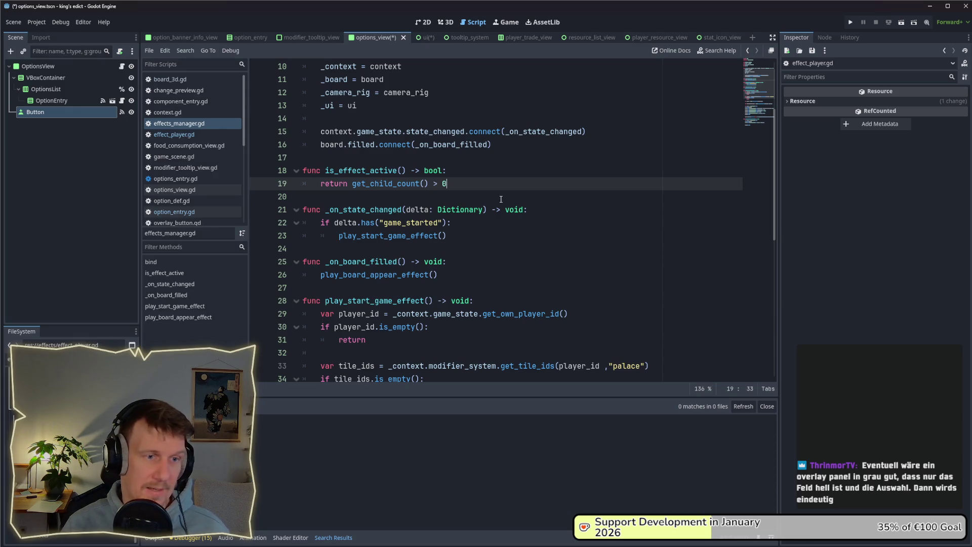
scroll(776, 205, "up", 3)
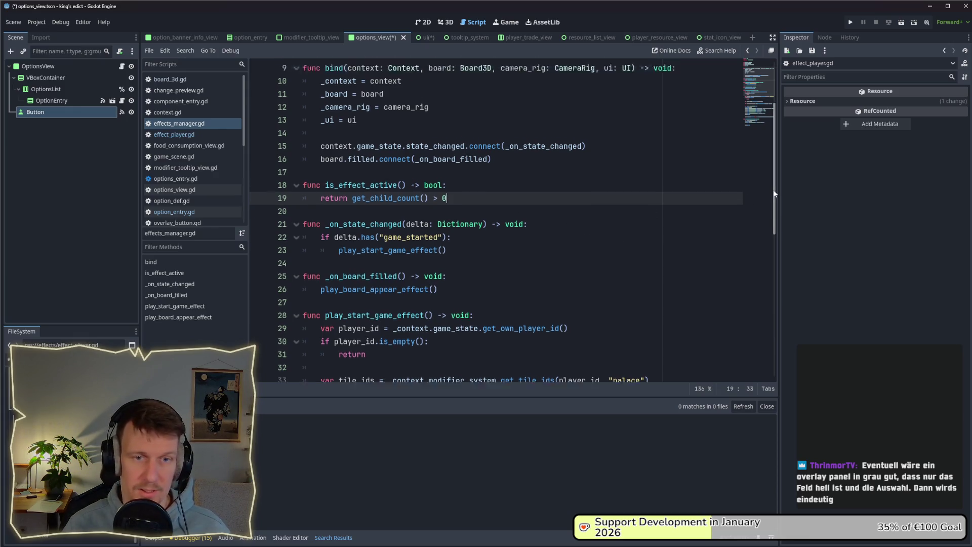
key("alt+Tab")
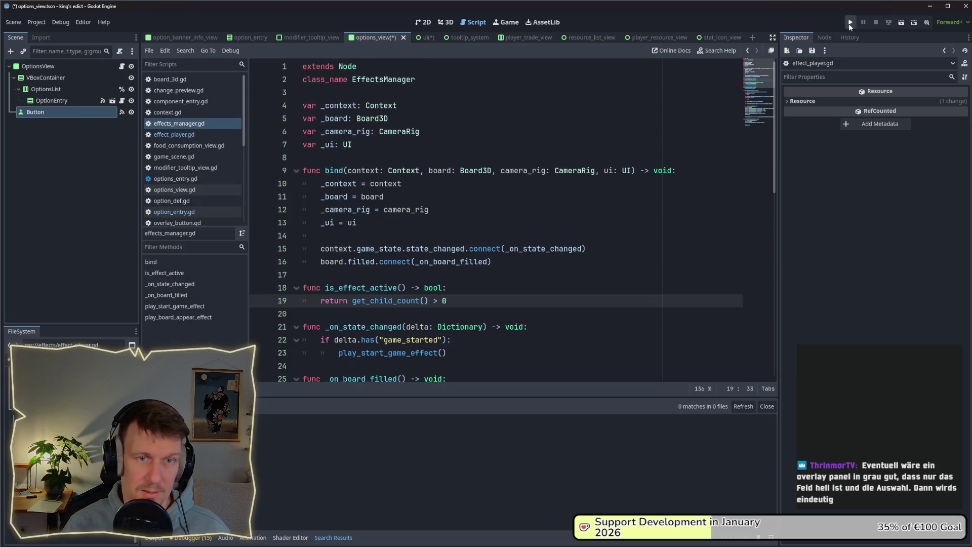
Run the project, create a multiplayer game on i_know_this_place.map, and choose a start position.
left_click(850, 23)
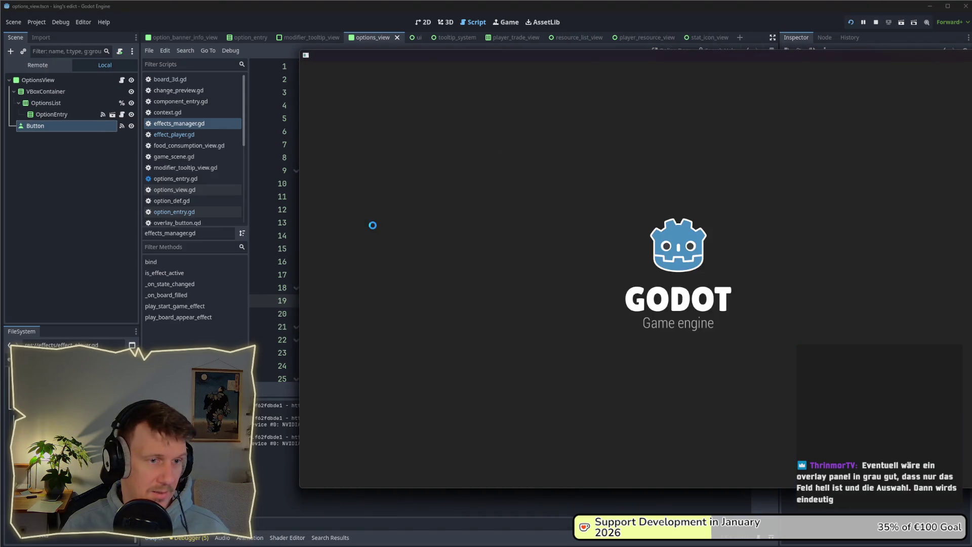
left_click(659, 191)
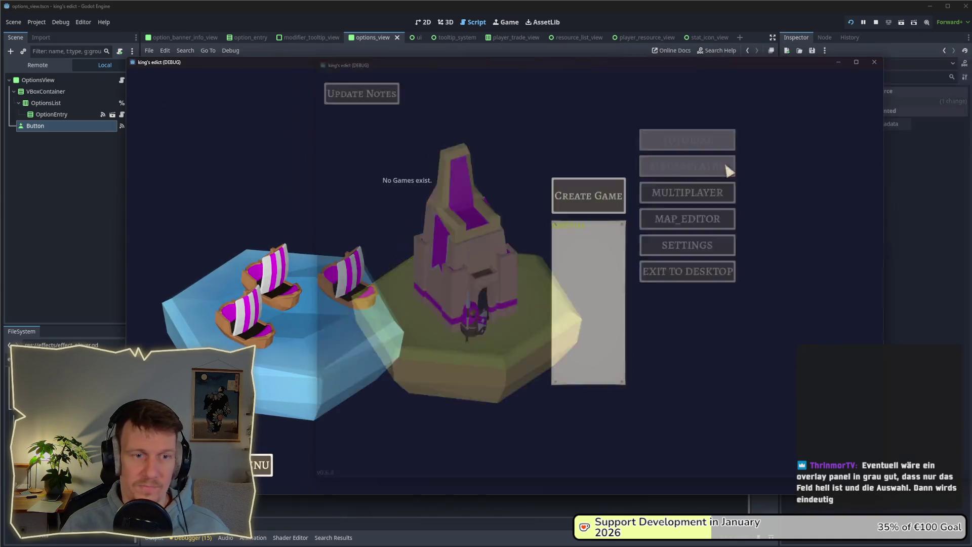
left_click(616, 201)
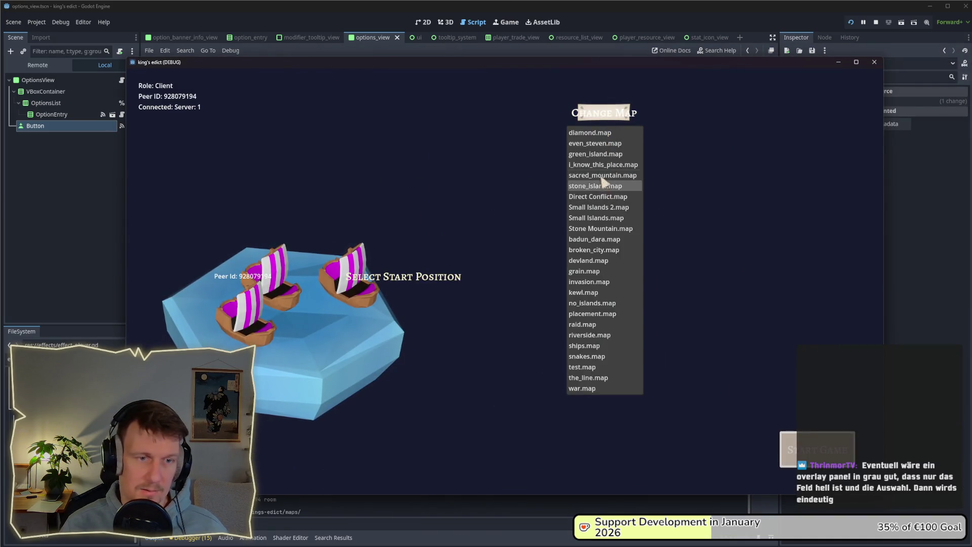
left_click(603, 165)
left_click(353, 314)
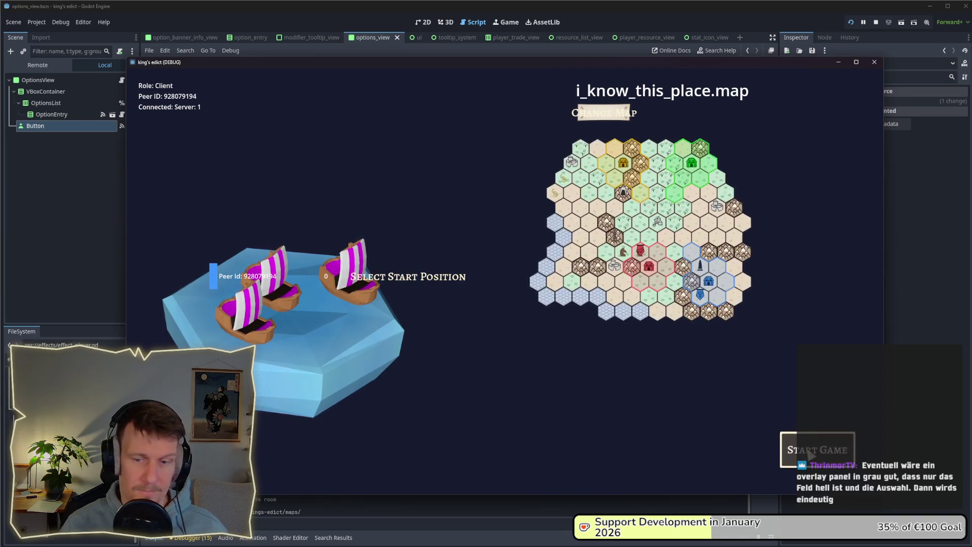
left_click(544, 338)
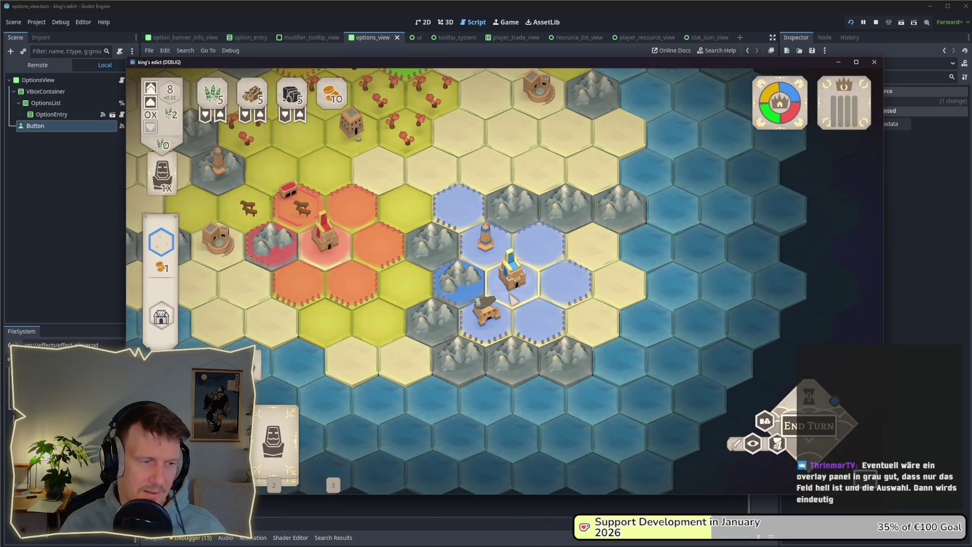
Place the builder on a blue hammer tile and build a Saw_Mill there.
left_click(554, 195)
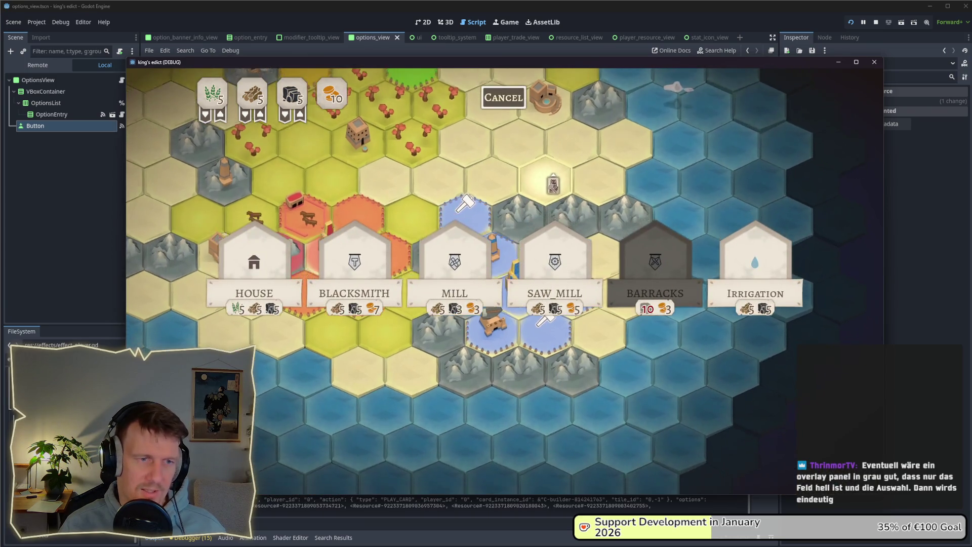
key("Escape")
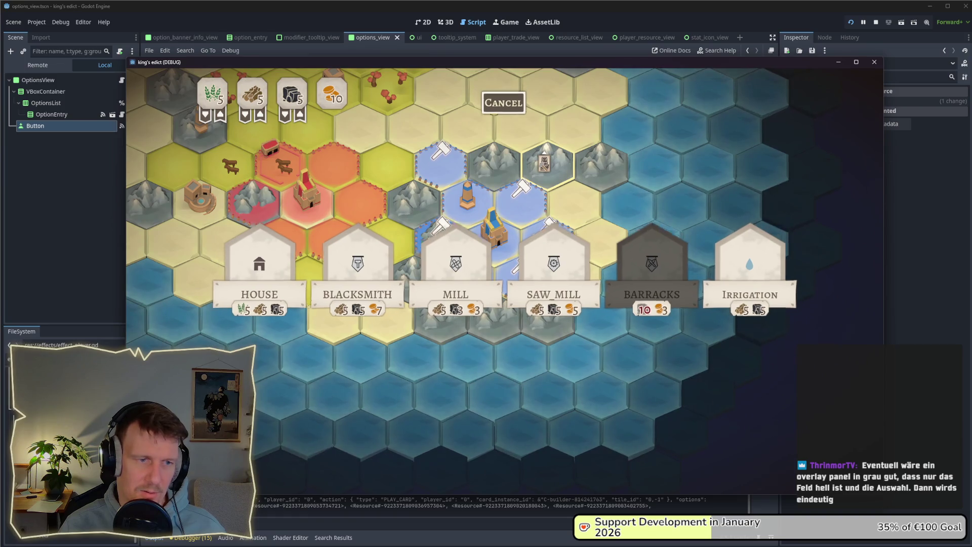
left_click(520, 228)
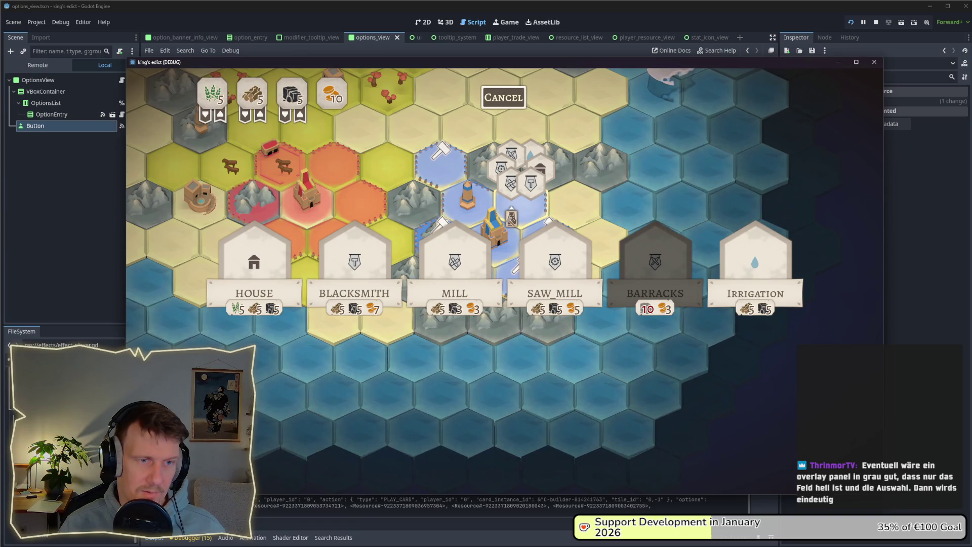
key("Escape")
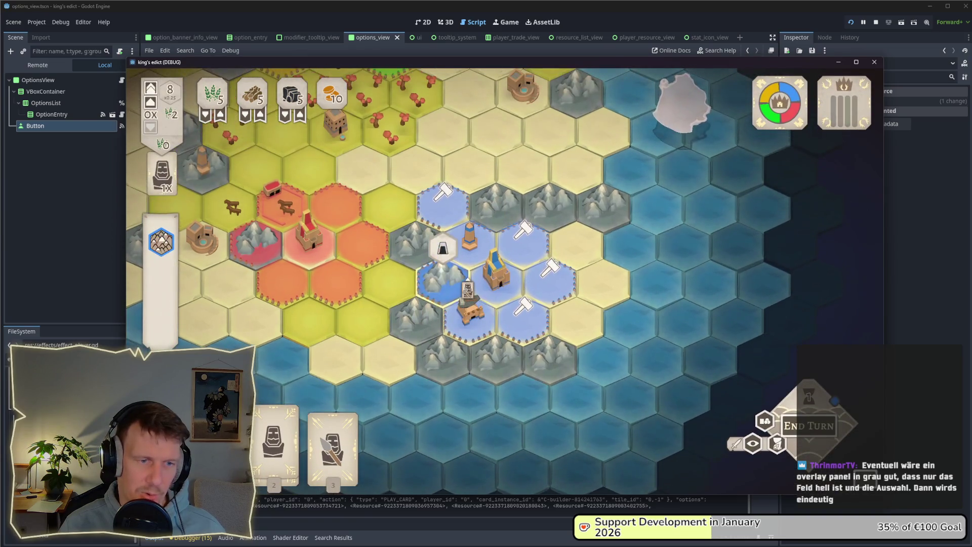
left_click(526, 309)
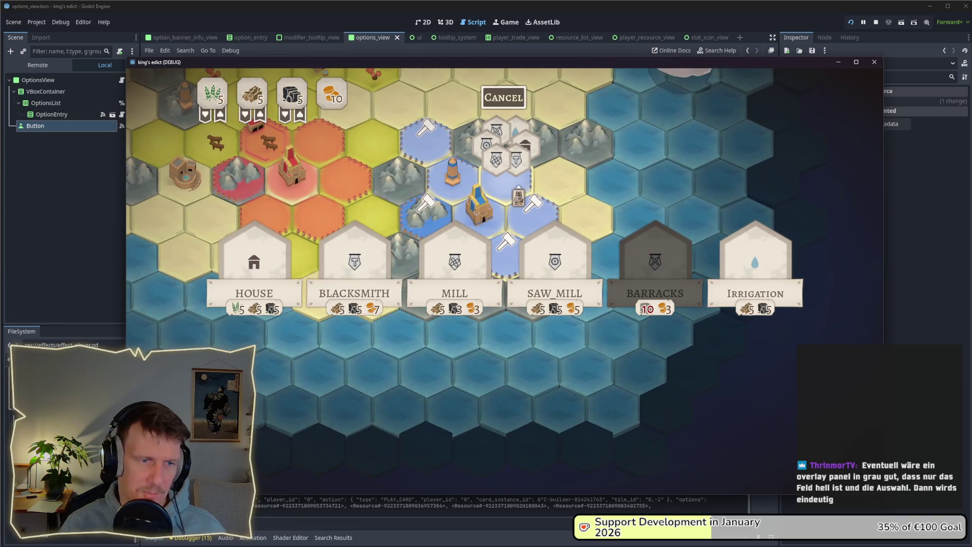
mouse_move(515, 299)
left_click(510, 316)
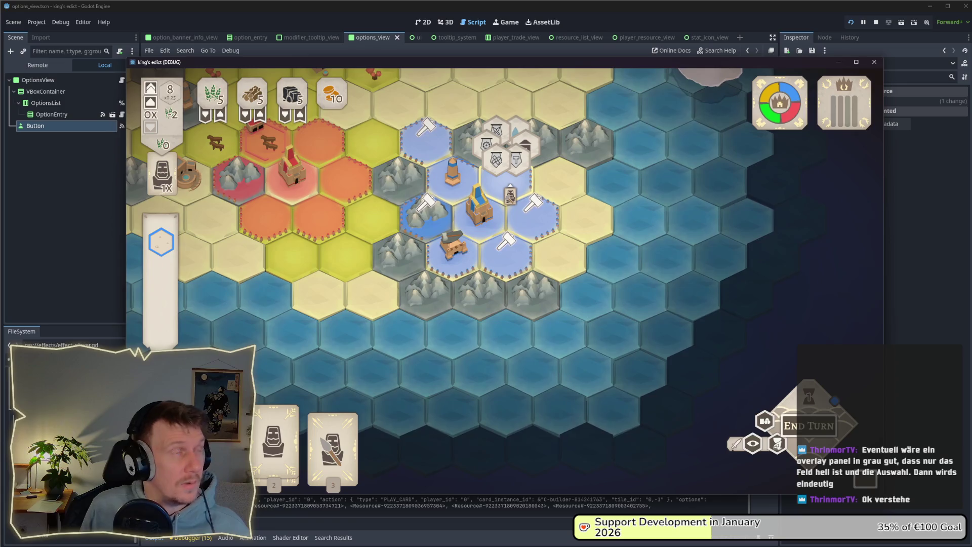
Play the builder card again and build a second saw mill on a blue tile.
left_click(510, 197)
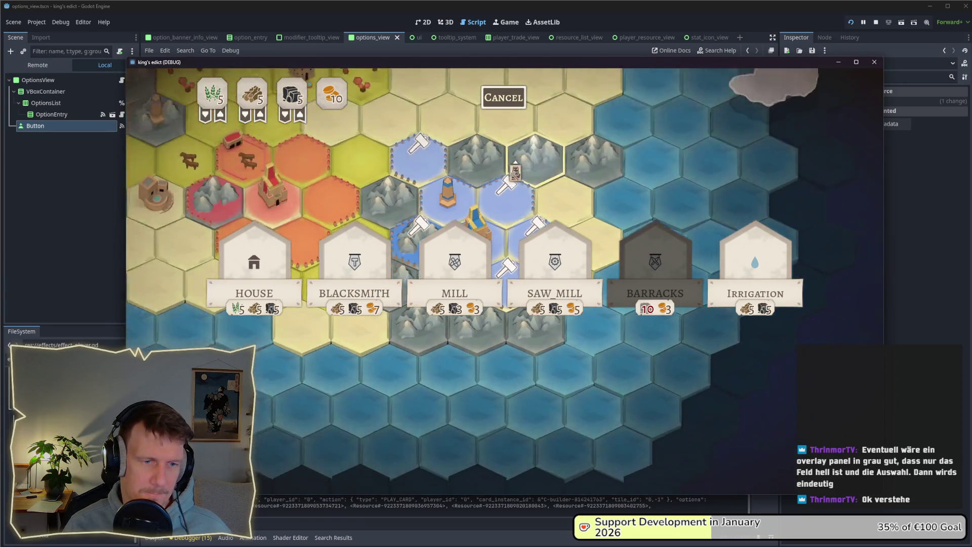
mouse_move(455, 269)
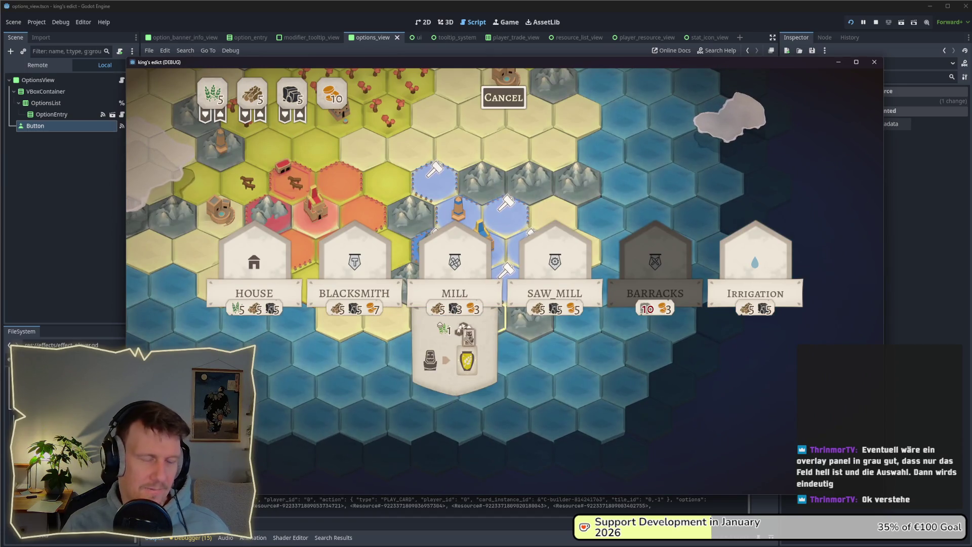
key("alt+Tab")
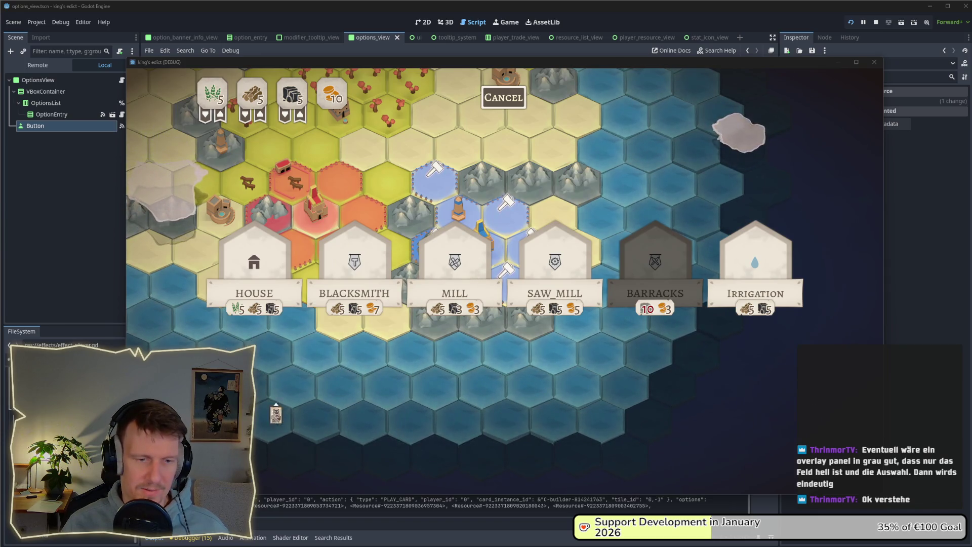
mouse_move(528, 329)
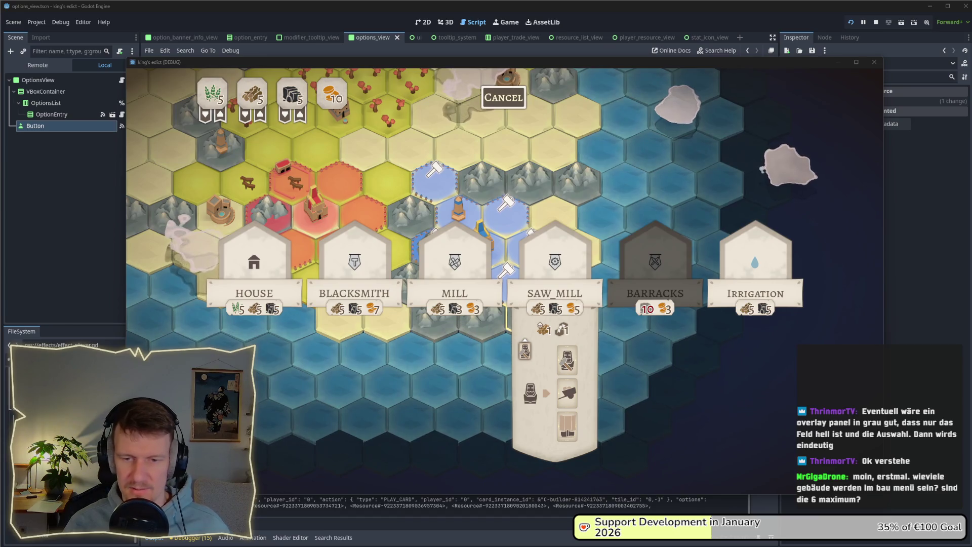
left_click(555, 294)
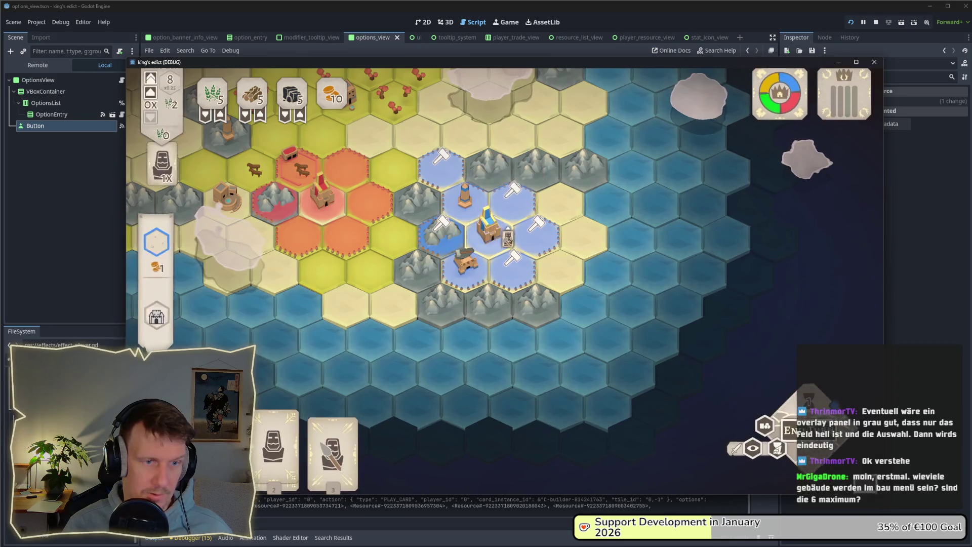
Skip the Mine on the hammer tile and build another Saw Mill on a blue tile.
left_click(513, 258)
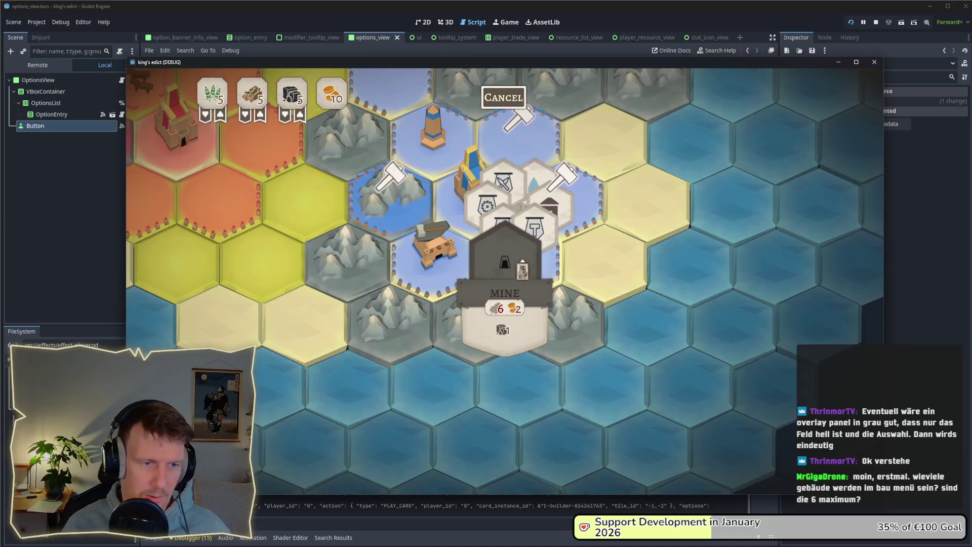
scroll(505, 340, "down", 2)
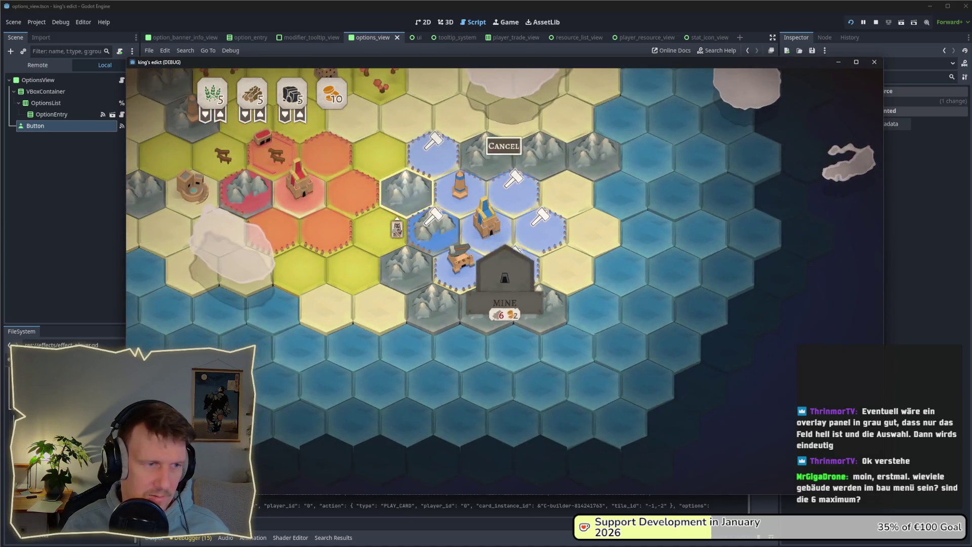
left_click(517, 248)
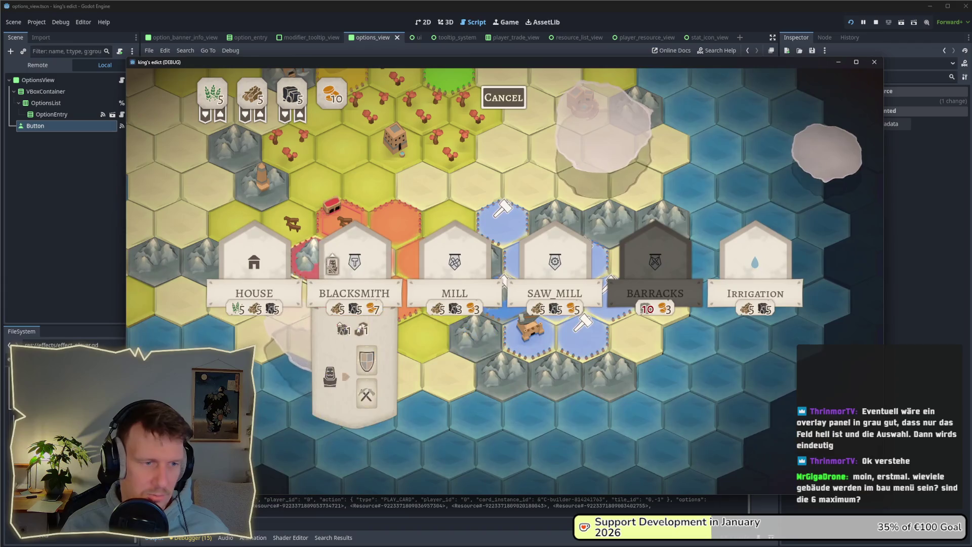
mouse_move(567, 270)
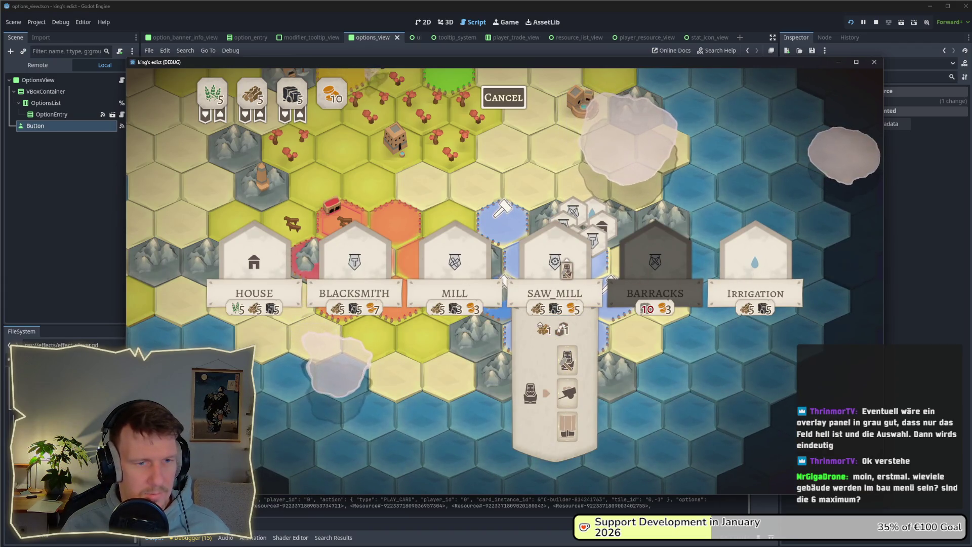
left_click(503, 208)
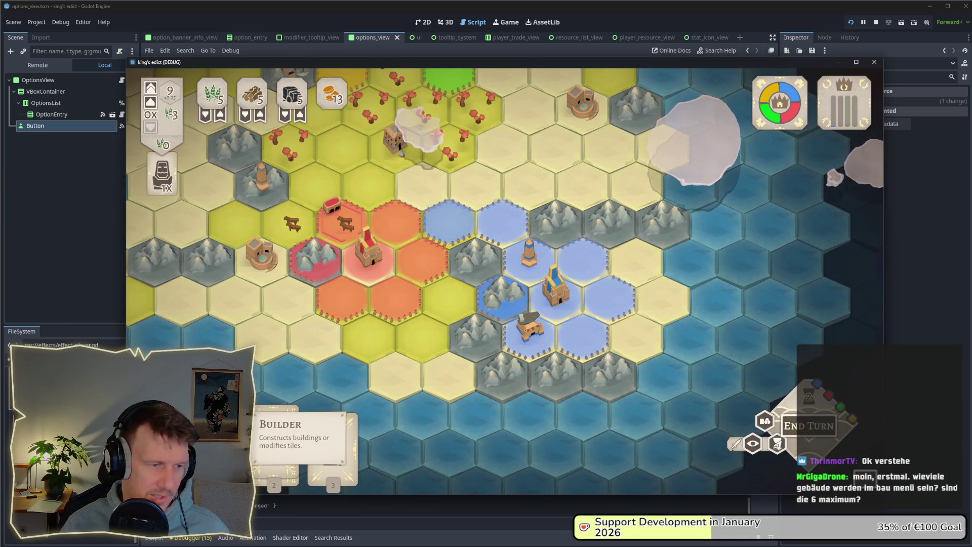
Play the Builder card onto a map tile, try tile -3,0, then close the building choices.
left_click_drag(276, 455, 449, 208)
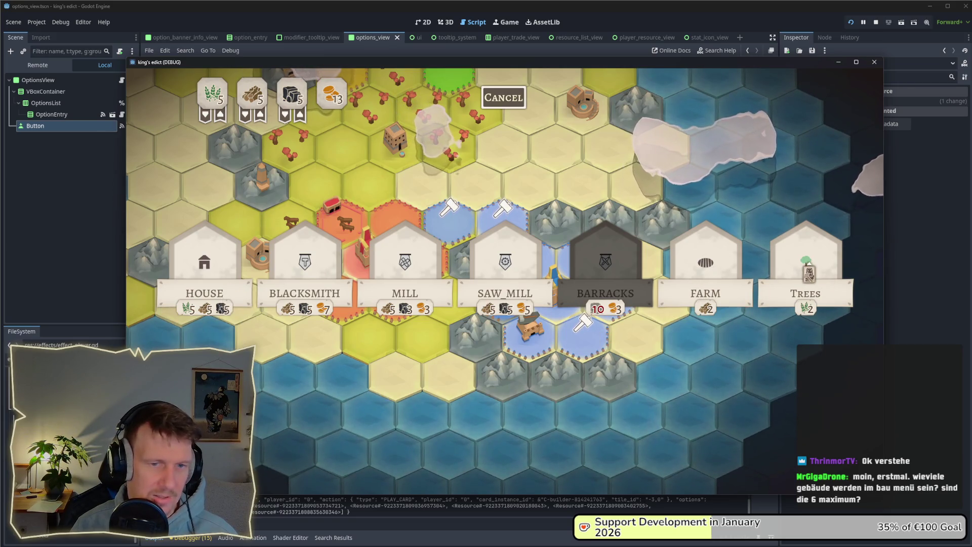
left_click(502, 208)
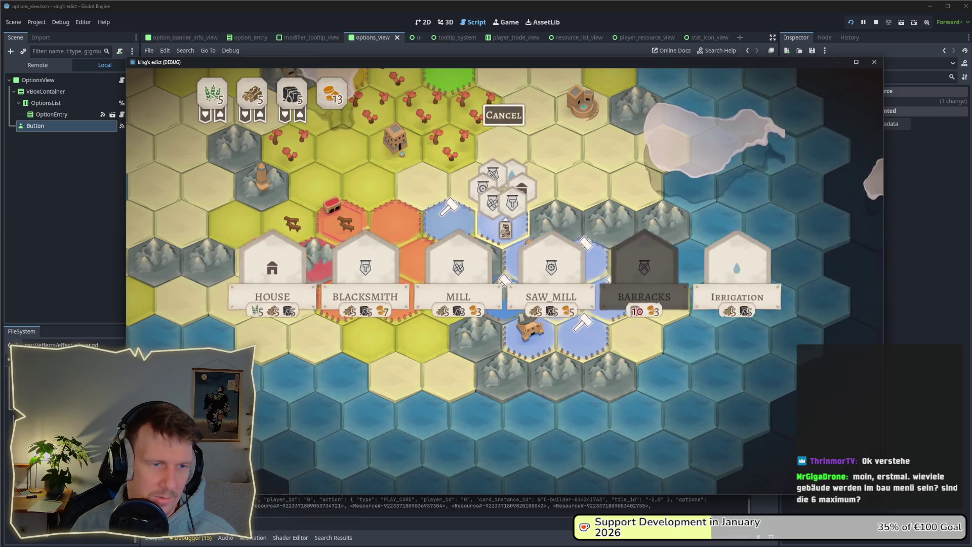
left_click(503, 208)
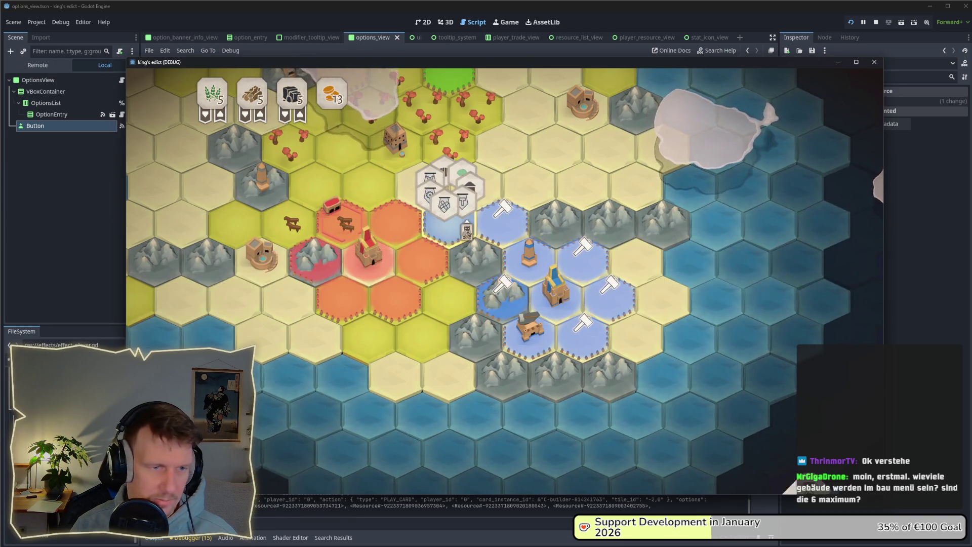
left_click(449, 208)
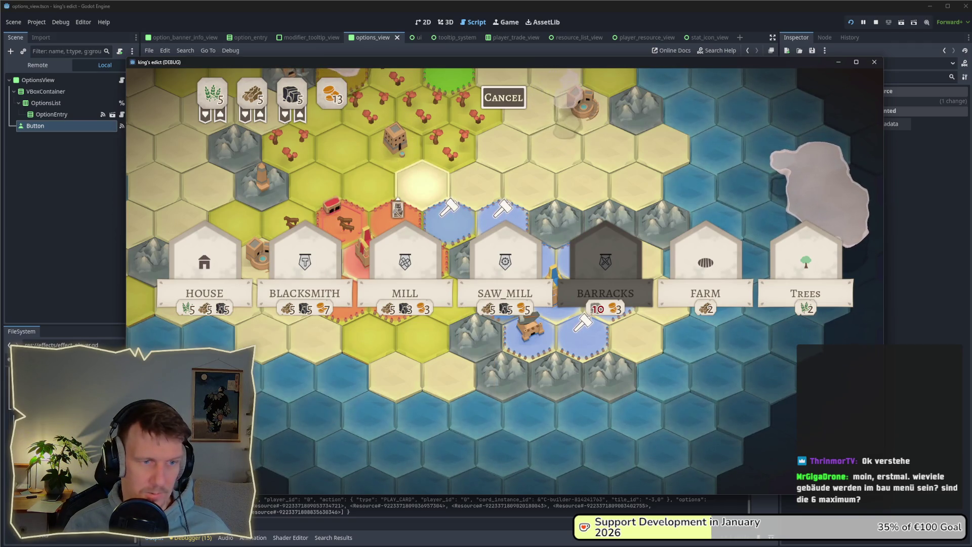
key("Escape")
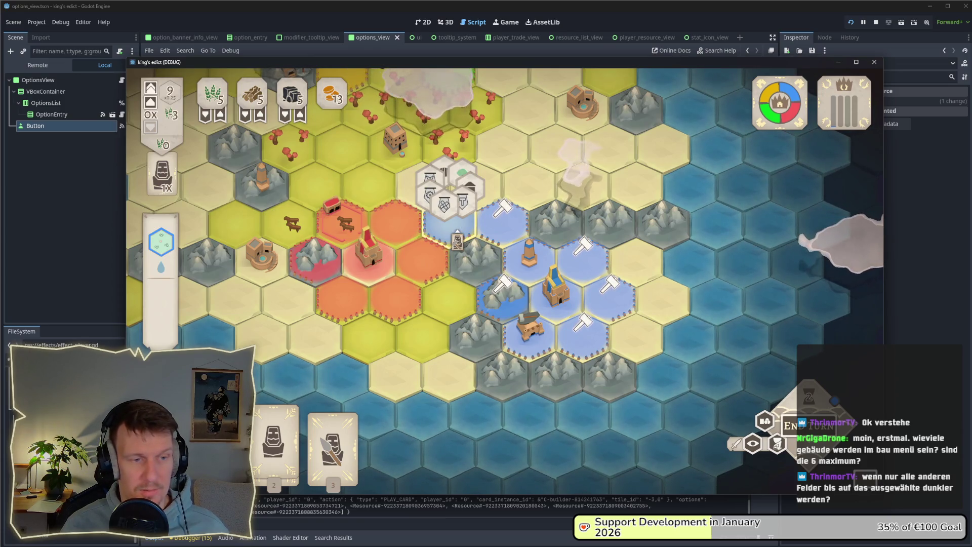
Open building choices across hexes 0,-1, -2,0, 1,-2 and 1,-3.
left_click(493, 233)
left_click(582, 323)
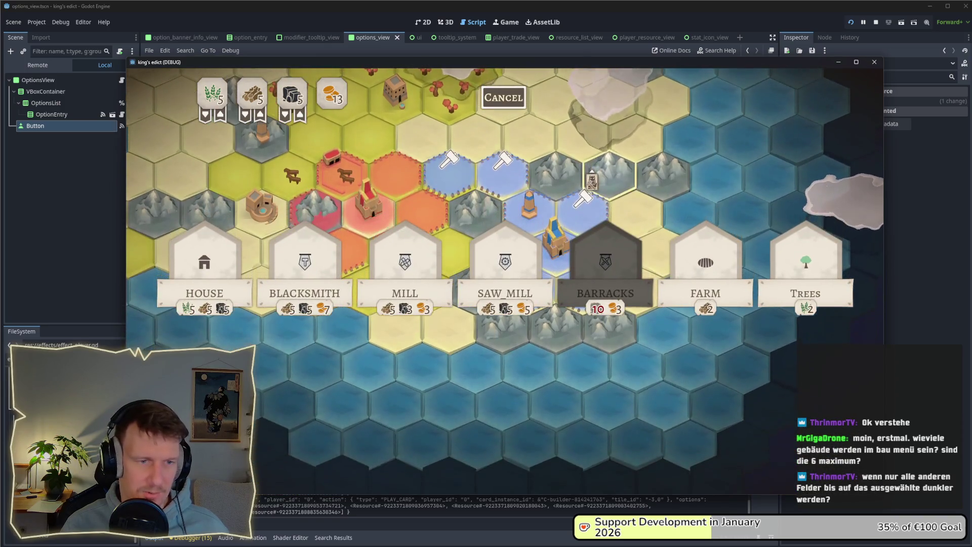
left_click(582, 202)
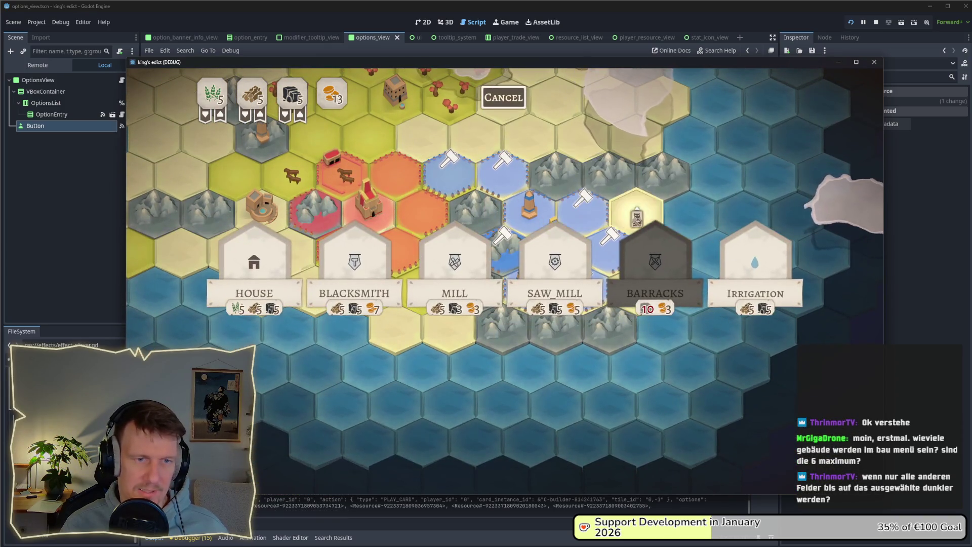
left_click(494, 134)
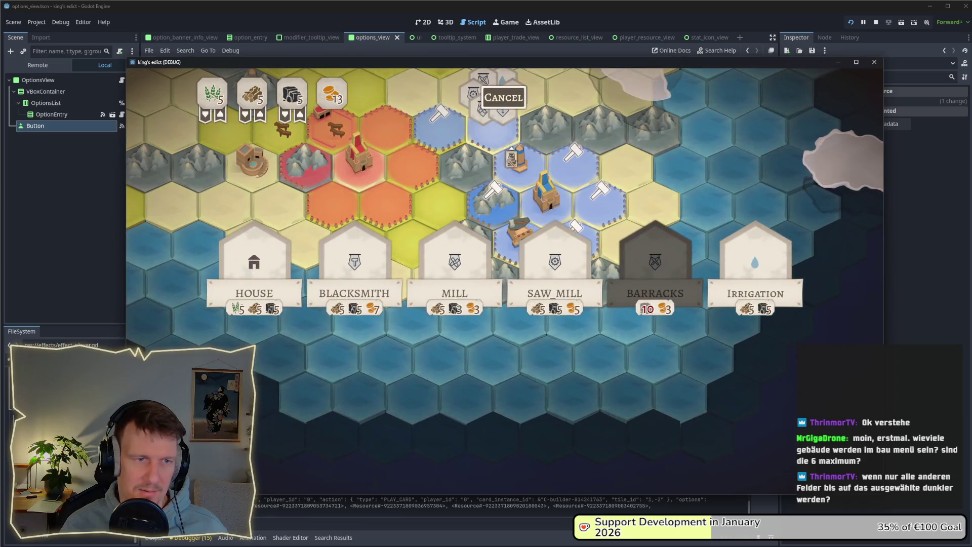
left_click(439, 130)
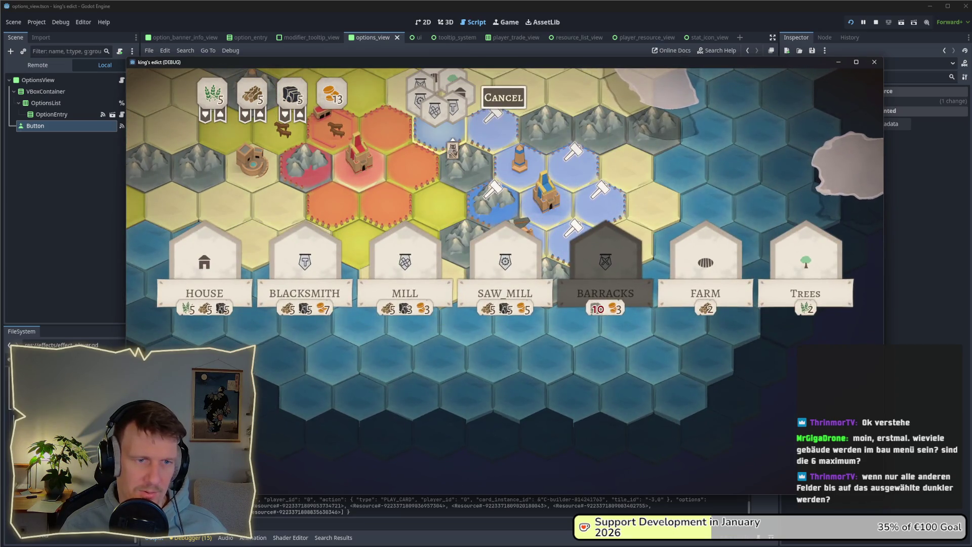
left_click(569, 167)
left_click(600, 202)
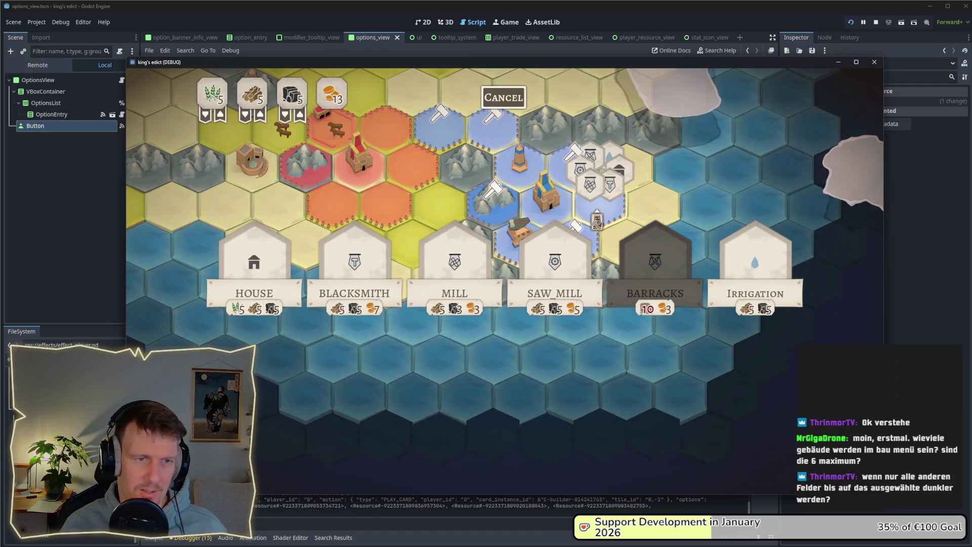
left_click(569, 238)
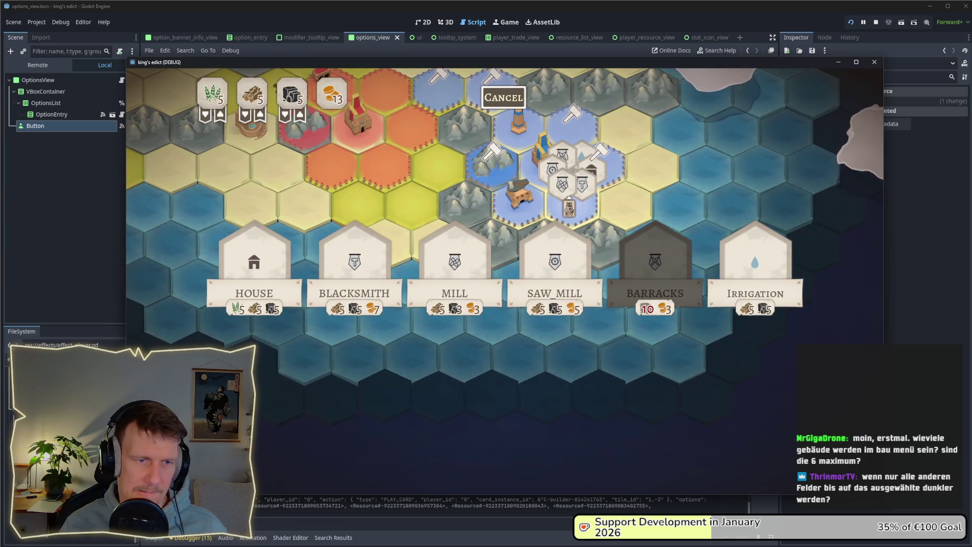
Build a saw mill on a blue hex and stop the running game.
left_click(492, 218)
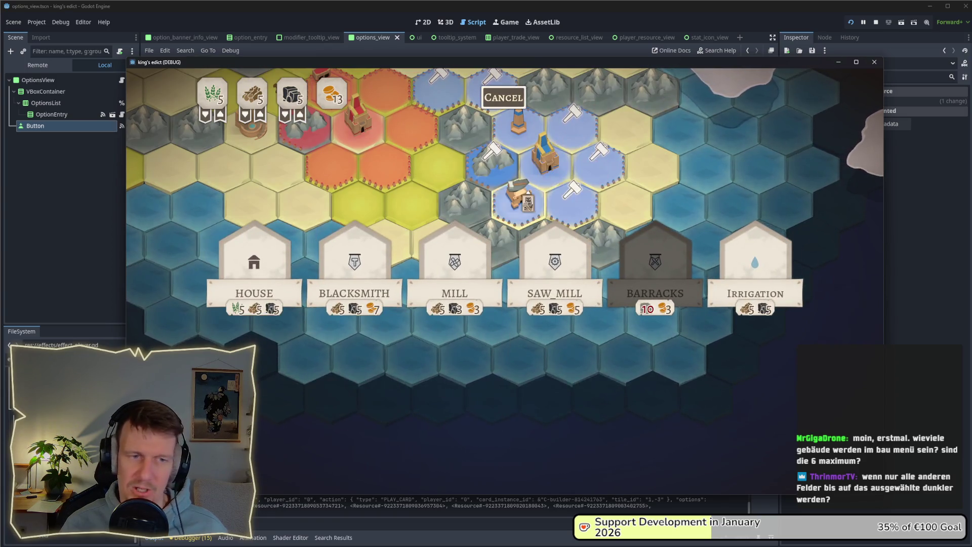
left_click(596, 193)
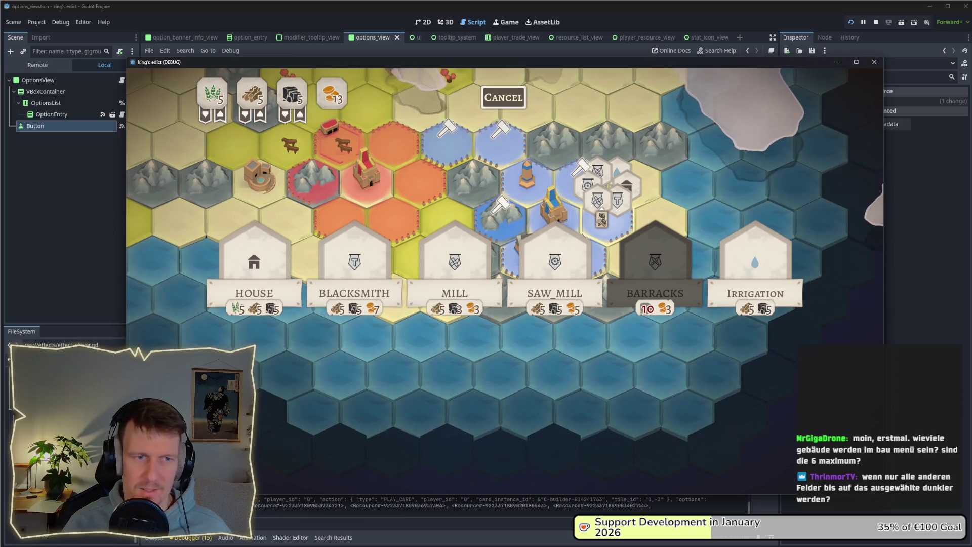
left_click(555, 263)
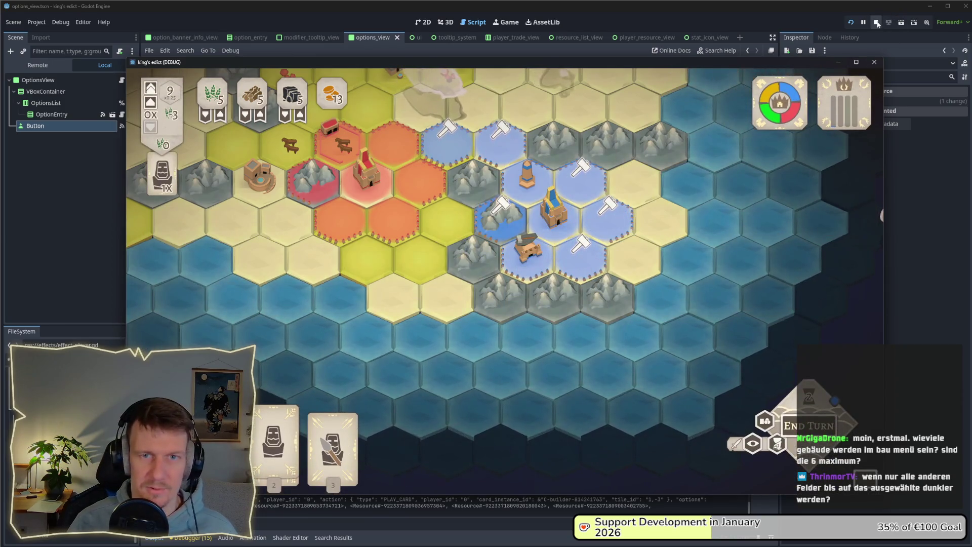
left_click(875, 62)
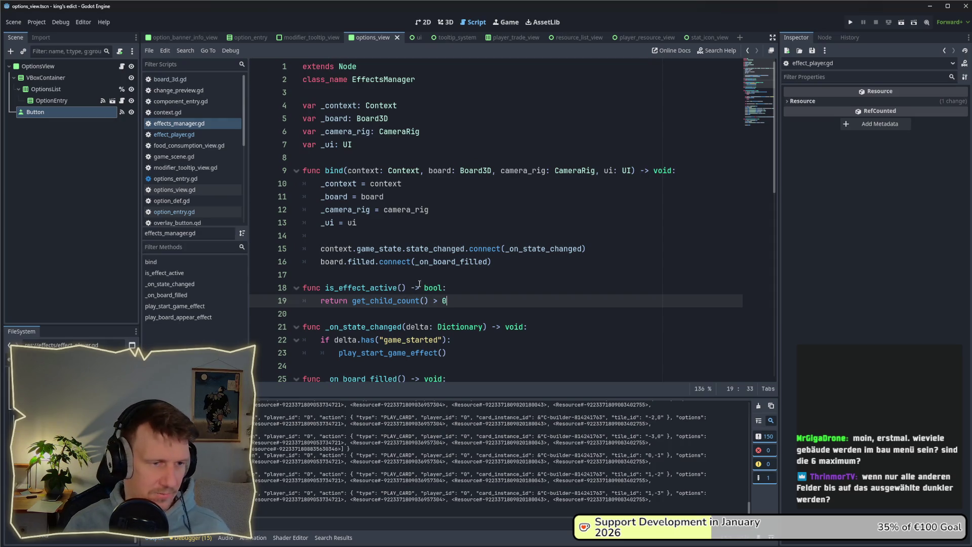
left_click(452, 286)
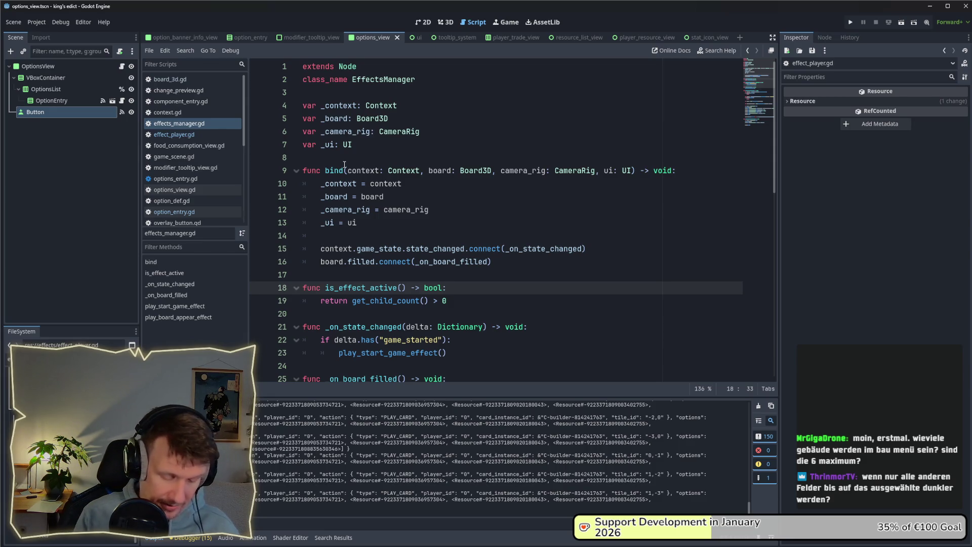
left_click(414, 37)
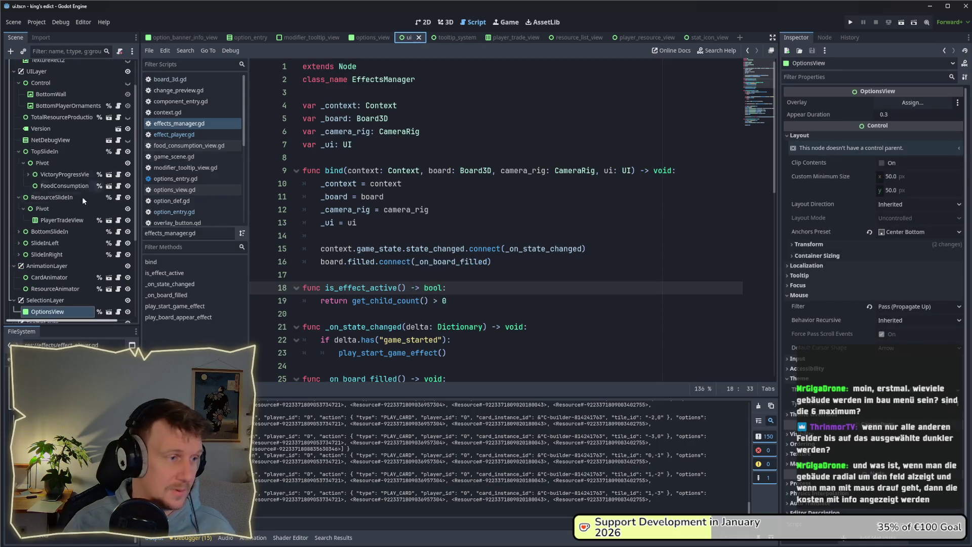
scroll(126, 85, "up", 2)
left_click(120, 67)
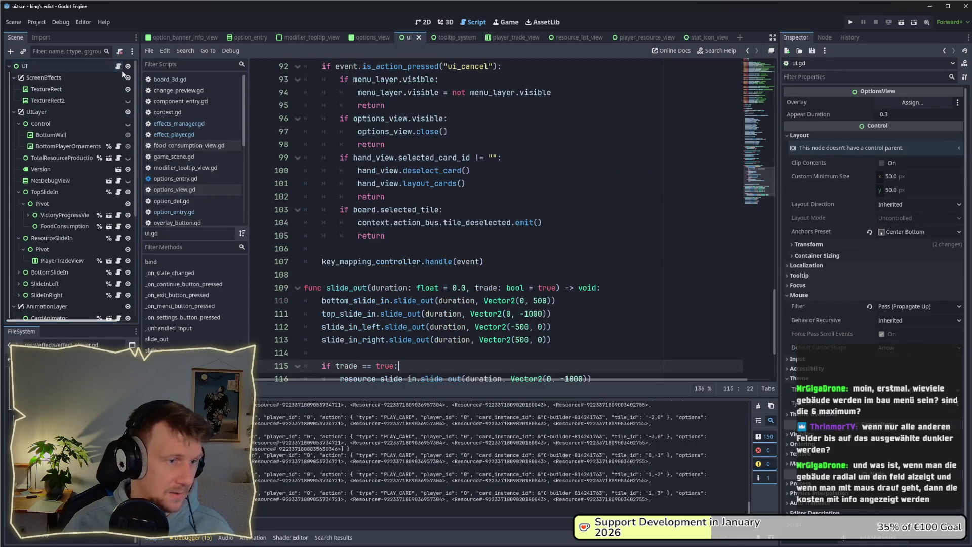
left_click(752, 145)
scroll(367, 263, "up", 13)
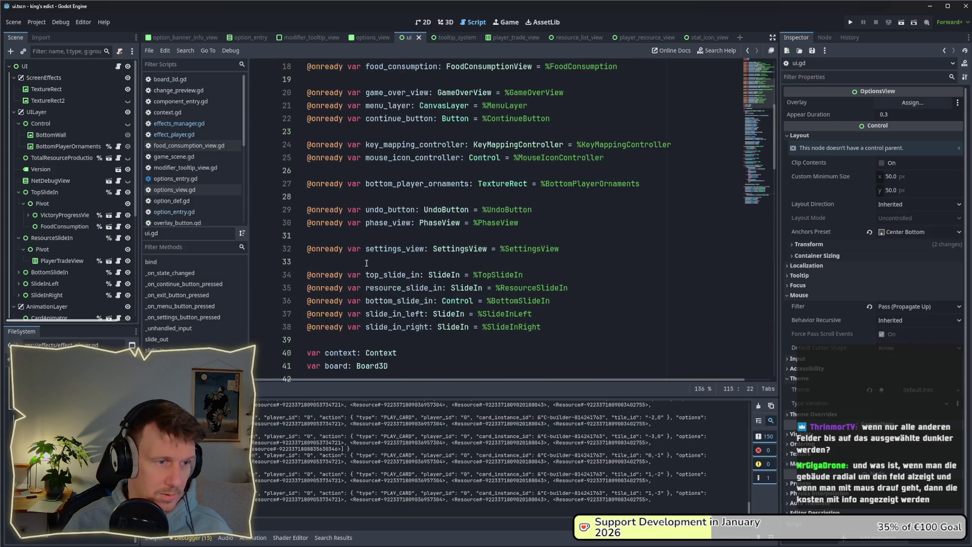
Search the project files for 'effect', enlarge the results panel and scroll through the matches.
key("ctrl+shift+f")
type("effect")
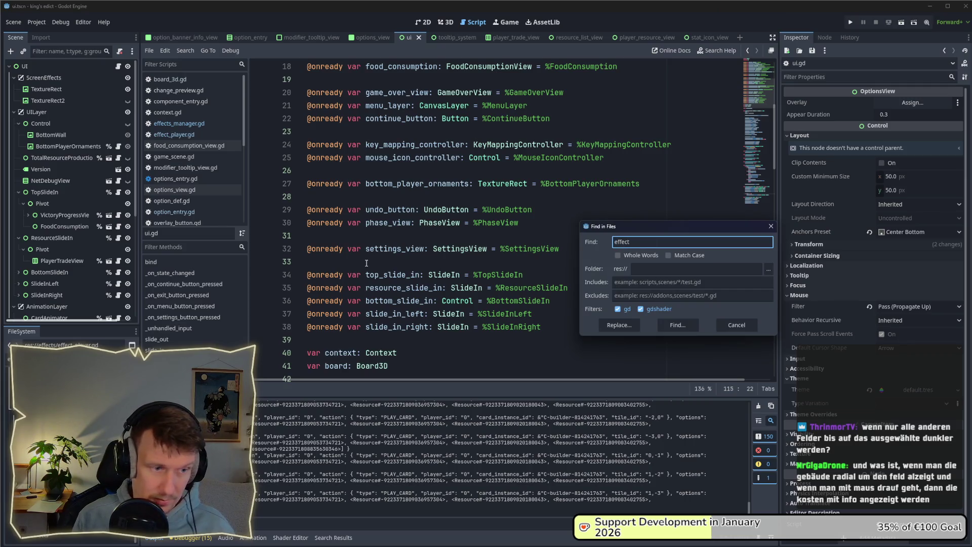
key("Return")
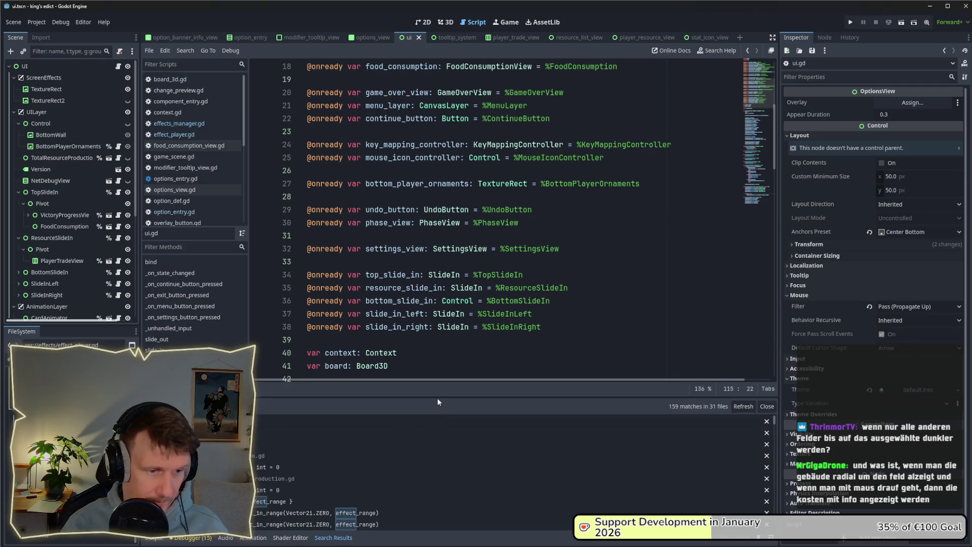
mouse_move(439, 397)
left_mouse_down()
mouse_move(405, 324)
mouse_move(354, 293)
left_mouse_up()
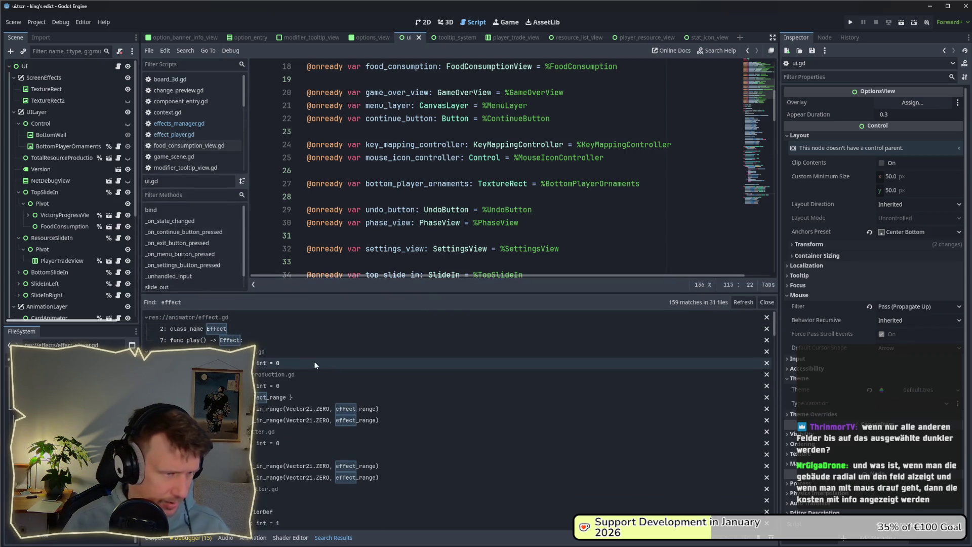
scroll(314, 361, "down", 1)
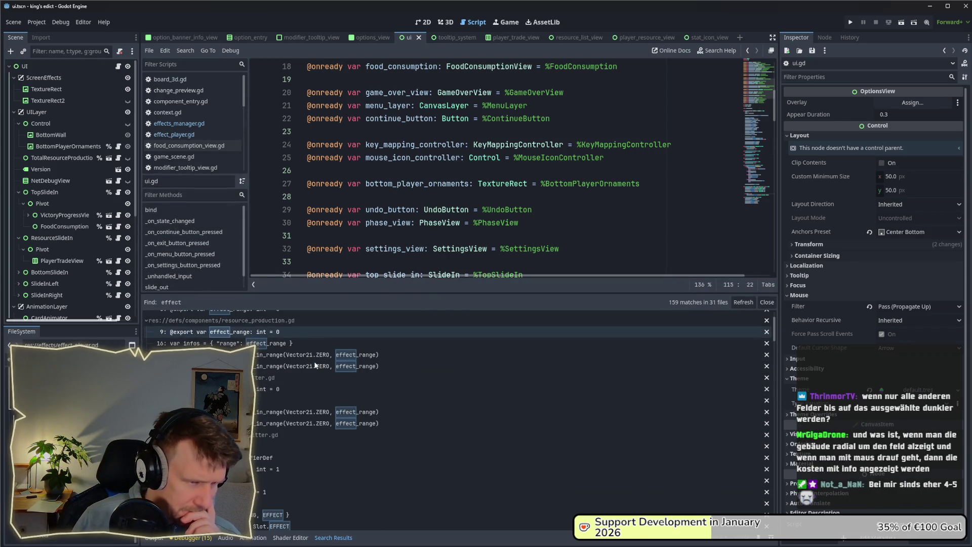
scroll(315, 365, "down", 3)
scroll(315, 365, "down", 4)
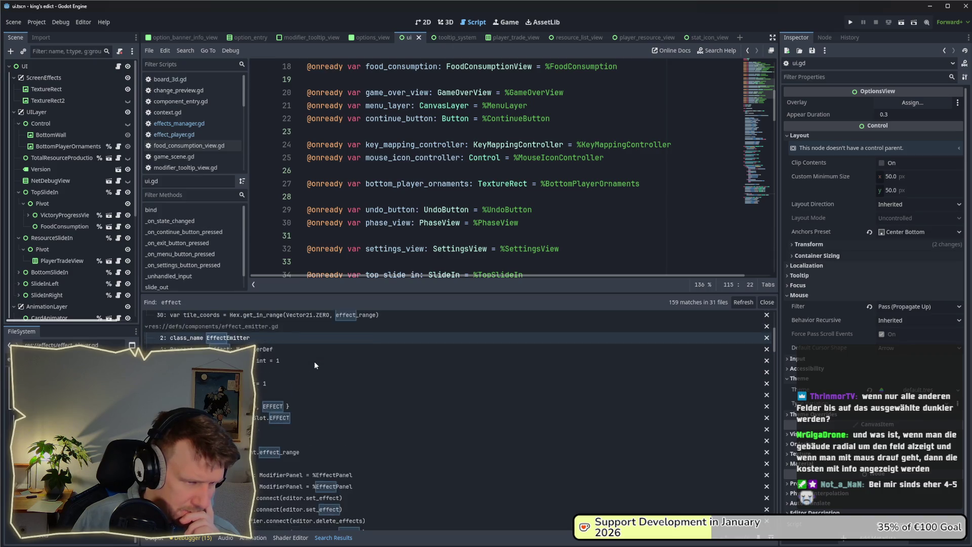
scroll(314, 361, "down", 2)
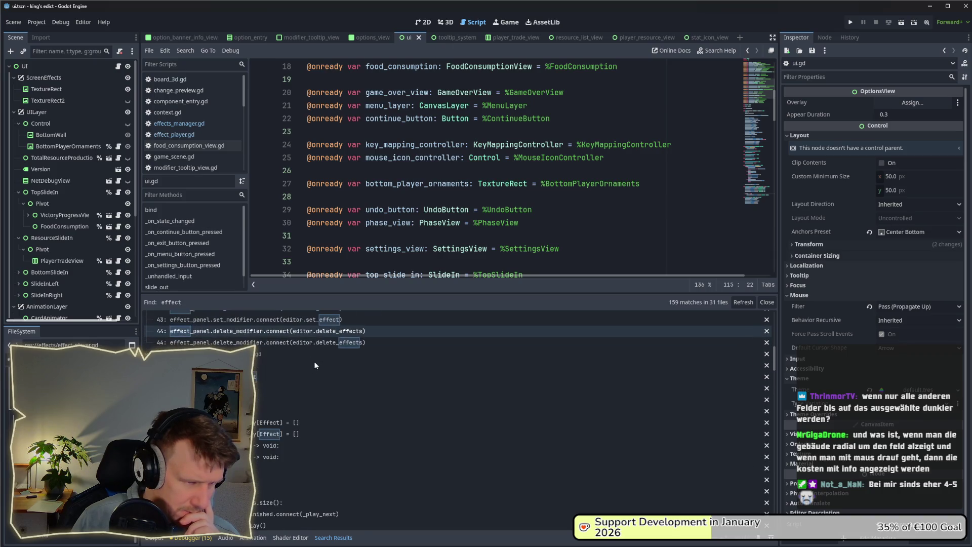
scroll(314, 360, "down", 2)
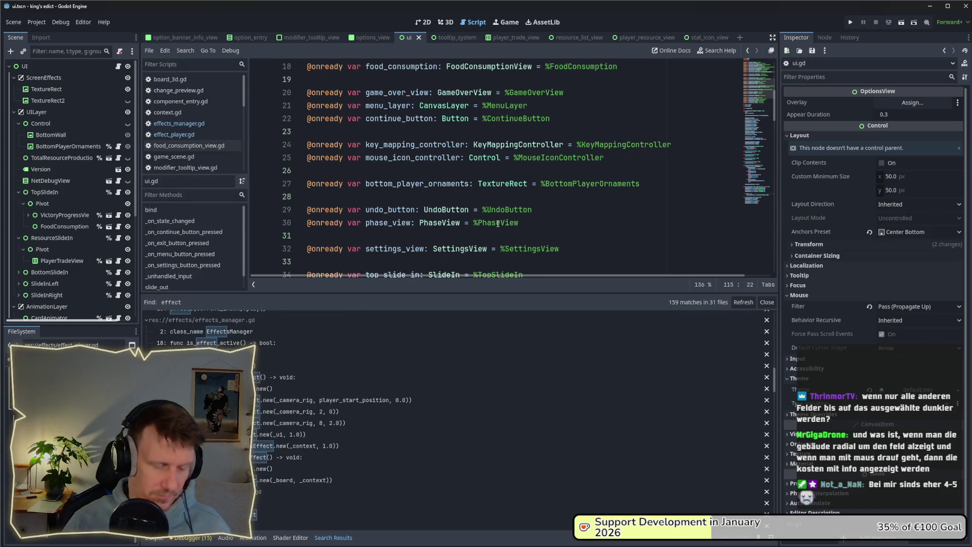
Search the project for effect_manager and EffectManager, both returning 0 matches.
key("ctrl+shift+f")
type("effect_manager")
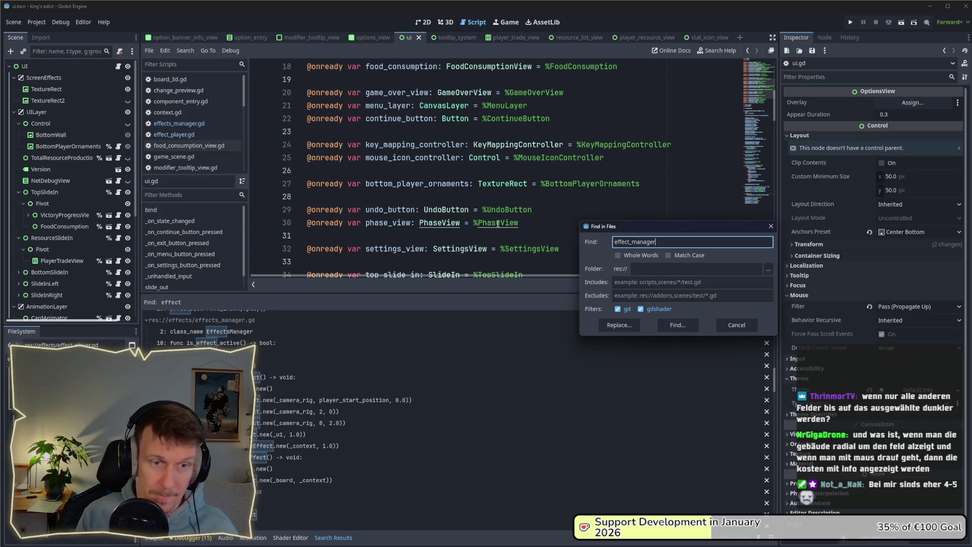
key("Return")
scroll(496, 198, "down", 6)
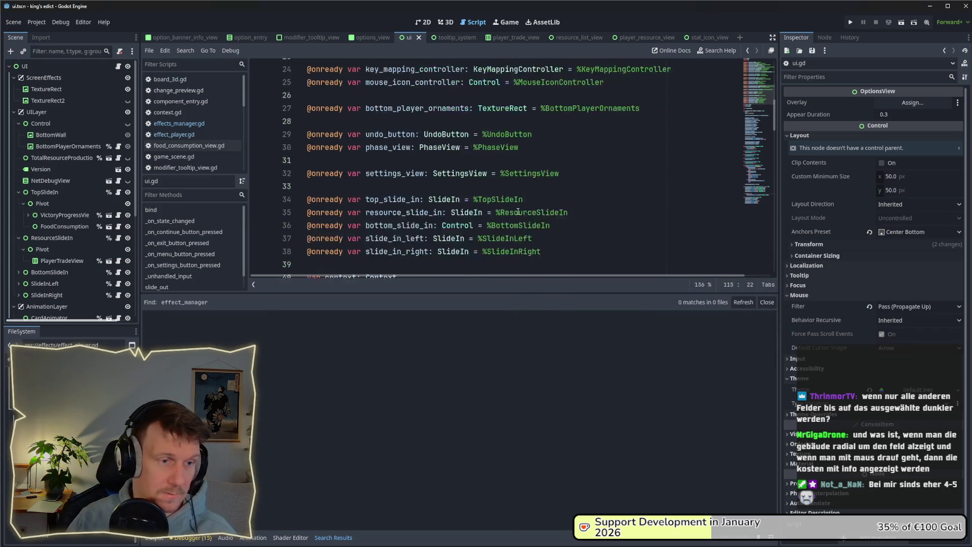
key("ctrl+shift+f")
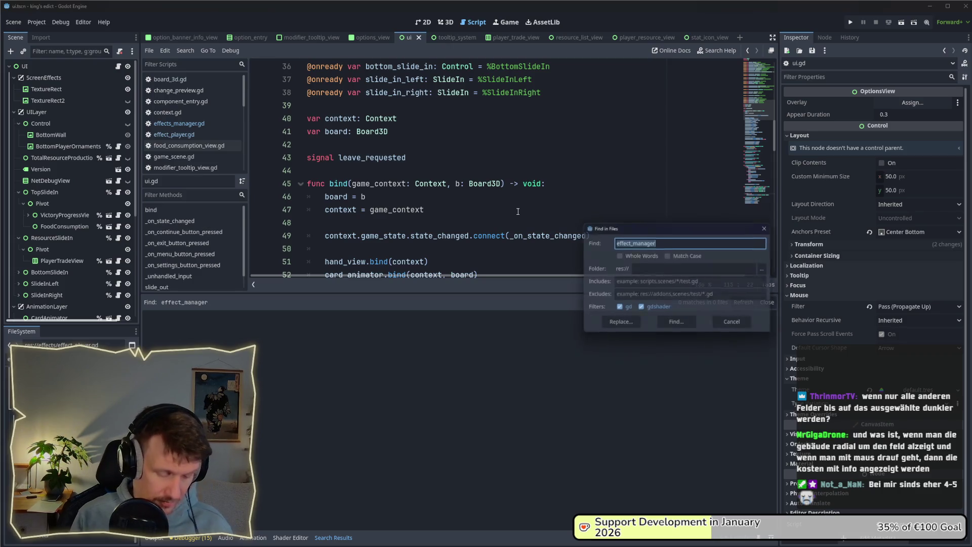
type("Eff")
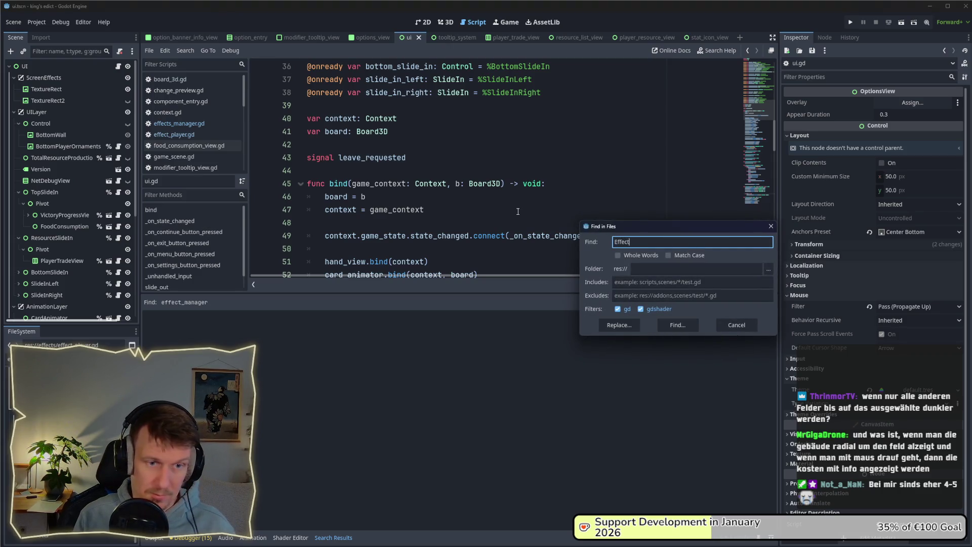
key("Return")
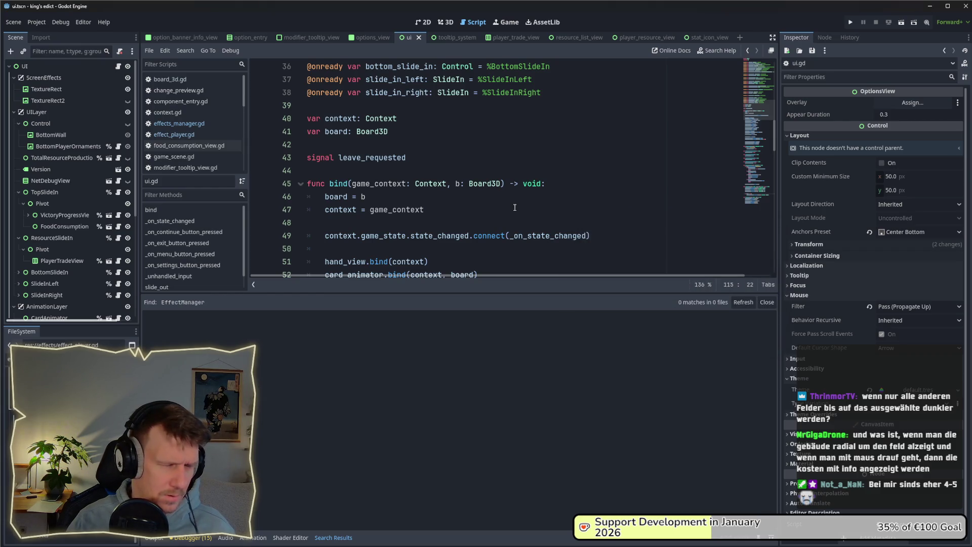
scroll(515, 207, "up", 12)
Reopen effects_manager.gd and select its class name on line 2.
left_click(191, 125)
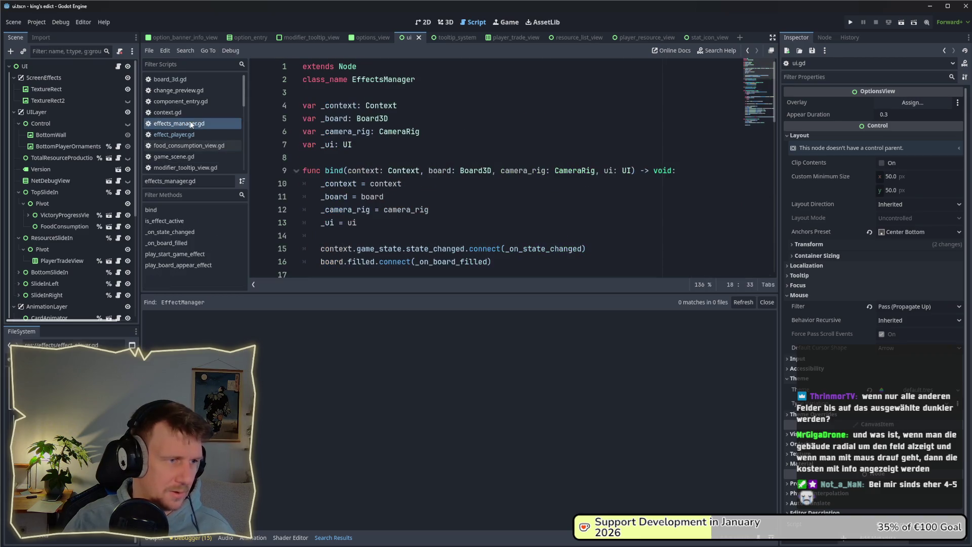
left_click_drag(416, 80, 357, 82)
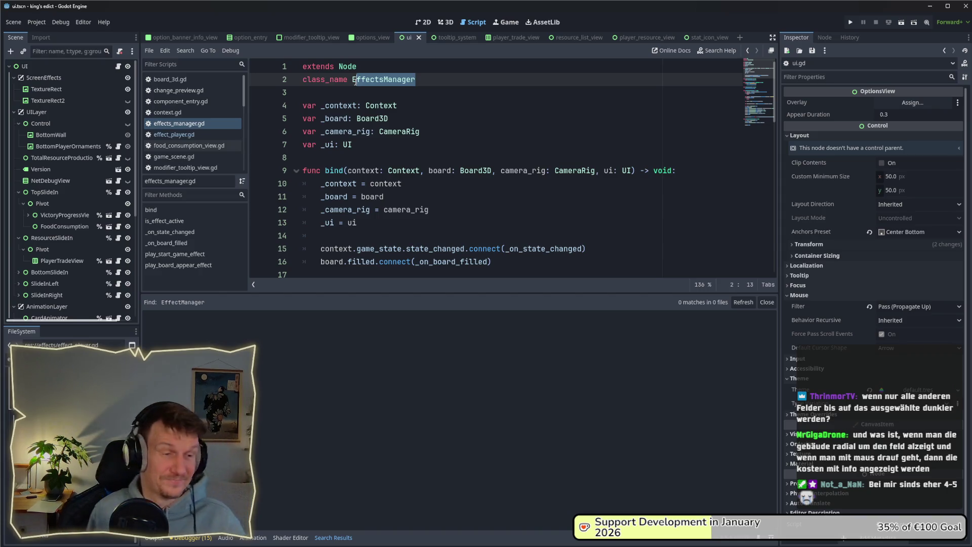
left_click(500, 202)
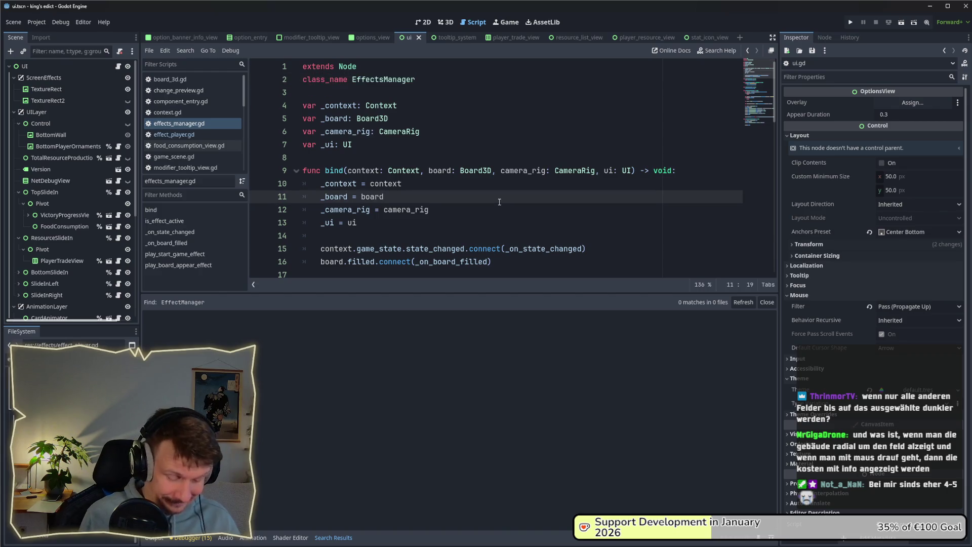
Search the project for effects_manager, then run King's Edict to its main menu.
key("ctrl+shift+f")
type("effects_manager")
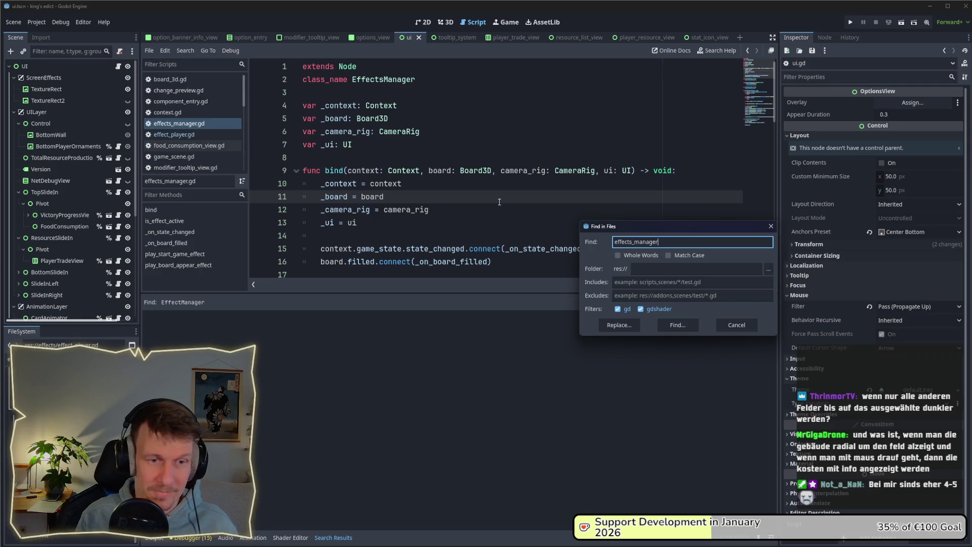
key("Return")
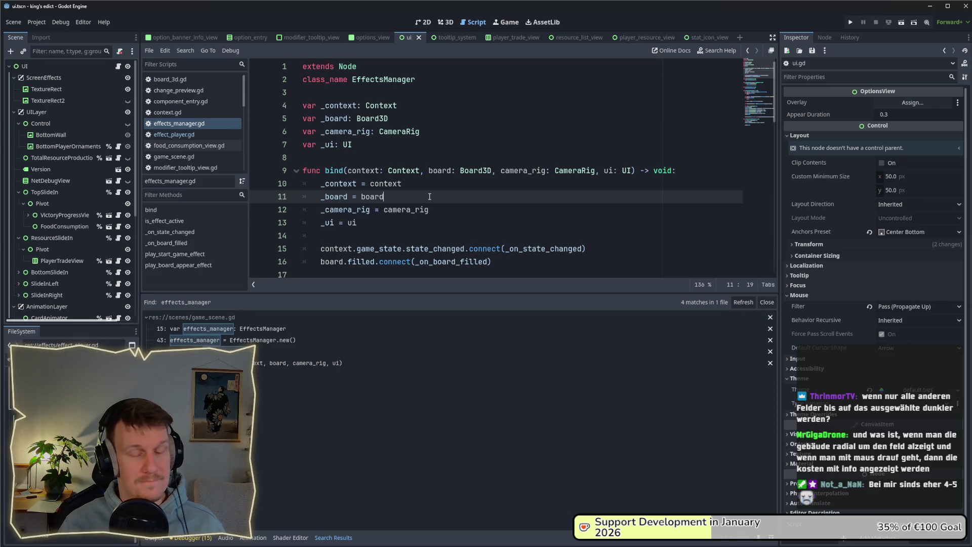
key("alt+Tab")
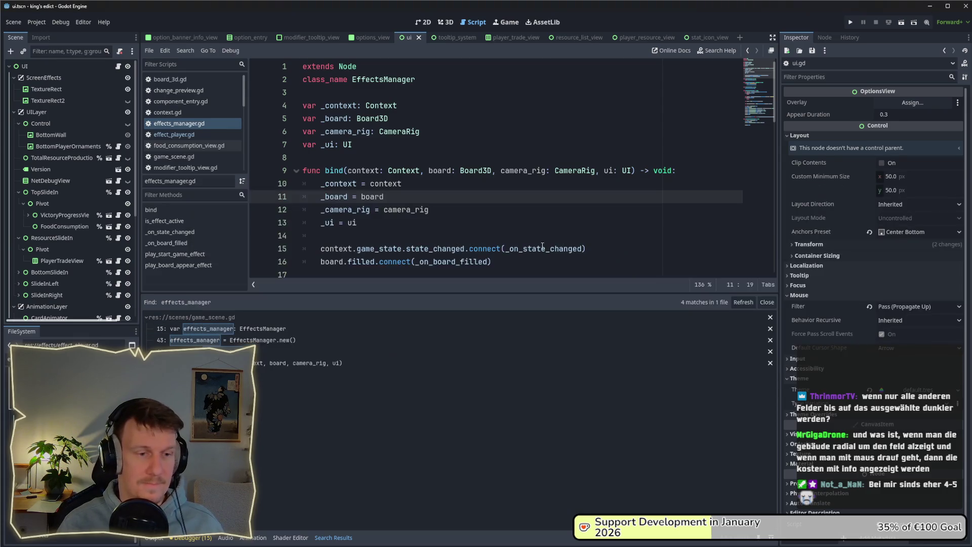
left_click(850, 21)
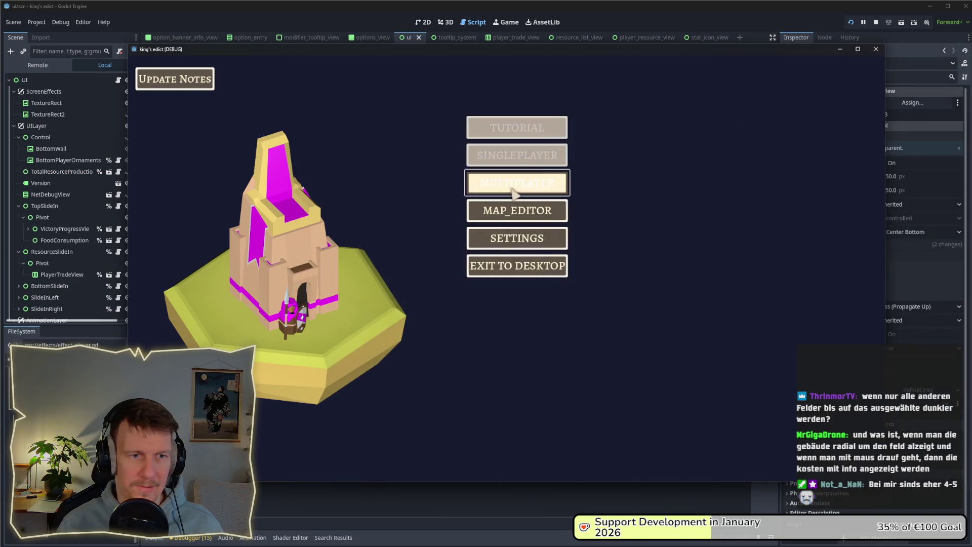
Enter Multiplayer and start a match on the i_know_this_place map.
left_click(557, 183)
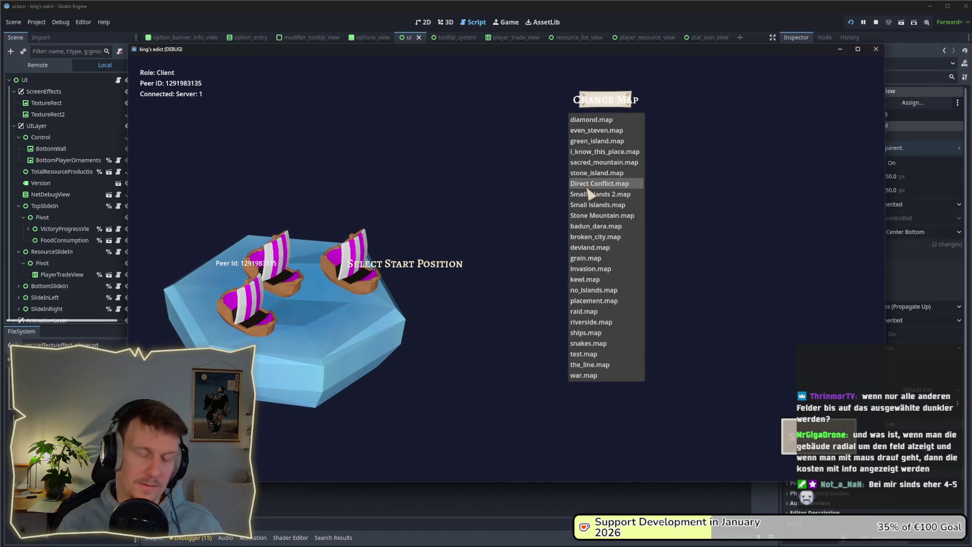
left_click(590, 152)
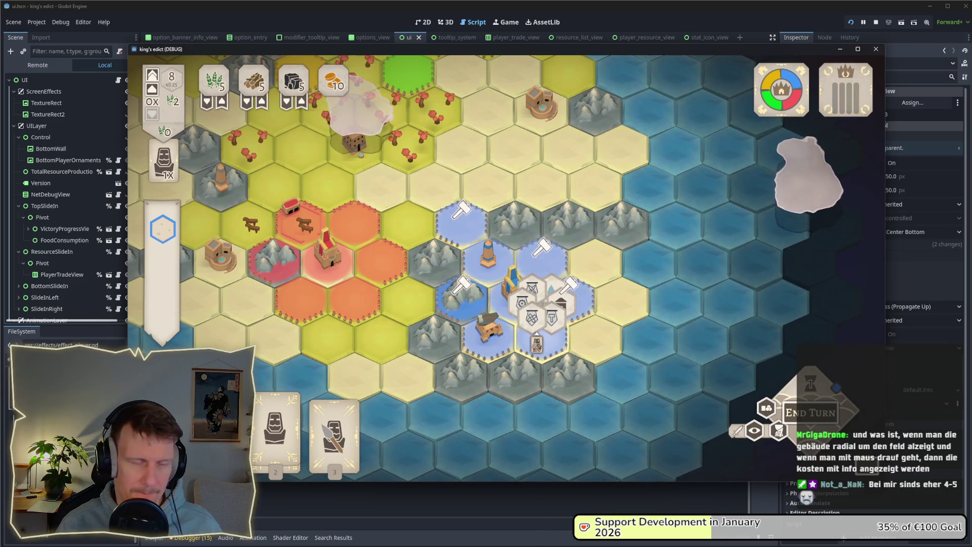
Play the builder card on a blue hex, browse the building cards, then cancel without building.
left_click(537, 324)
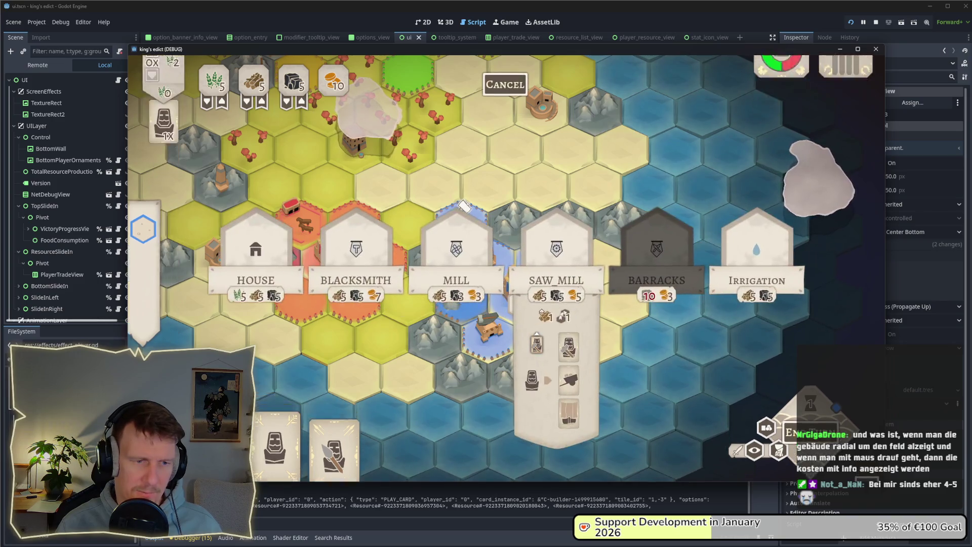
key("Escape")
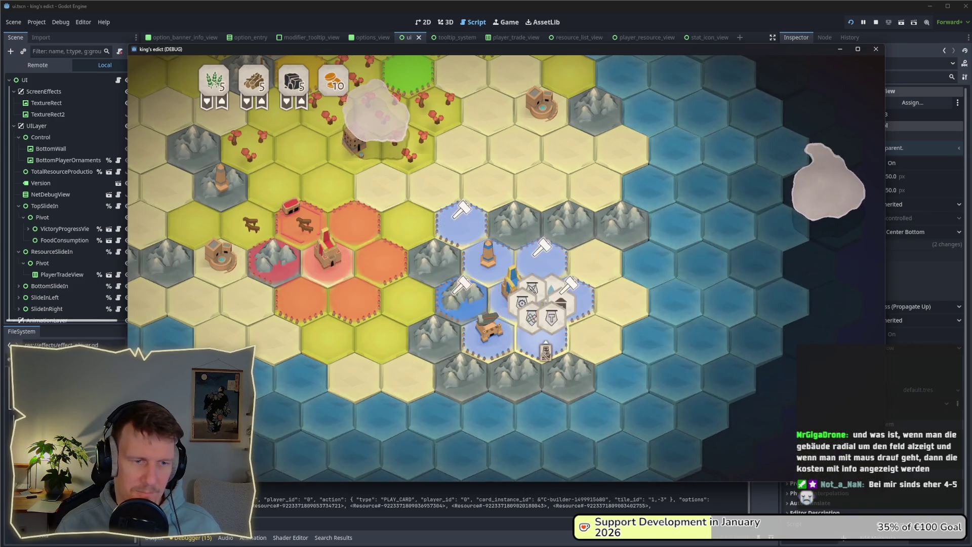
left_click(567, 266)
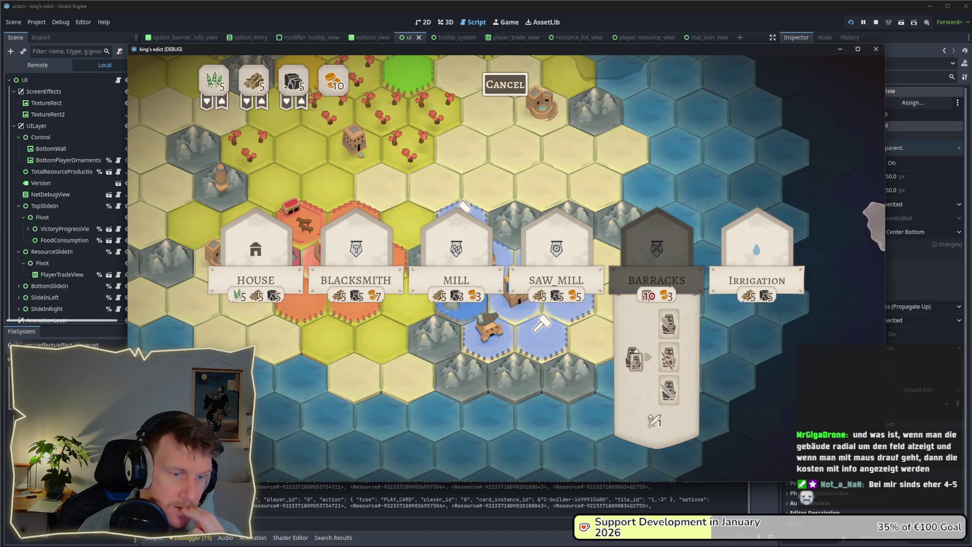
key("s")
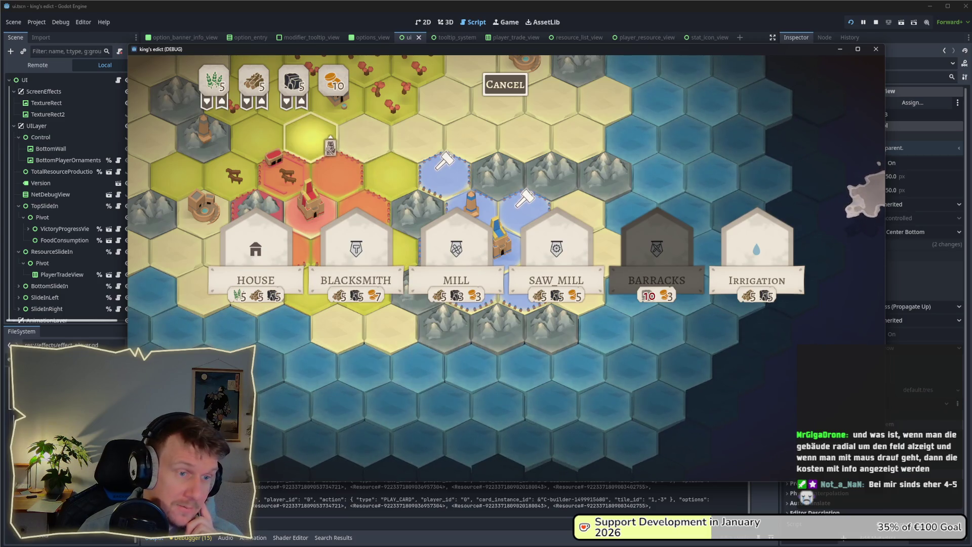
mouse_move(358, 236)
mouse_move(449, 248)
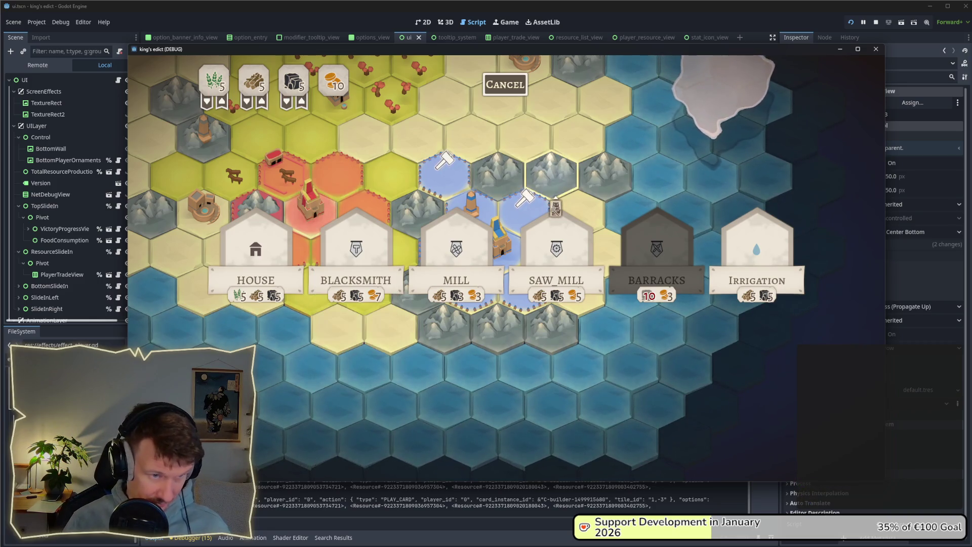
left_click(505, 85)
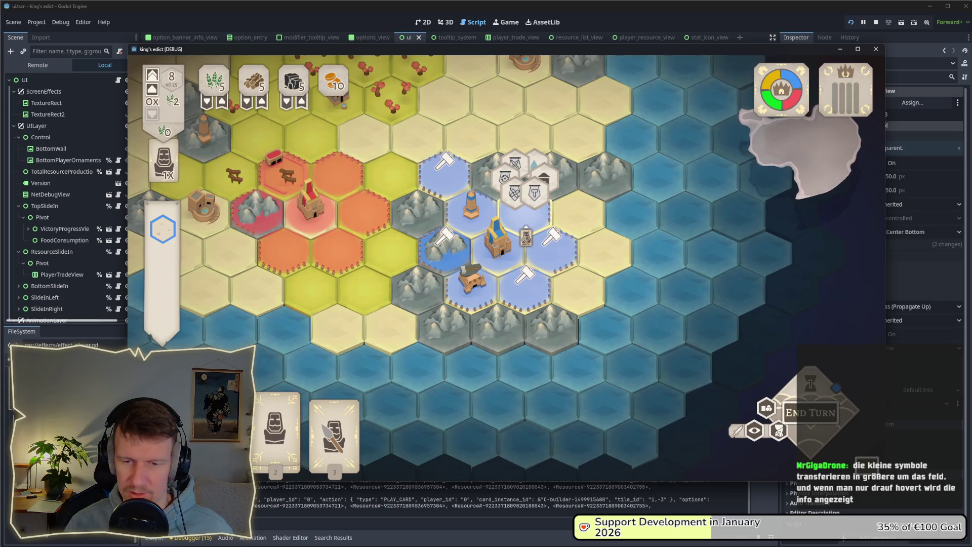
Open building choices on blue tiles, dismiss once, then pick Saw_Mill on another tile.
left_click(506, 259)
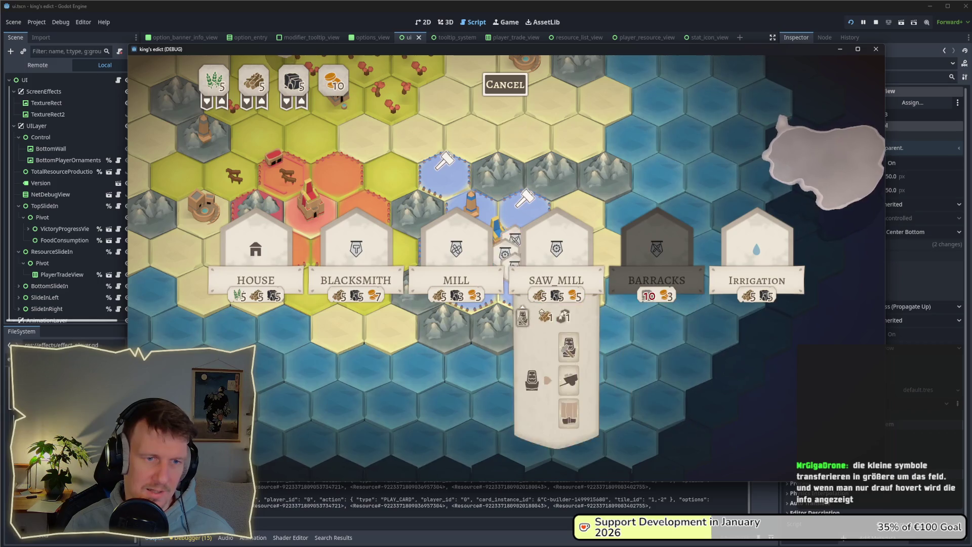
right_click(575, 243)
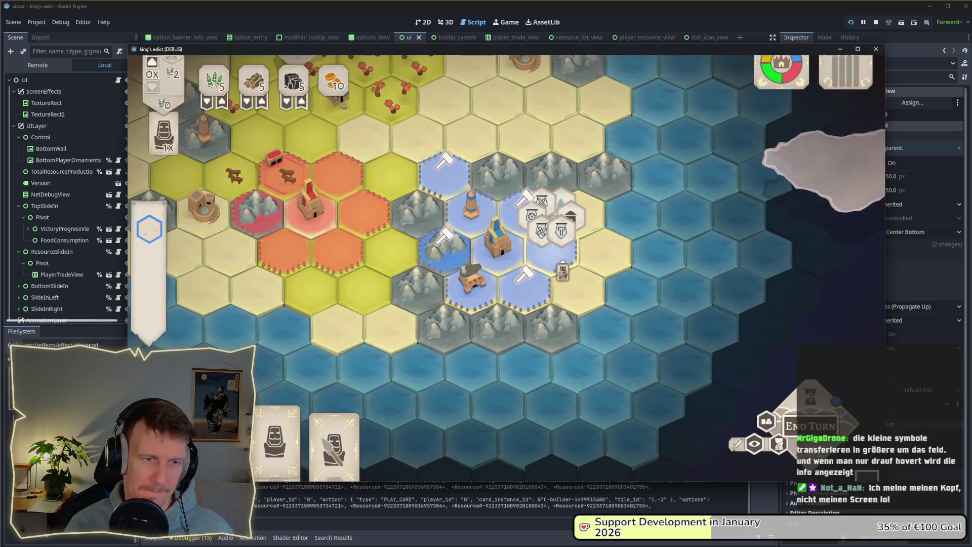
left_click(562, 258)
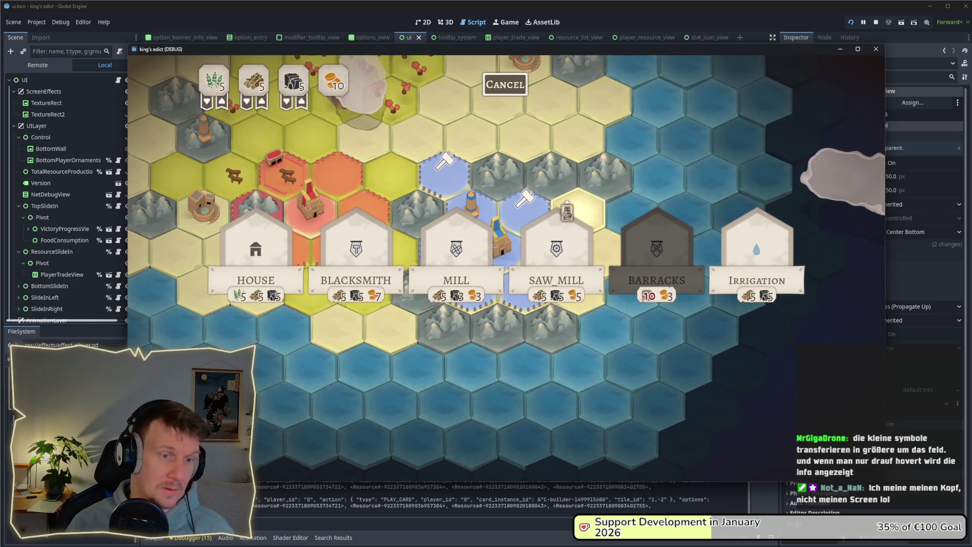
left_click(567, 210)
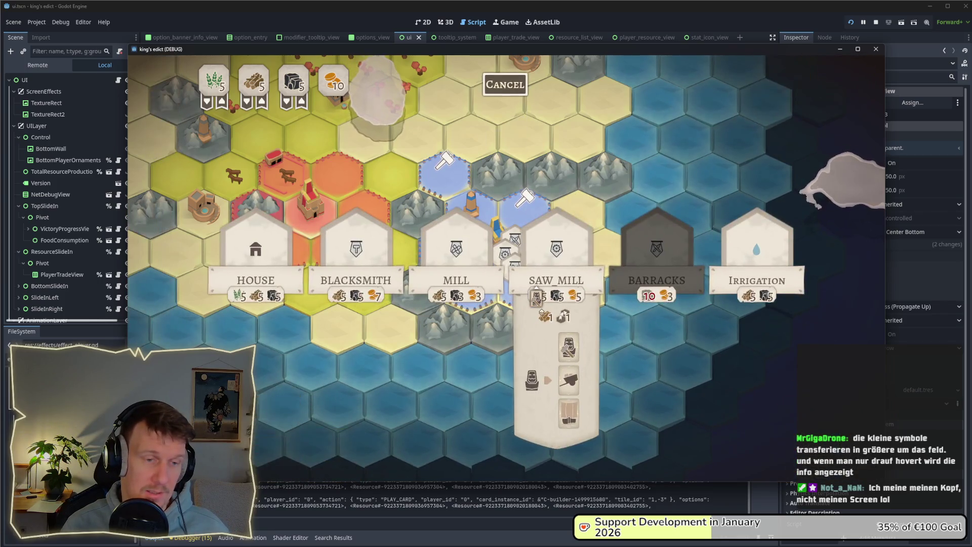
left_click(535, 298)
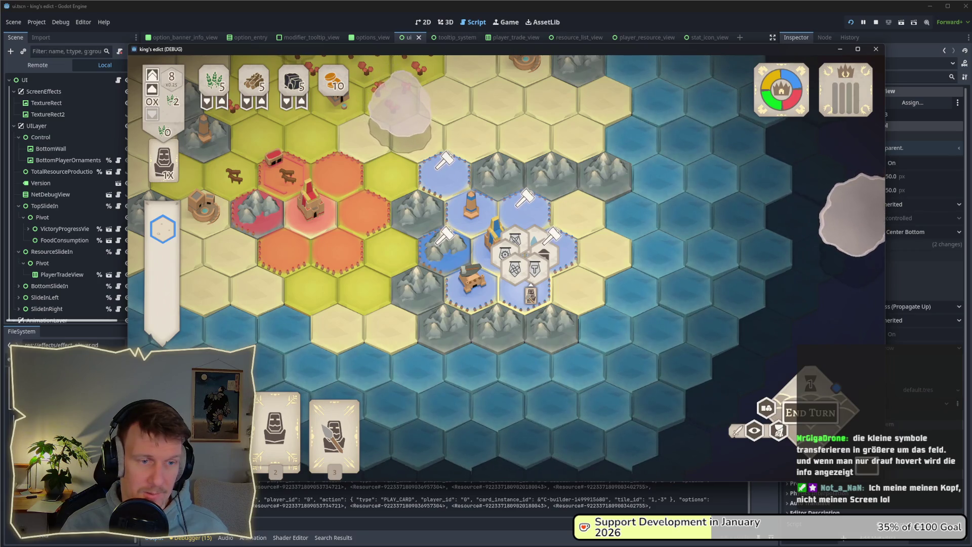
left_click(530, 295)
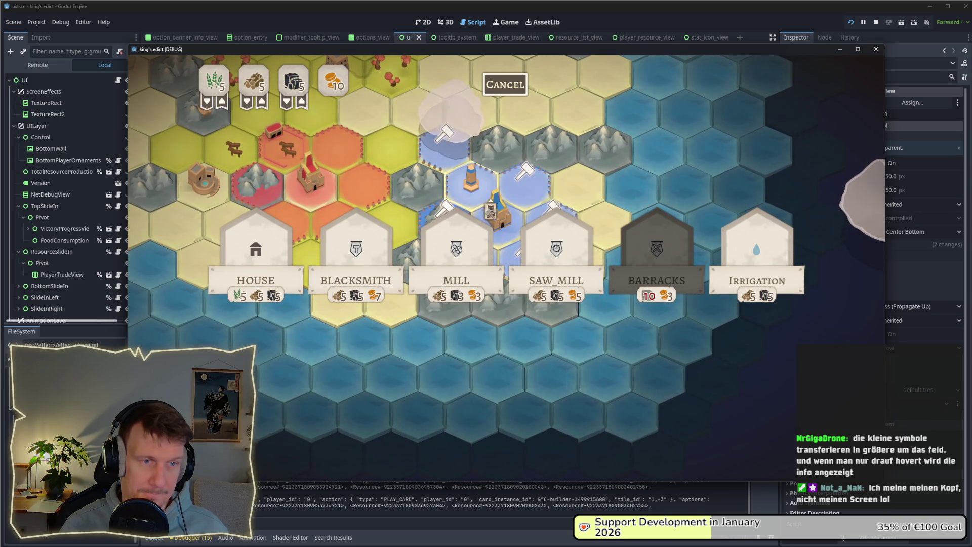
left_click(515, 201)
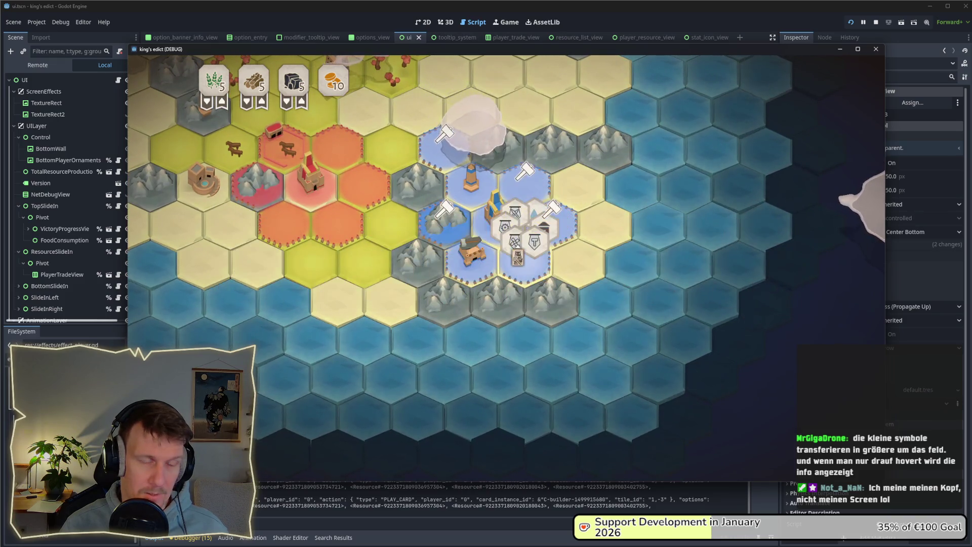
Repeatedly open and dismiss the picker, pick Saw_Mill again, and clear the remaining placement markers.
left_click(521, 276)
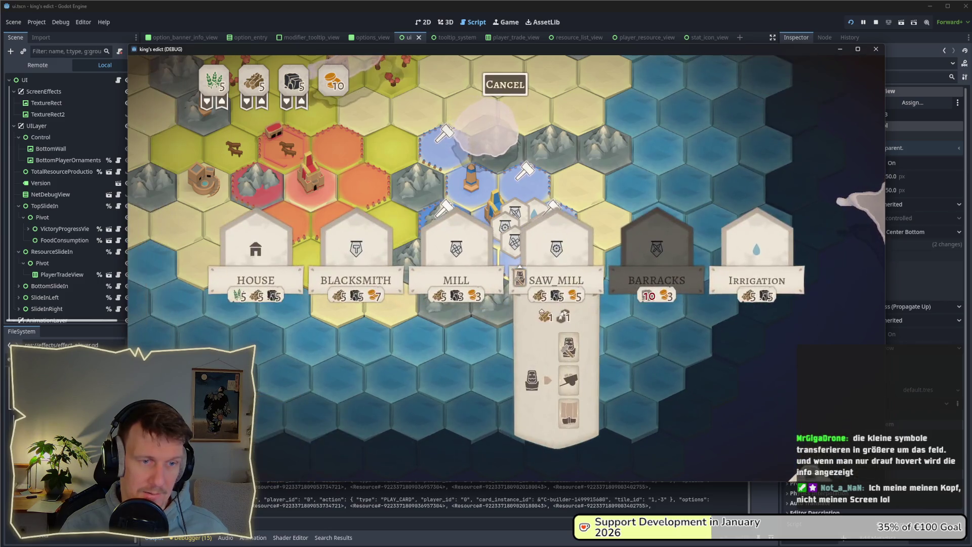
right_click(517, 279)
left_click(517, 279)
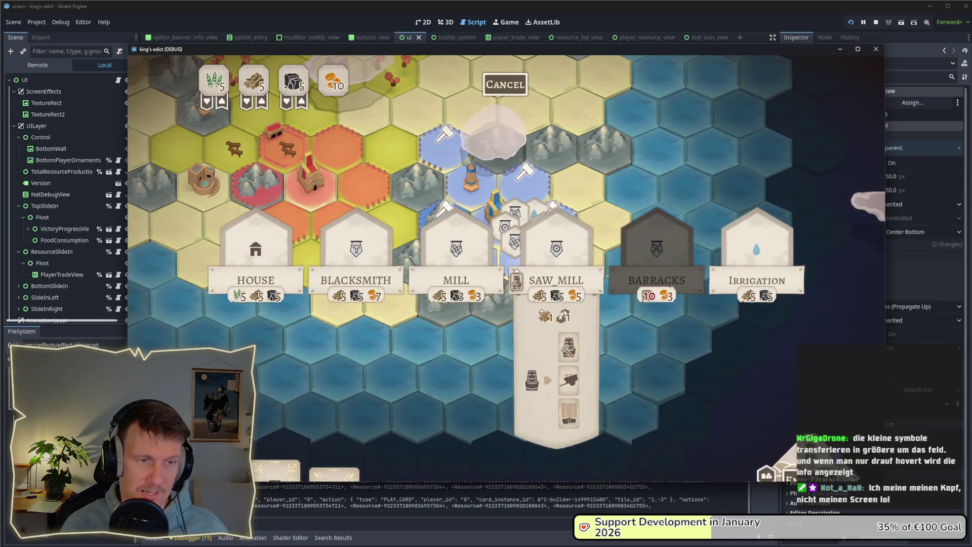
right_click(517, 278)
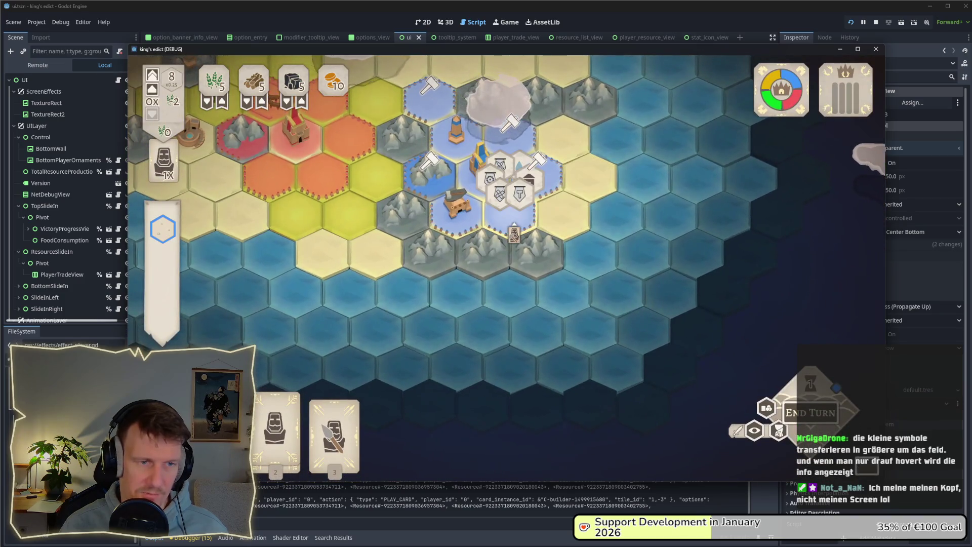
left_click(510, 264)
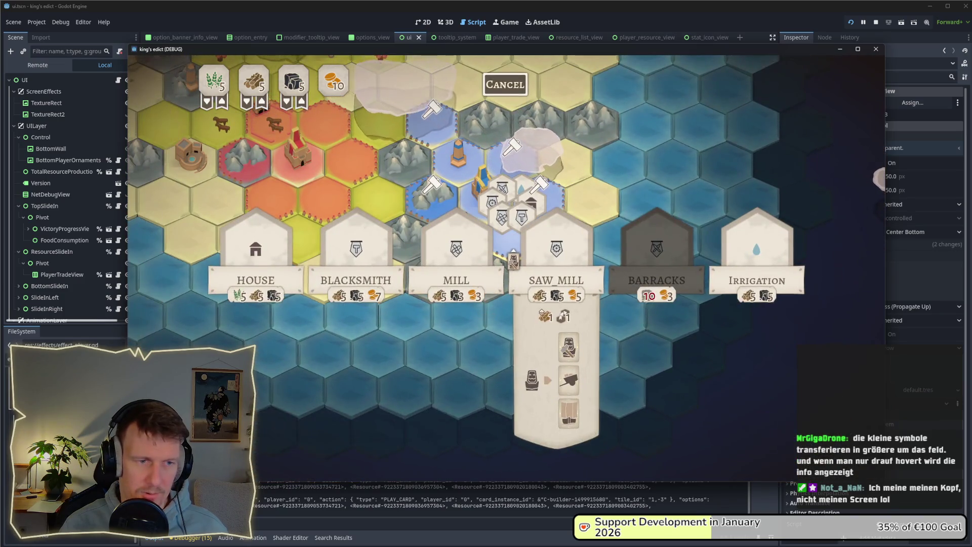
left_click(513, 261)
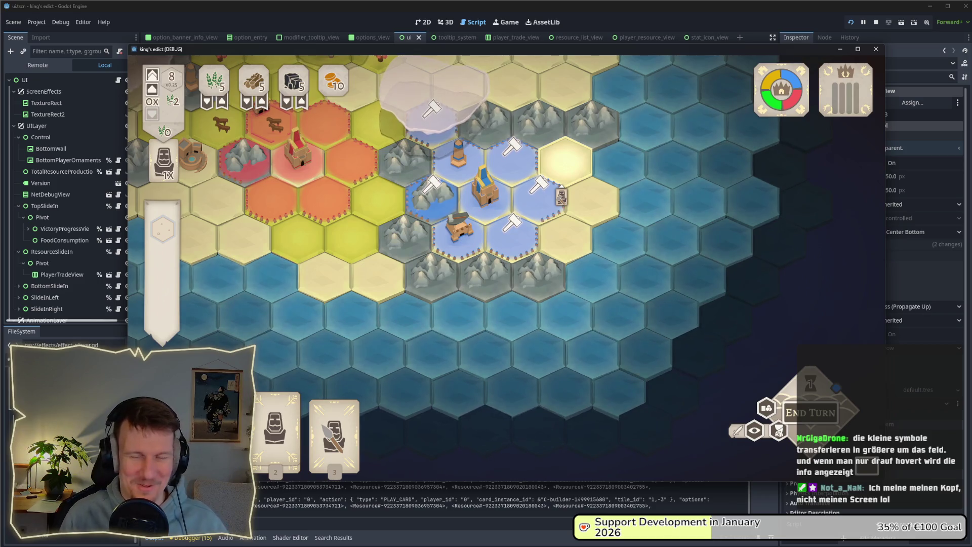
mouse_move(548, 218)
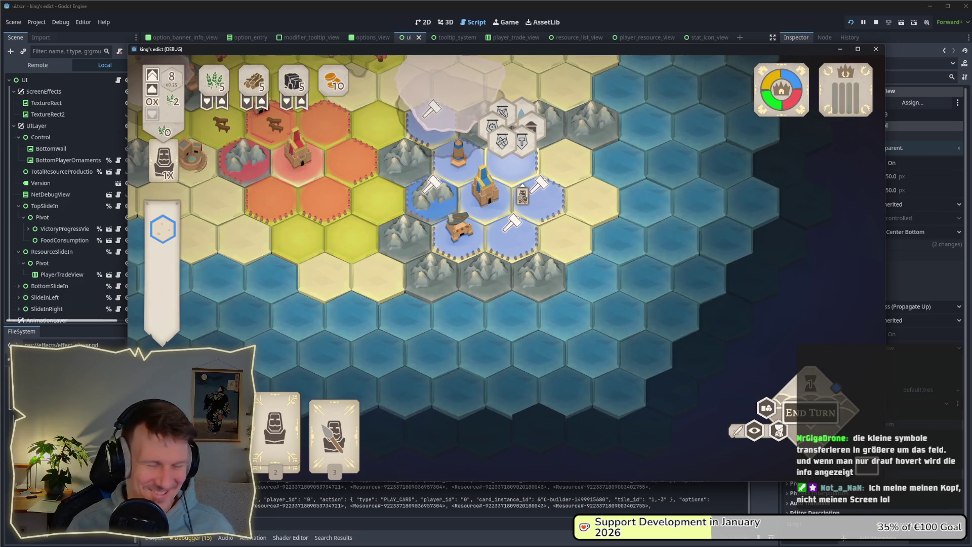
left_click(529, 246)
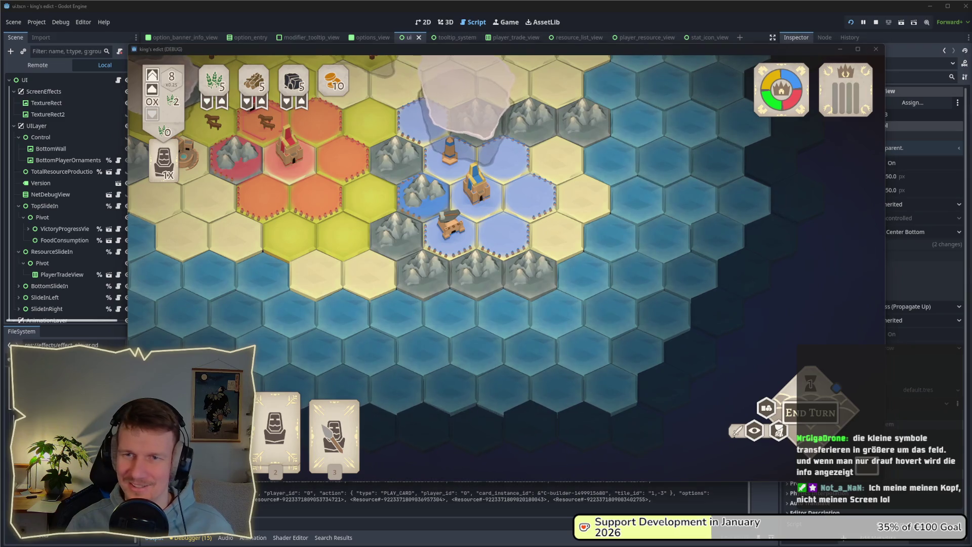
mouse_move(494, 261)
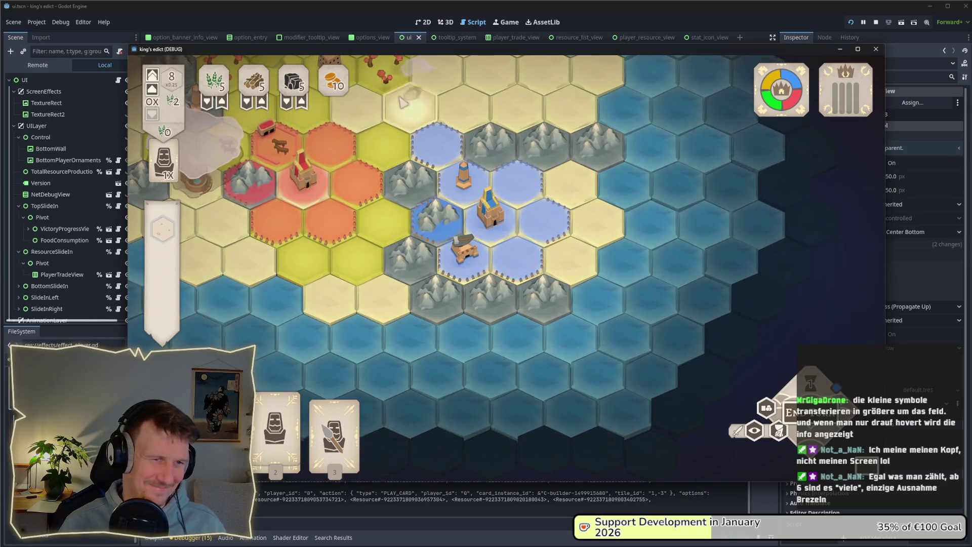
Back in the editor, find effects_manager across the project: 4 matches, all in game_scene.gd.
key("alt+Tab")
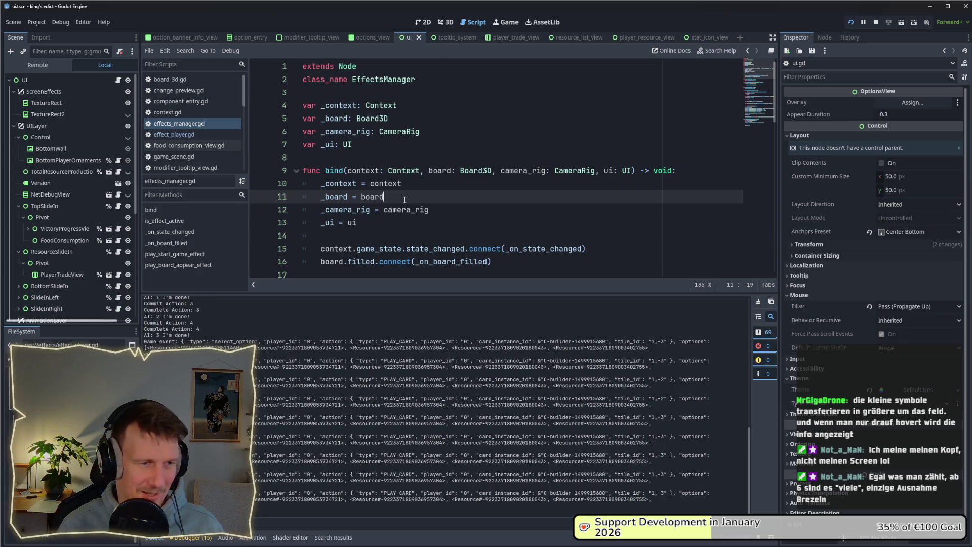
scroll(404, 199, "down", 1)
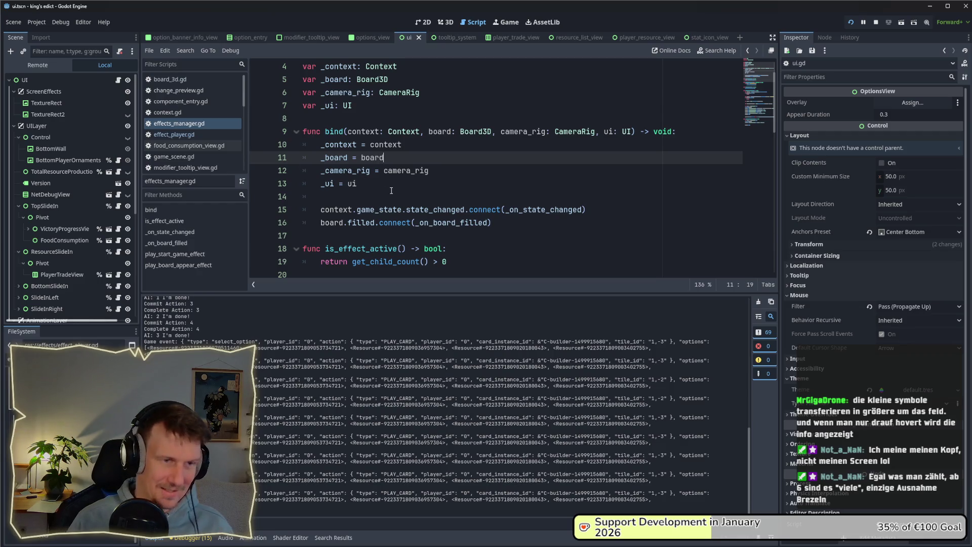
key("ctrl+shift+f")
key("Return")
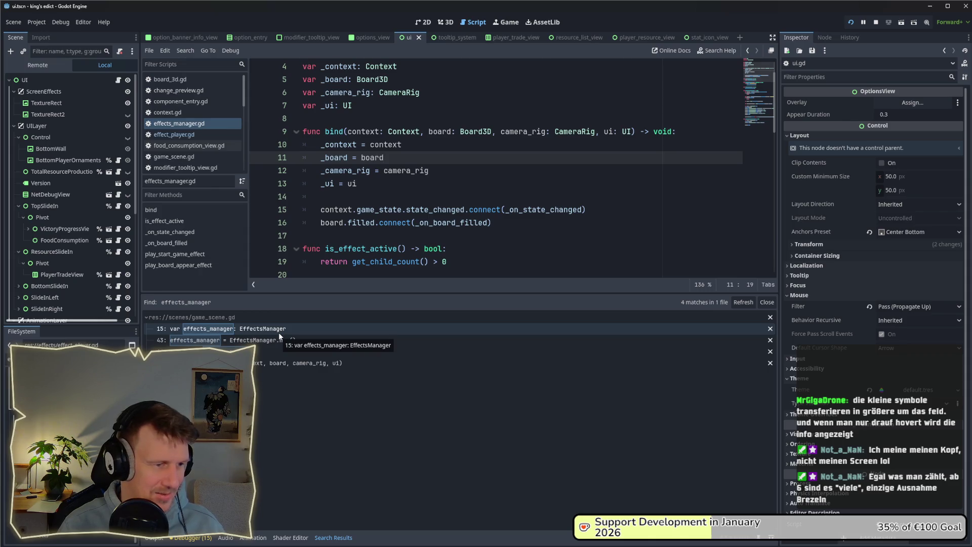
Open game_scene.gd at the effects_manager lines, enlarge the code editor and select lines 43–45.
left_click(284, 362)
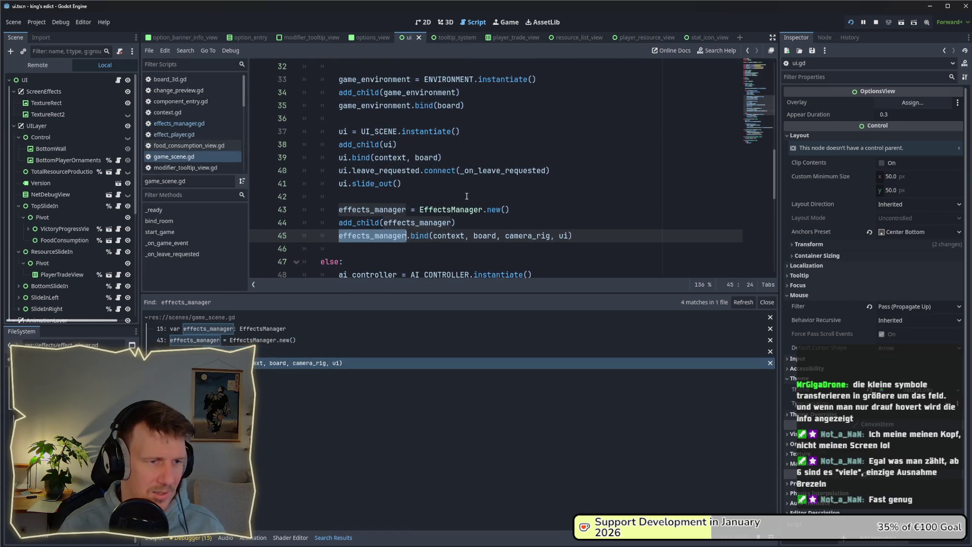
scroll(467, 196, "up", 4)
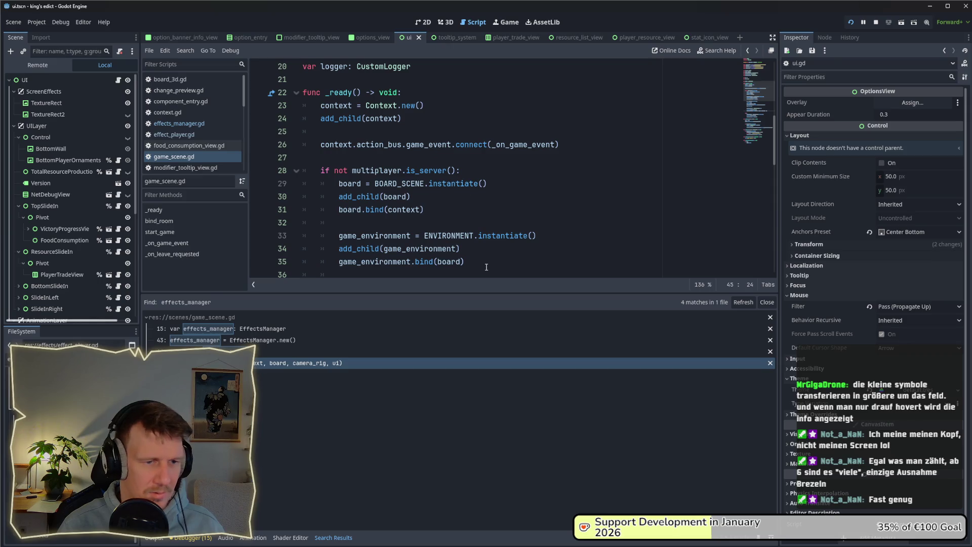
left_click_drag(471, 293, 471, 412)
scroll(500, 236, "down", 3)
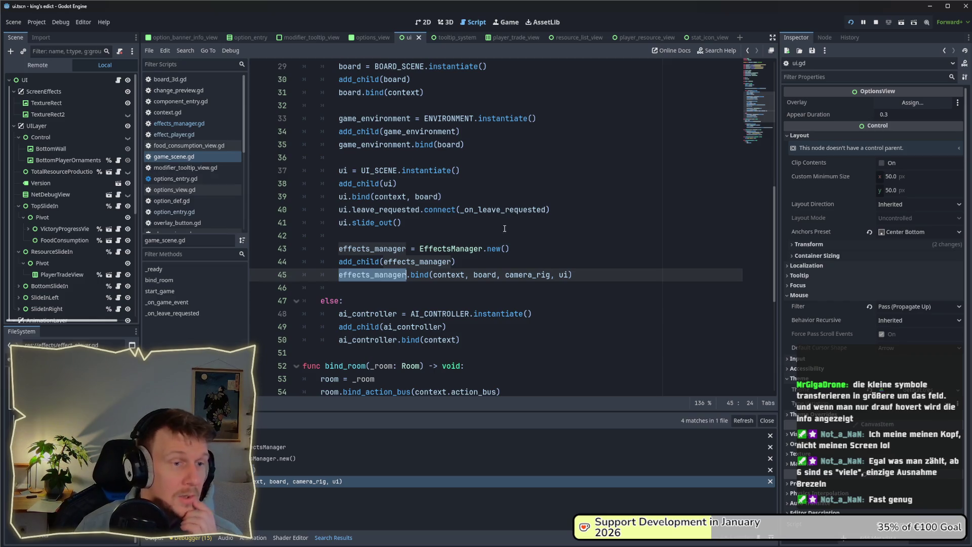
mouse_move(573, 274)
left_mouse_down()
mouse_move(304, 236)
mouse_move(304, 248)
left_mouse_up()
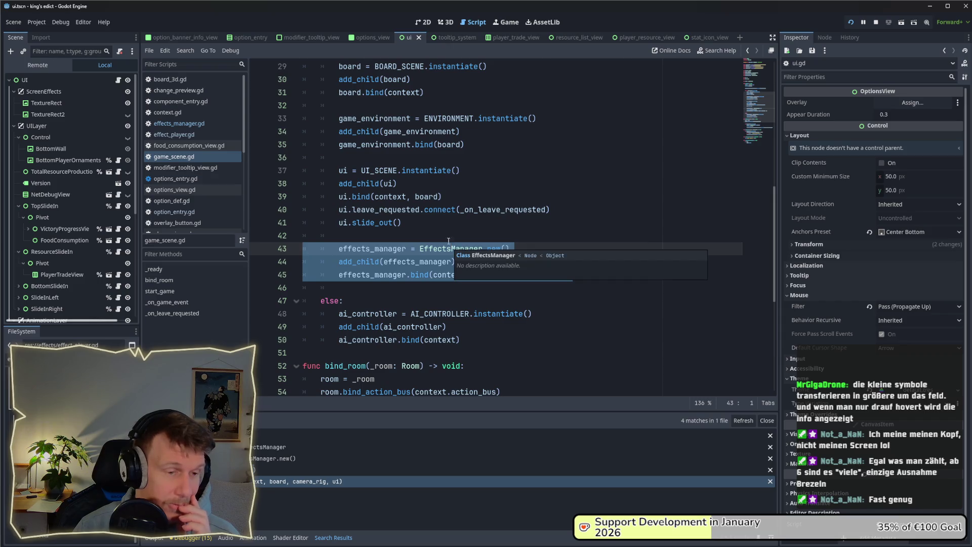
left_click(425, 236)
Scroll through game_scene.gd and jump into EffectsManager.bind in effects_manager.gd.
scroll(425, 236, "down", 3)
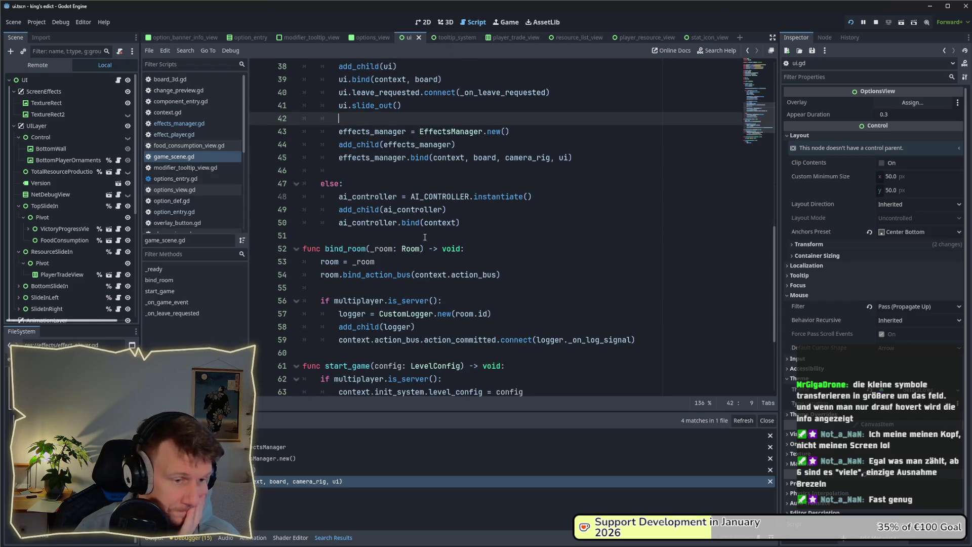
scroll(425, 236, "down", 3)
scroll(425, 237, "down", 1)
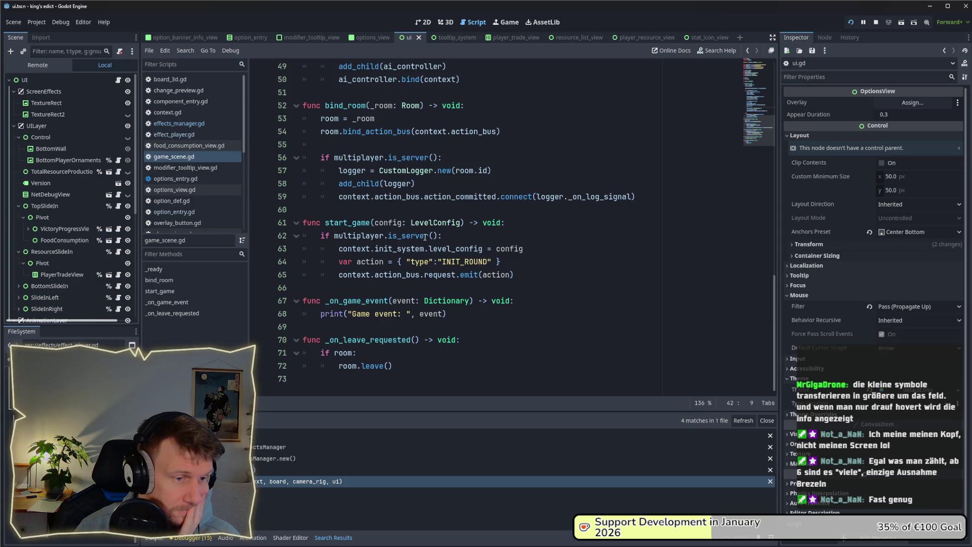
scroll(425, 237, "up", 4)
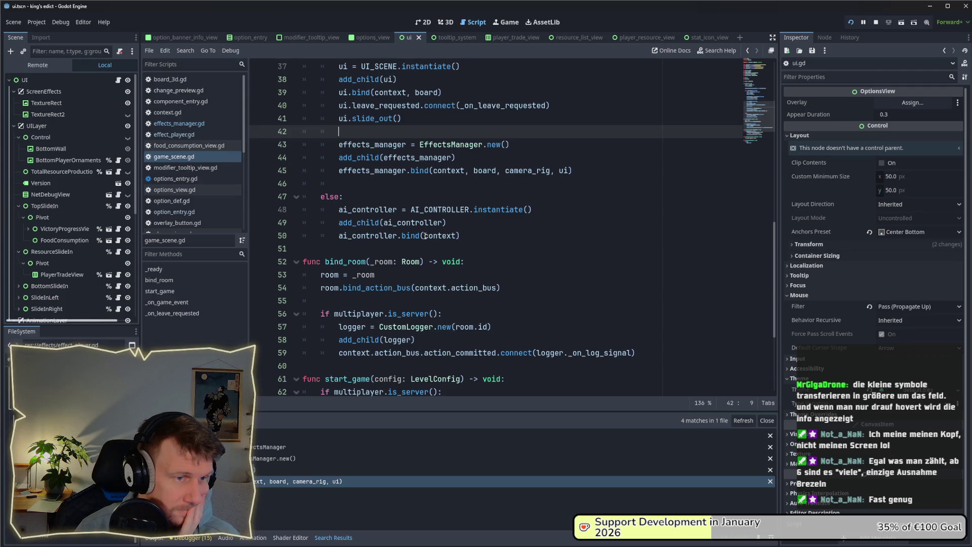
scroll(421, 192, "up", 1)
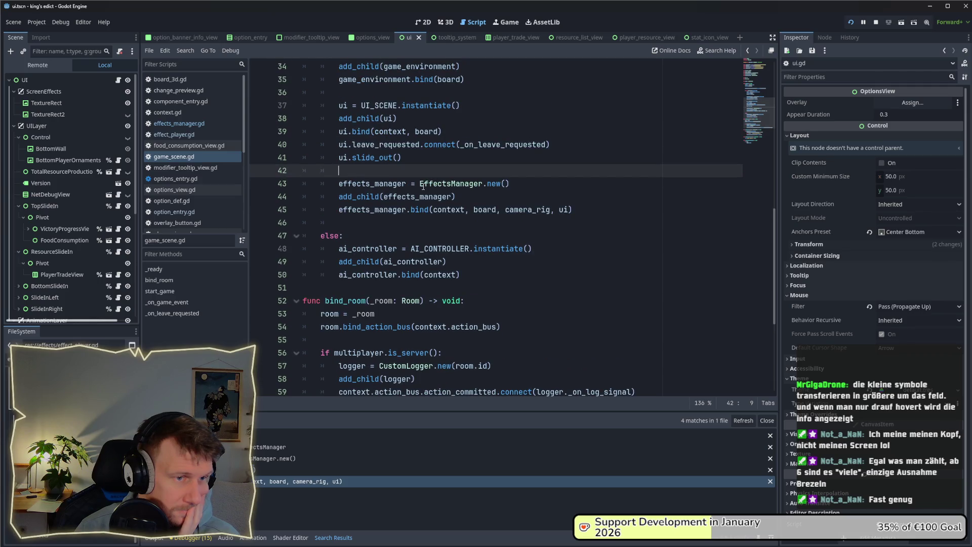
scroll(423, 187, "up", 2)
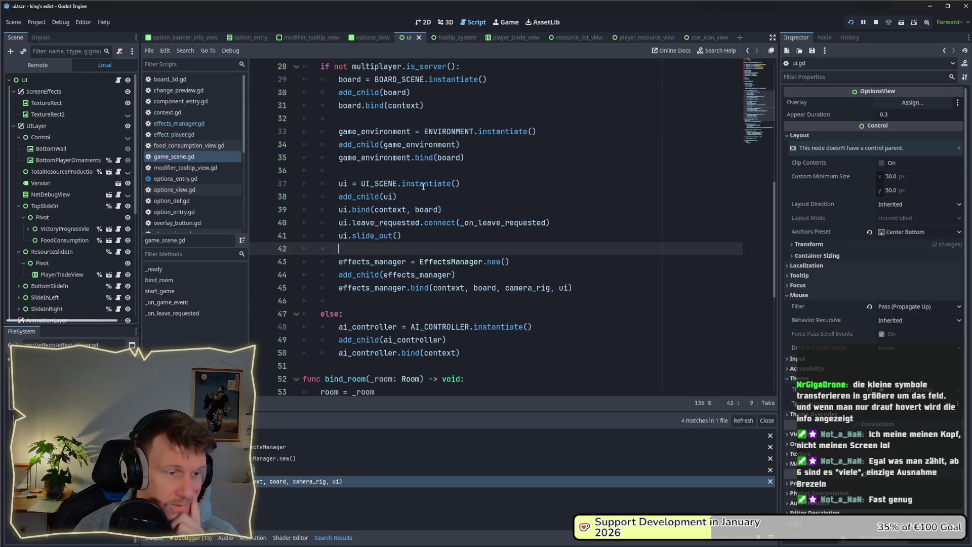
left_click(419, 288, "ctrl")
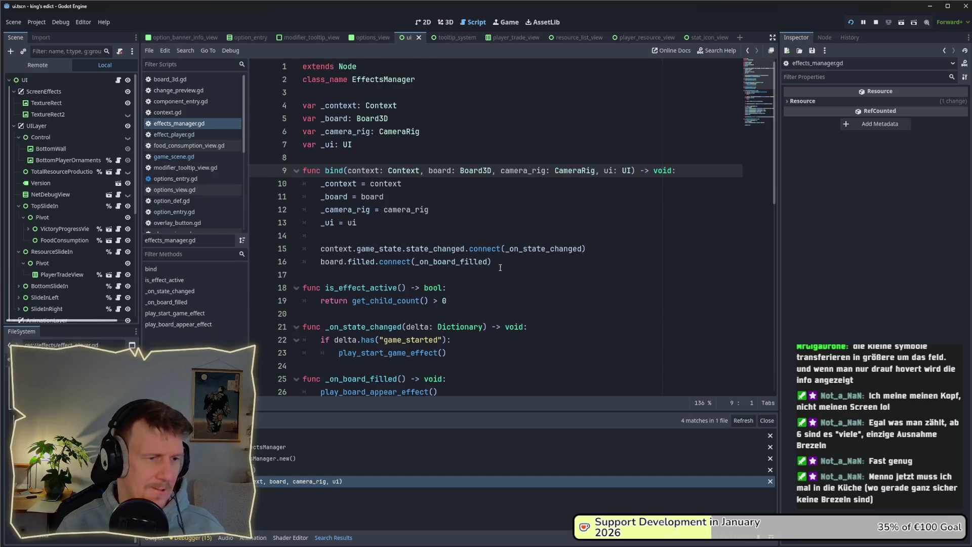
Review bind and add a blank line after the board.filled connection on line 16.
left_click_drag(497, 264, 321, 266)
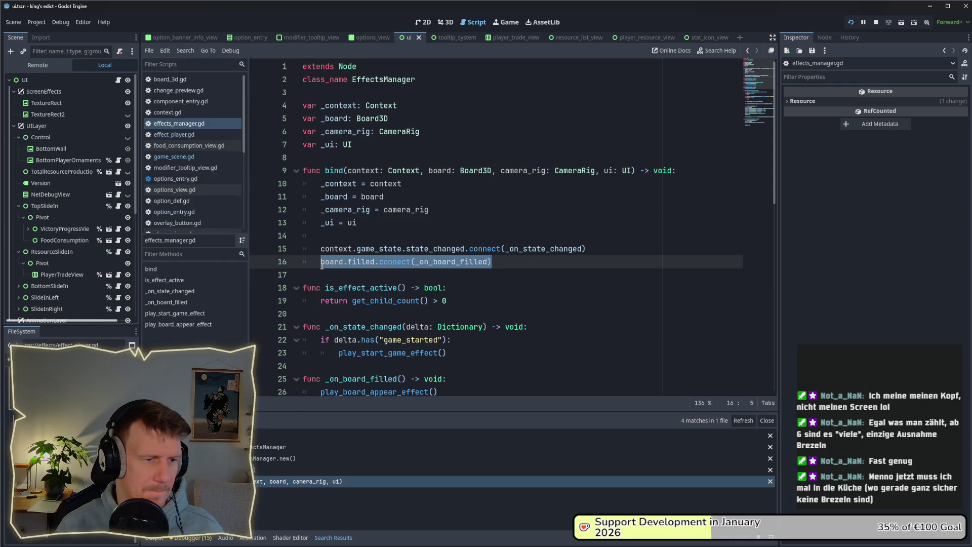
scroll(321, 267, "down", 4)
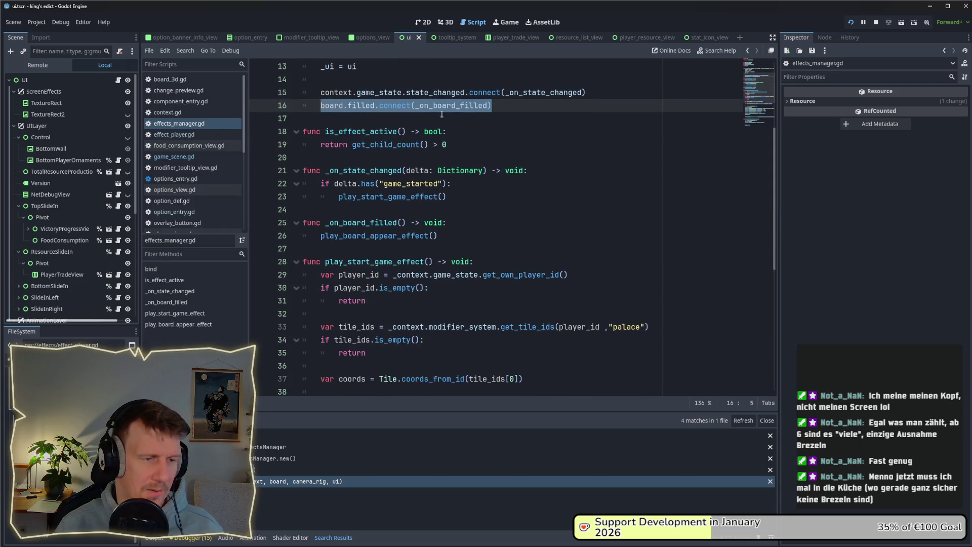
scroll(503, 152, "up", 1)
left_click(502, 150)
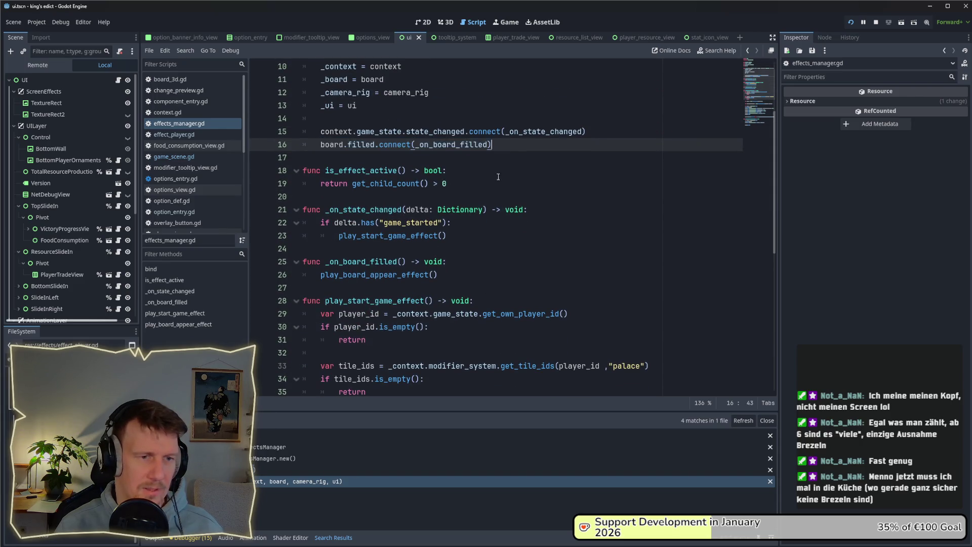
scroll(496, 177, "down", 4)
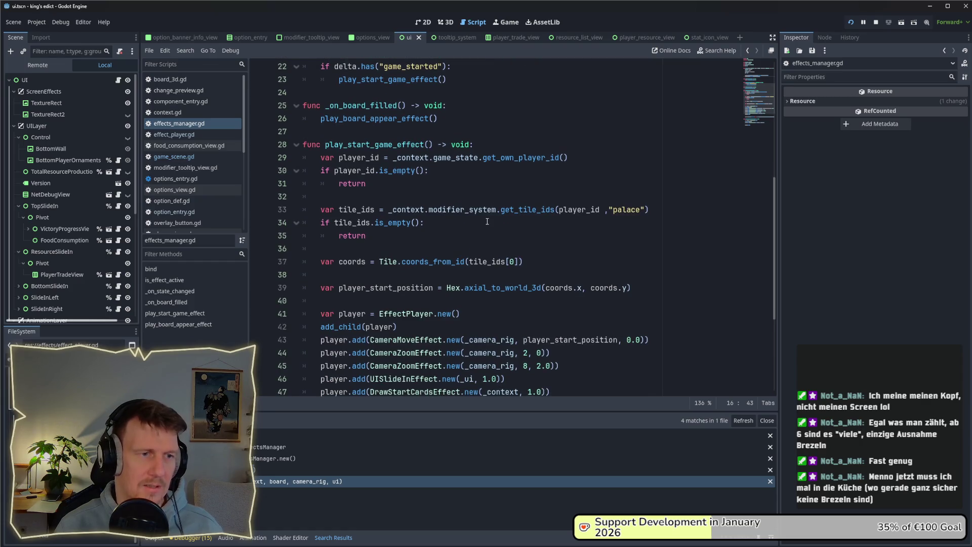
scroll(487, 221, "up", 2)
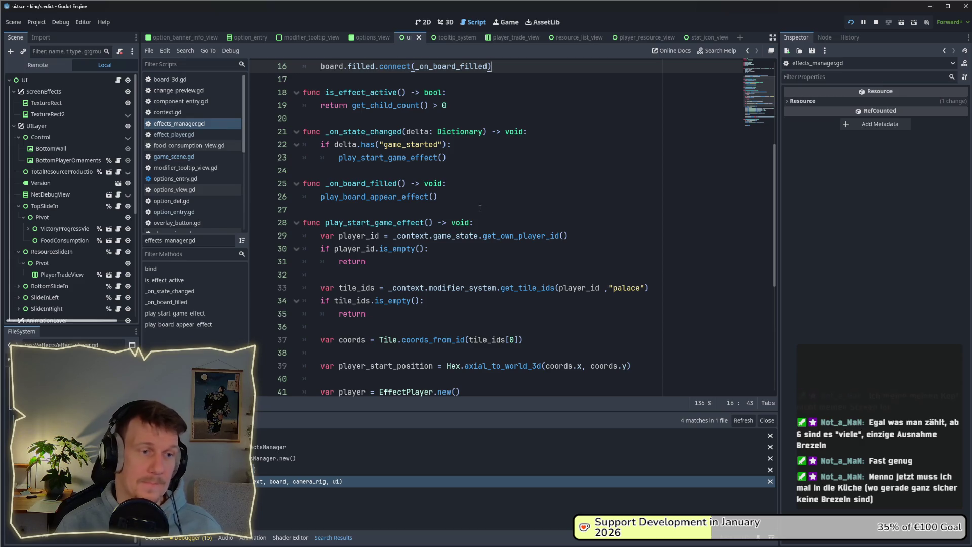
scroll(481, 208, "up", 1)
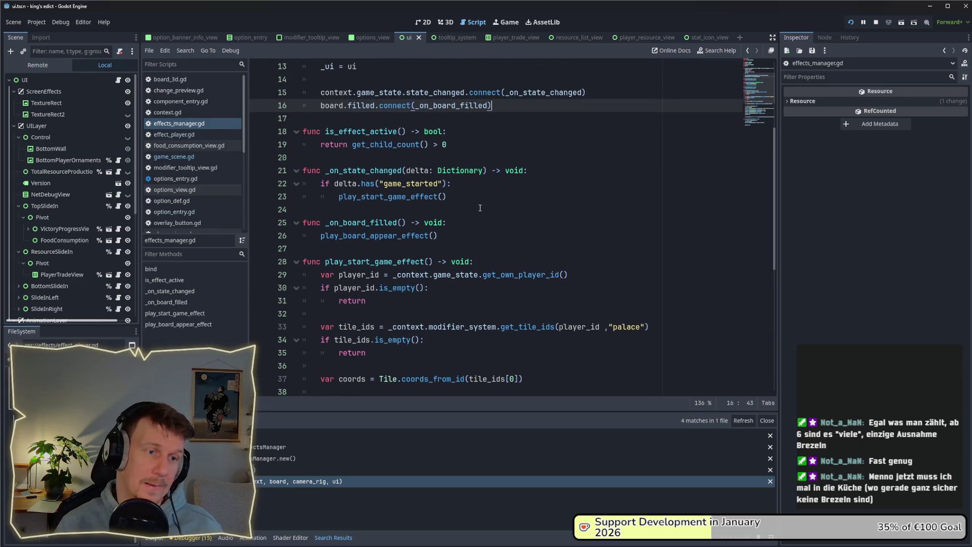
scroll(480, 208, "up", 1)
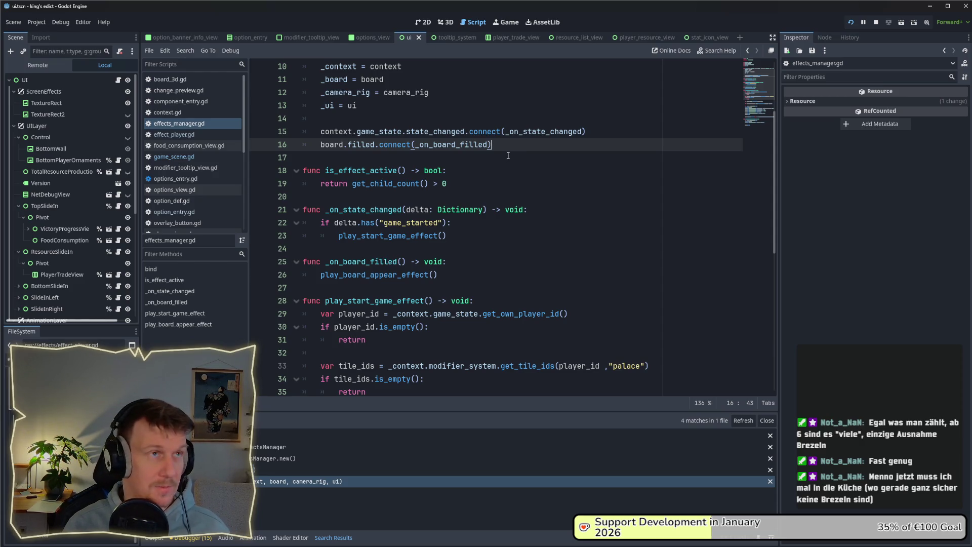
scroll(401, 90, "up", 1)
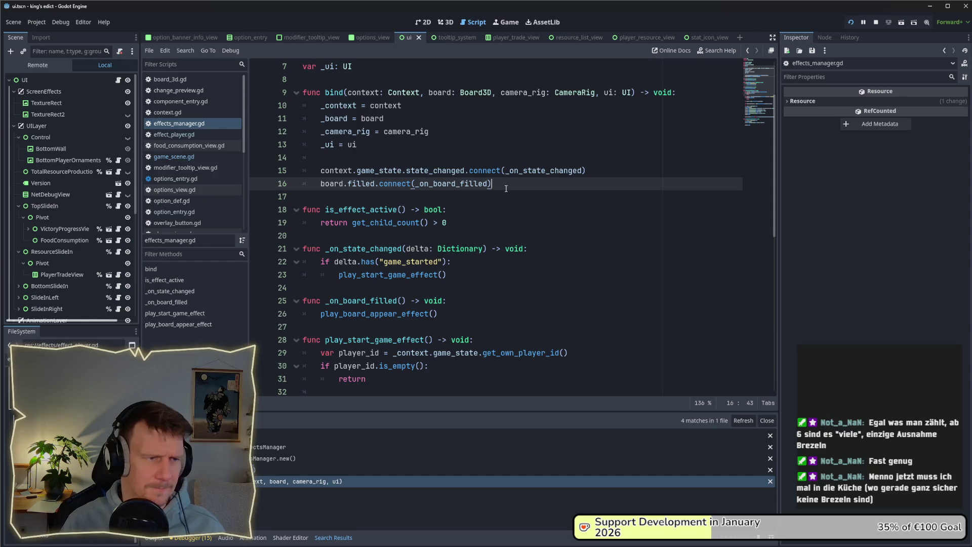
scroll(503, 262, "down", 2)
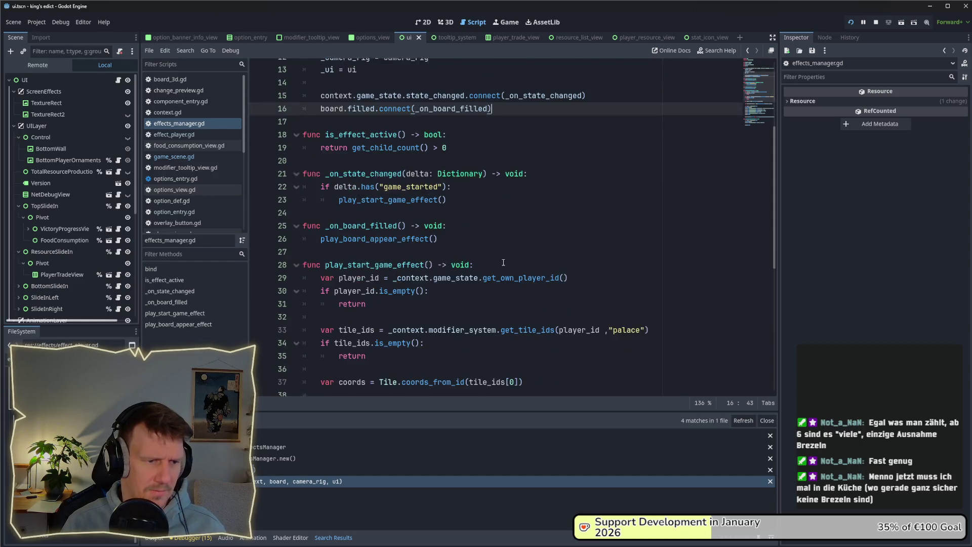
On a new line 17, connect context.action_bus.play_effect to _on_play_effect.
key("Return")
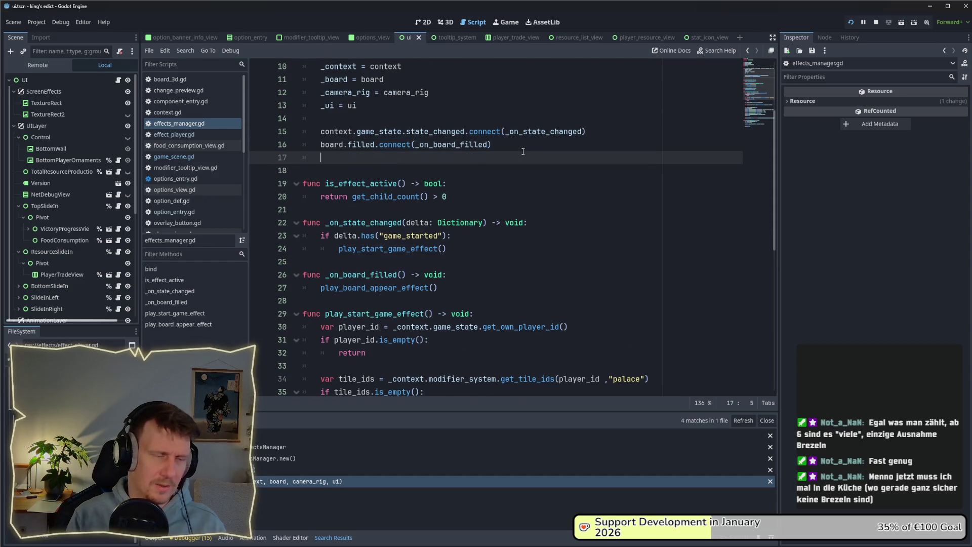
type("context")
type(".-a")
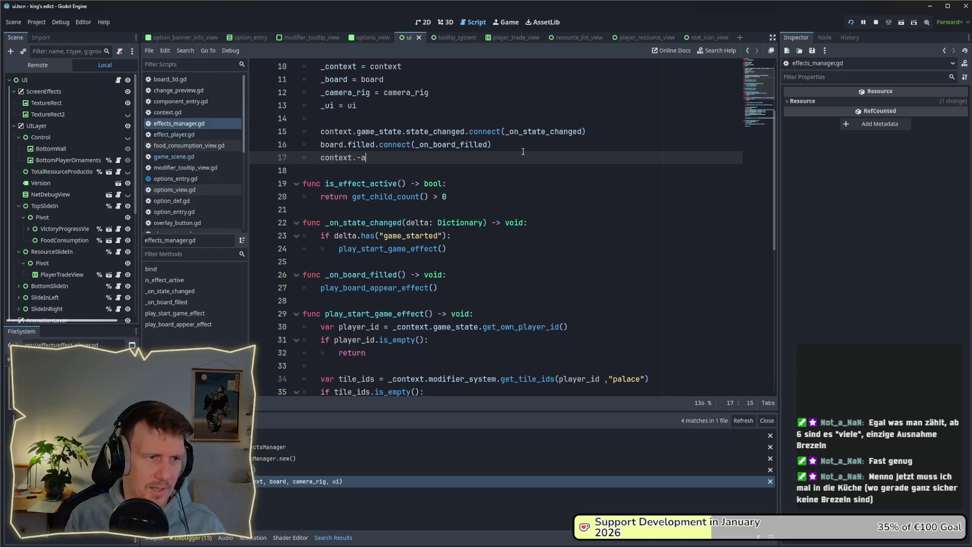
key("BackSpace")
key("BackSpace")
type("action_bus.")
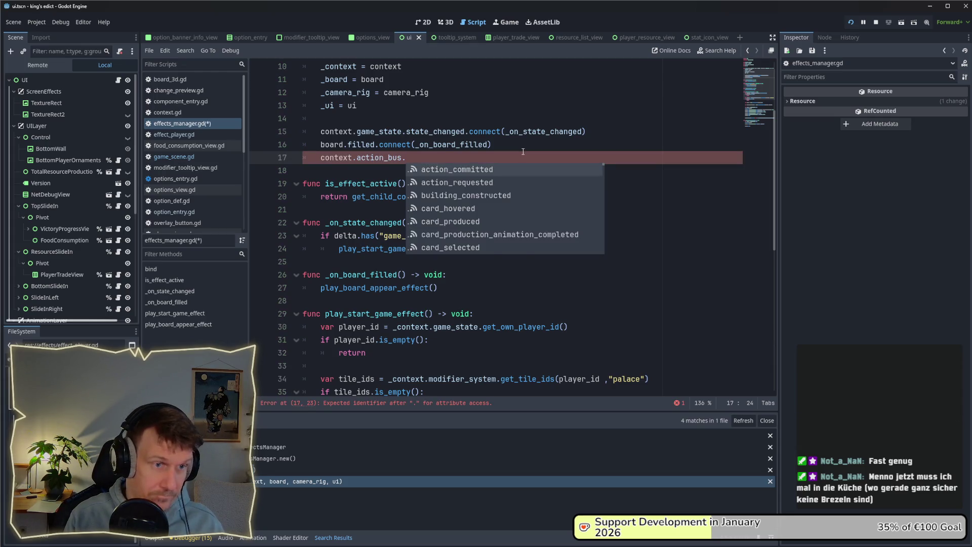
type("play_ef")
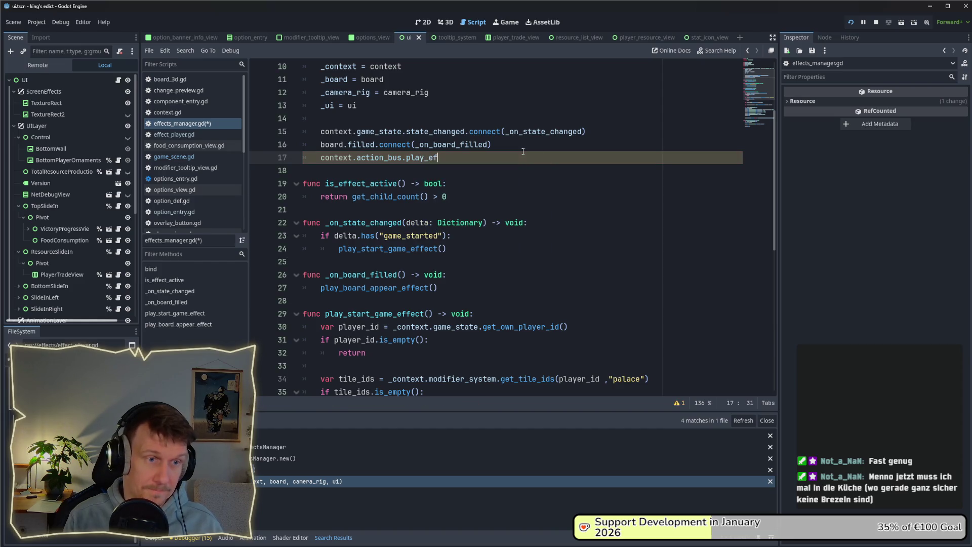
type("fect(")
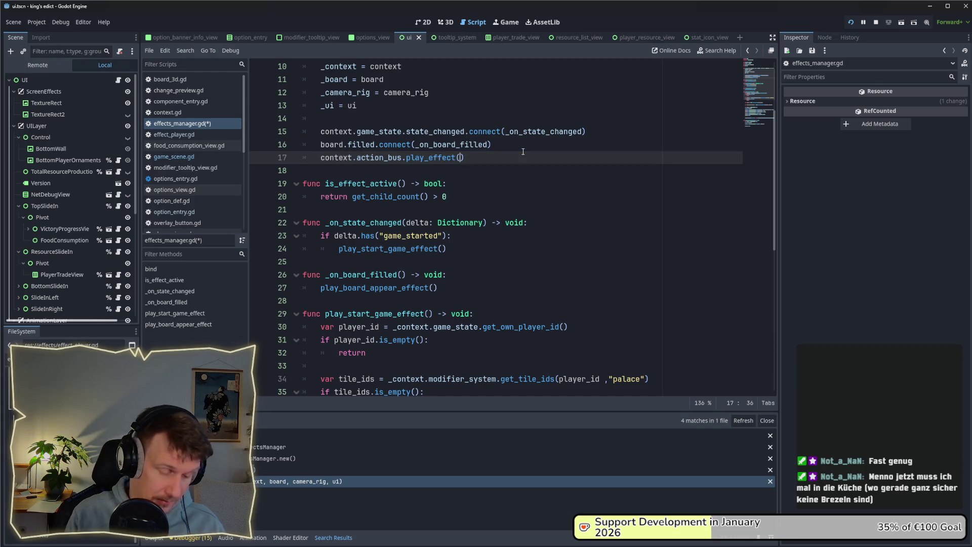
key("ctrl+Right")
type(".c")
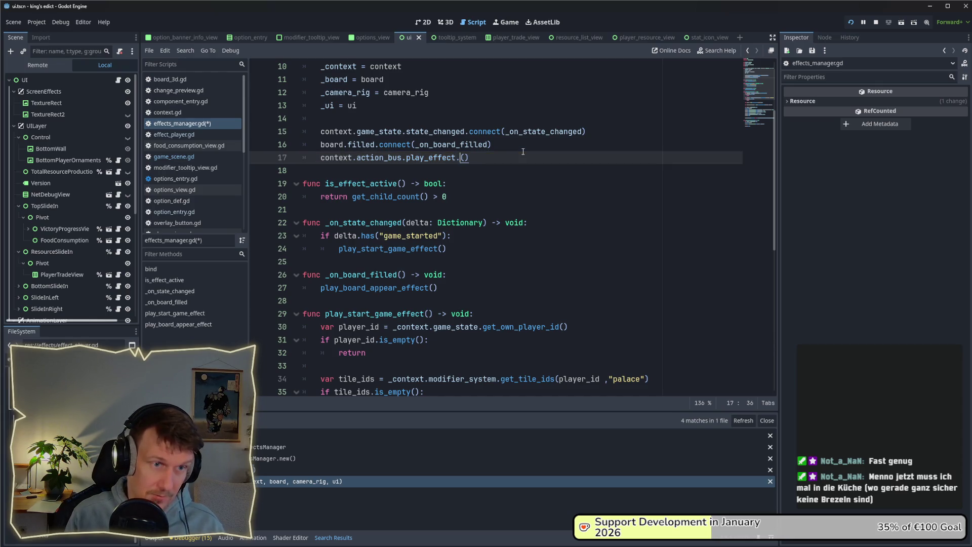
type("onnect")
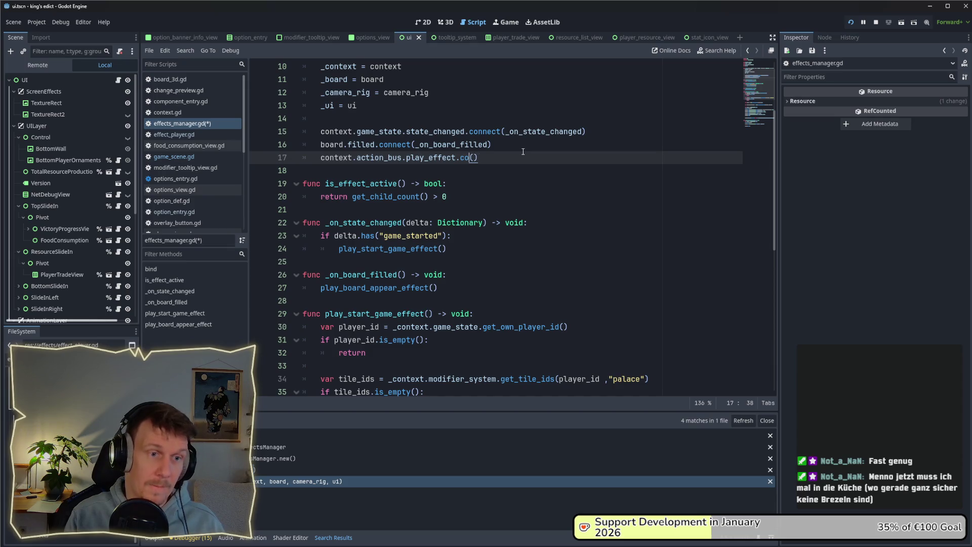
key("Right")
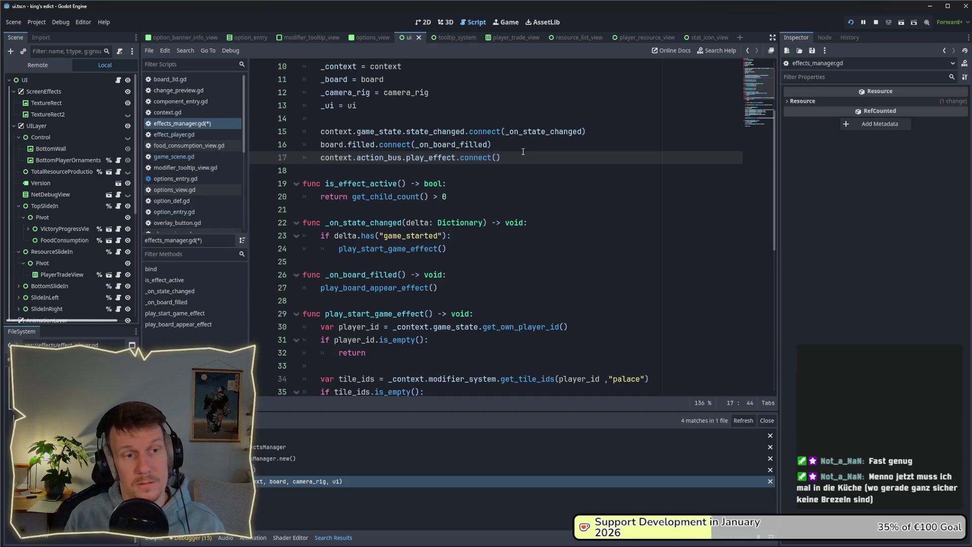
type("_on_play")
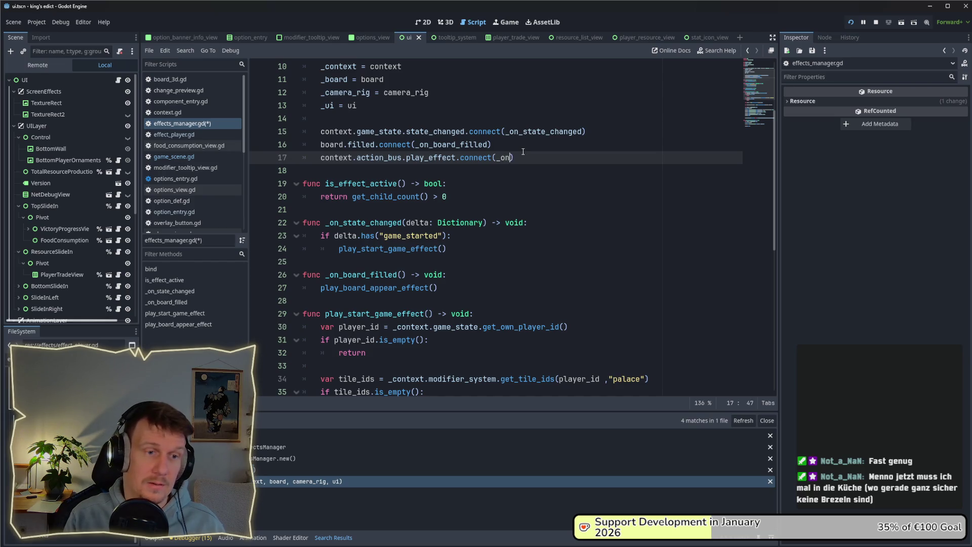
type("_effect")
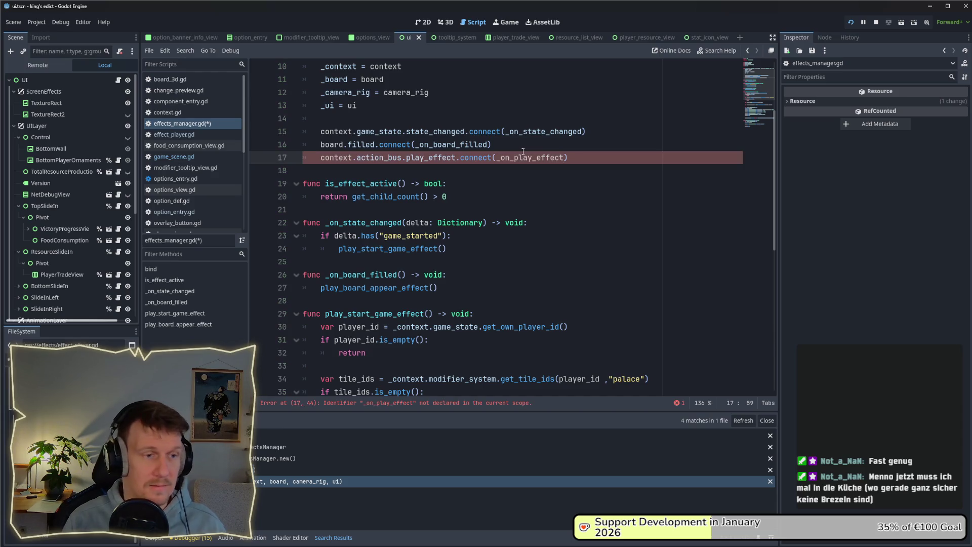
Add a new function _on_play_effect(description: Dictionary) -> void: after is_effect_active.
double_click(529, 158)
left_click(367, 210)
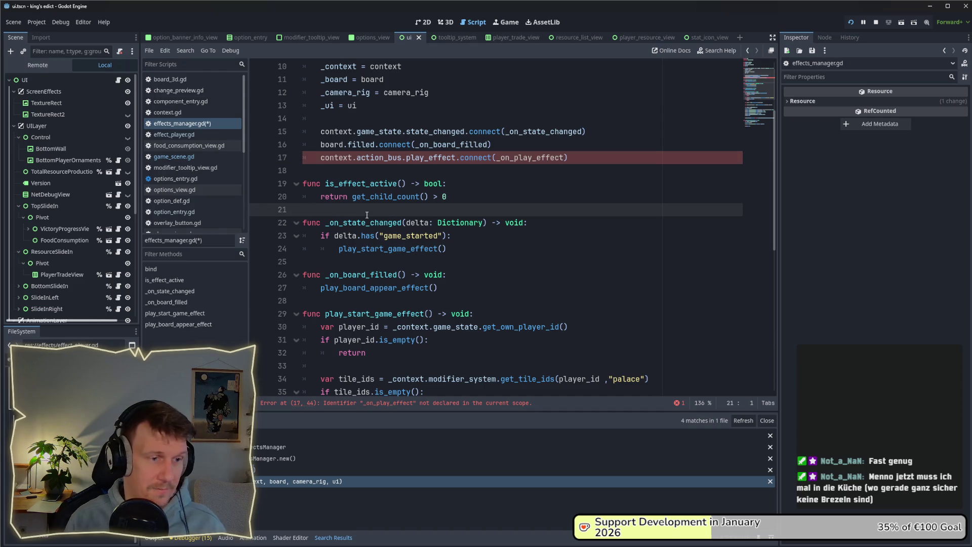
key("Return")
key("Return")
key("Up")
type("func ")
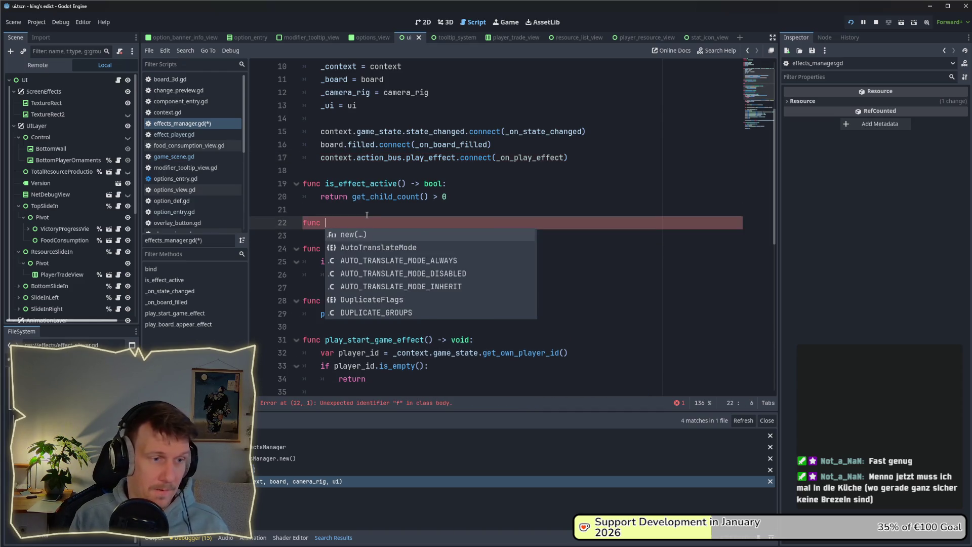
type("_on_play_effect(")
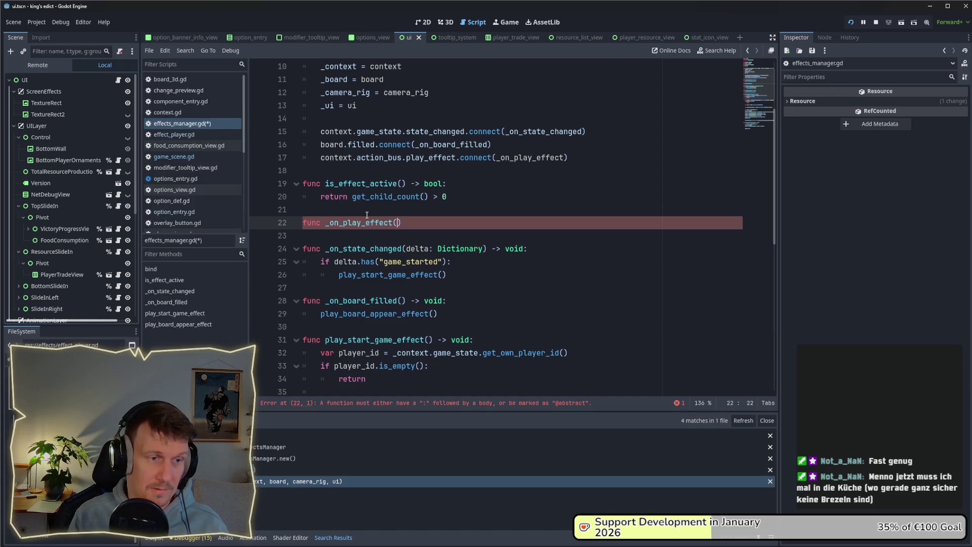
type("delta")
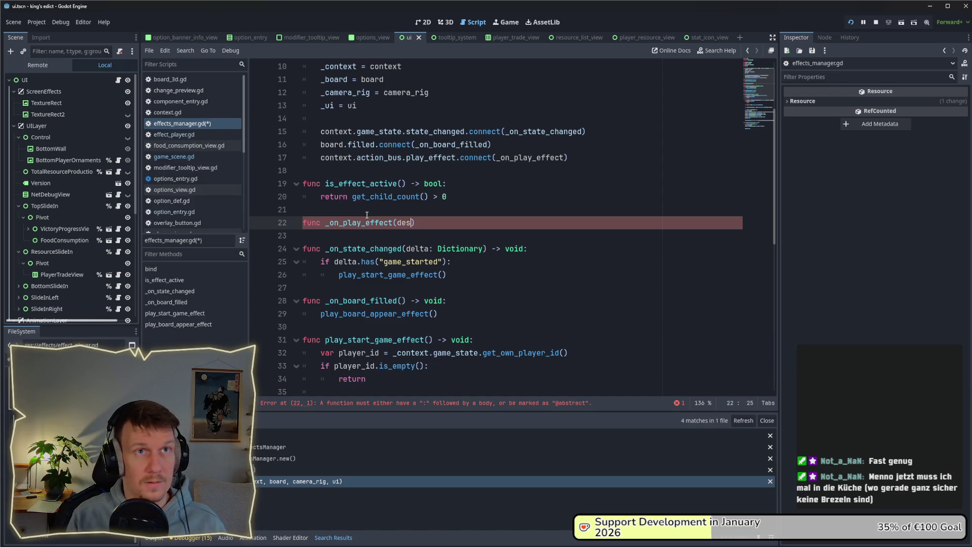
key("BackSpace")
key("BackSpace")
key("BackSpace")
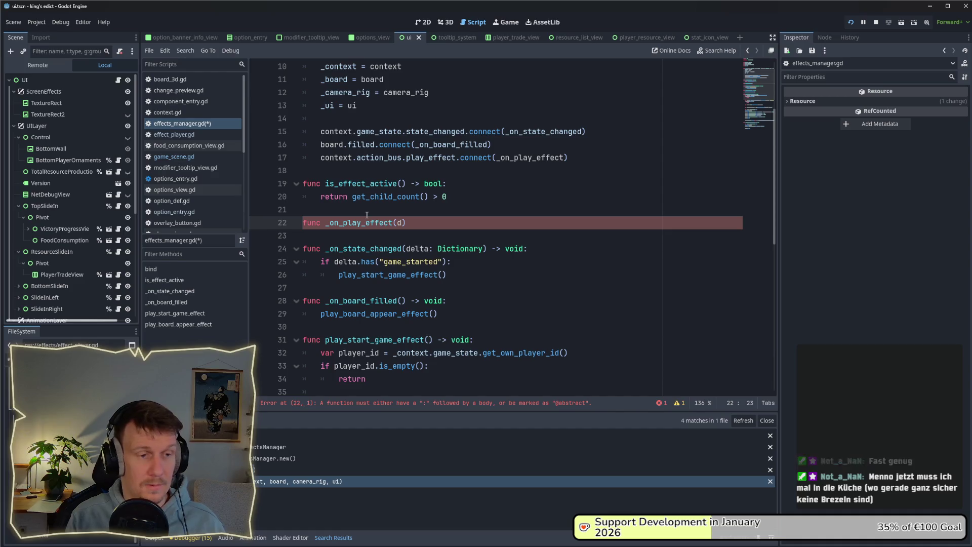
type("escro")
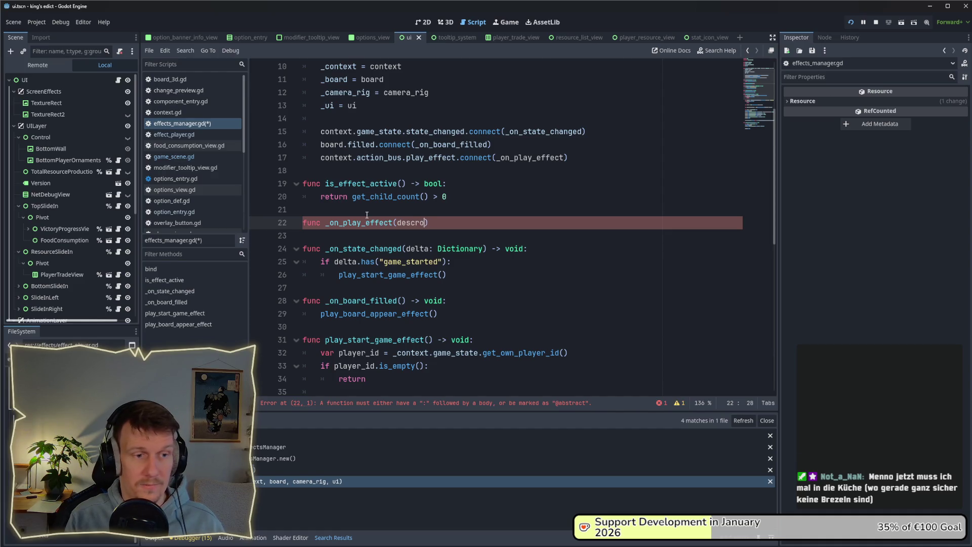
key("BackSpace")
type("i")
type("ption: Di")
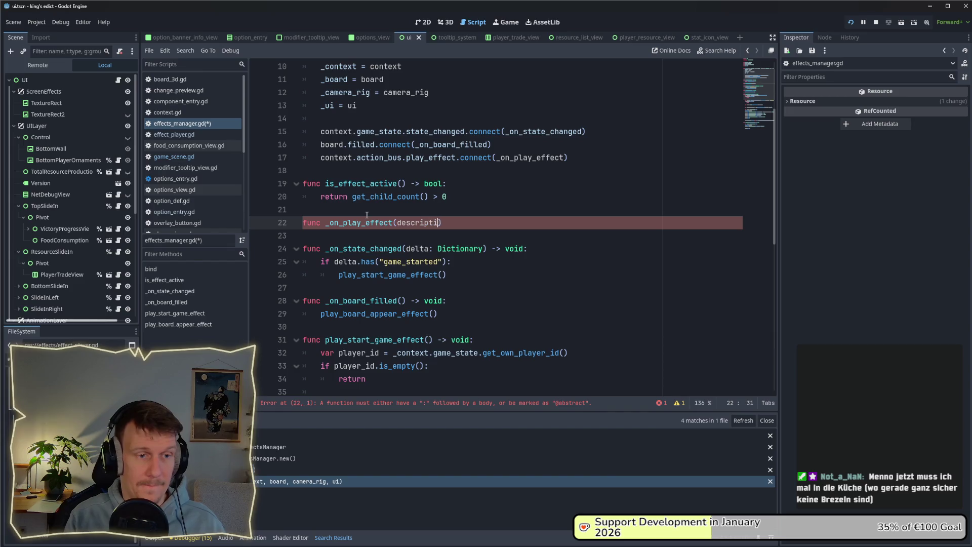
type("ctionary) ")
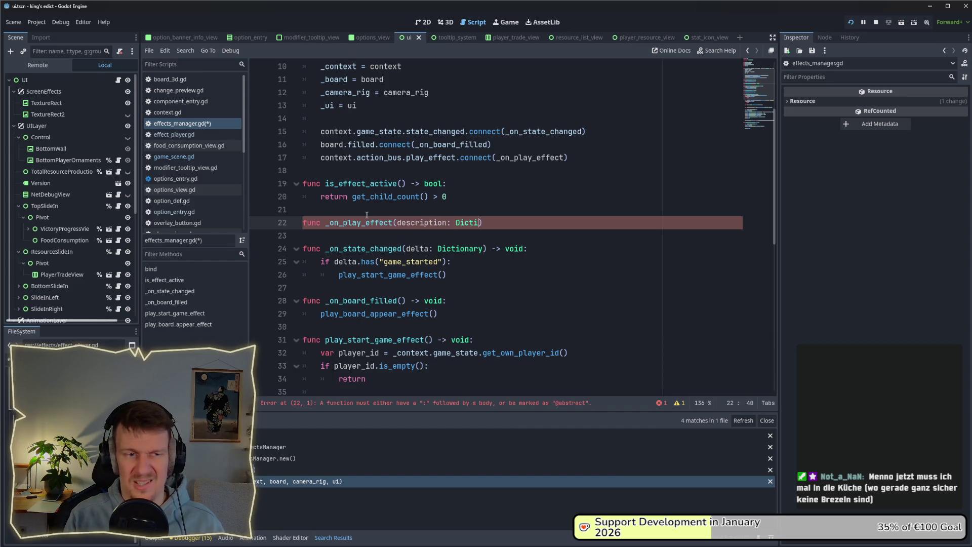
type("-")
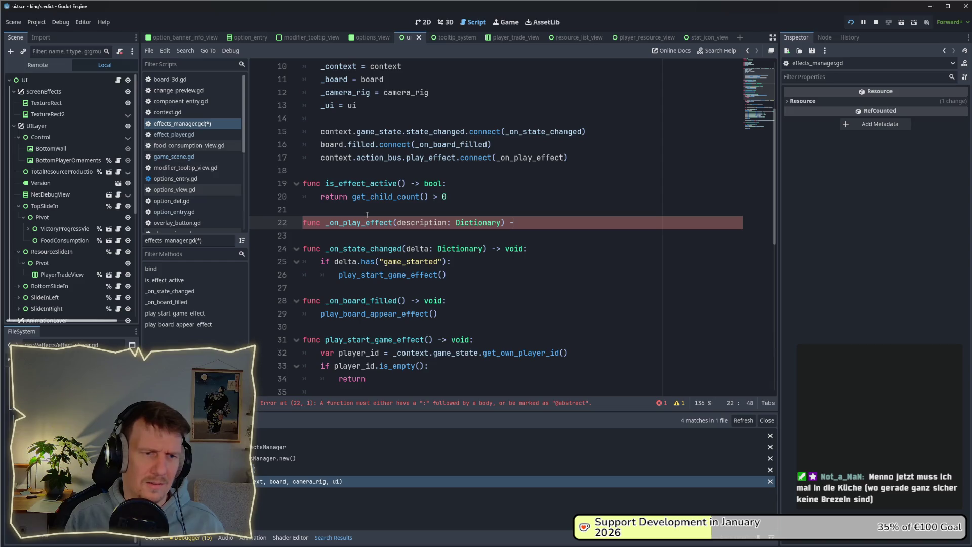
type("> void:")
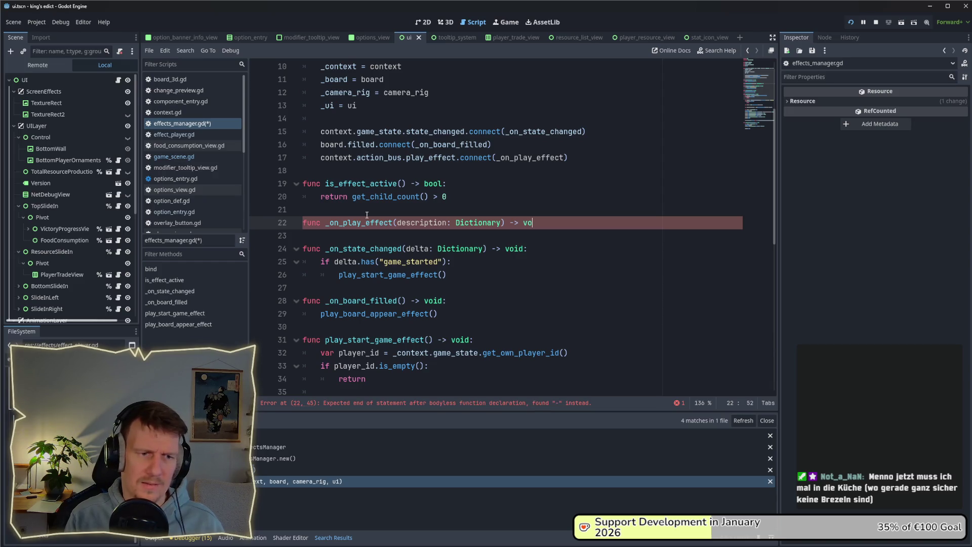
key("Return")
Begin the handler body with if description.has("focus_tile"): and open its block.
type("if dat")
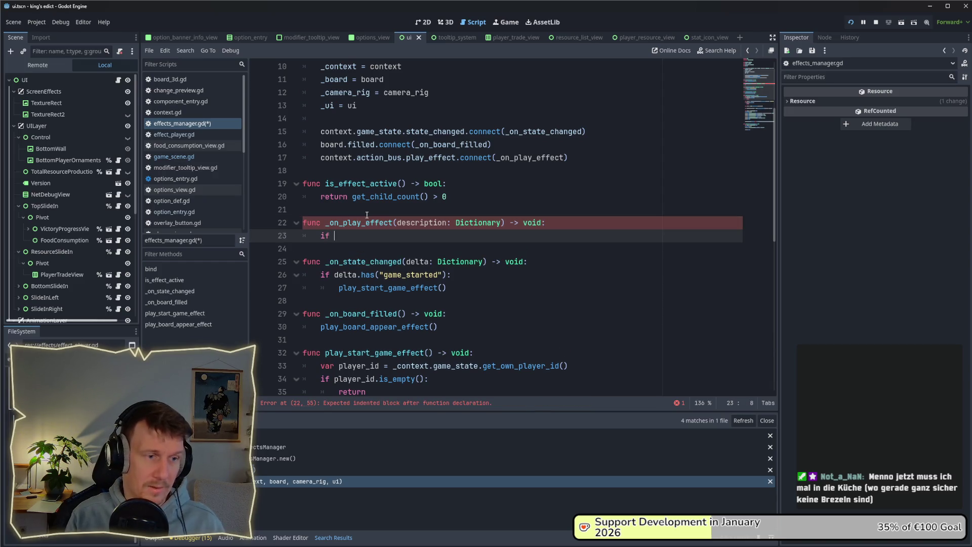
key("BackSpace")
key("BackSpace")
type("es")
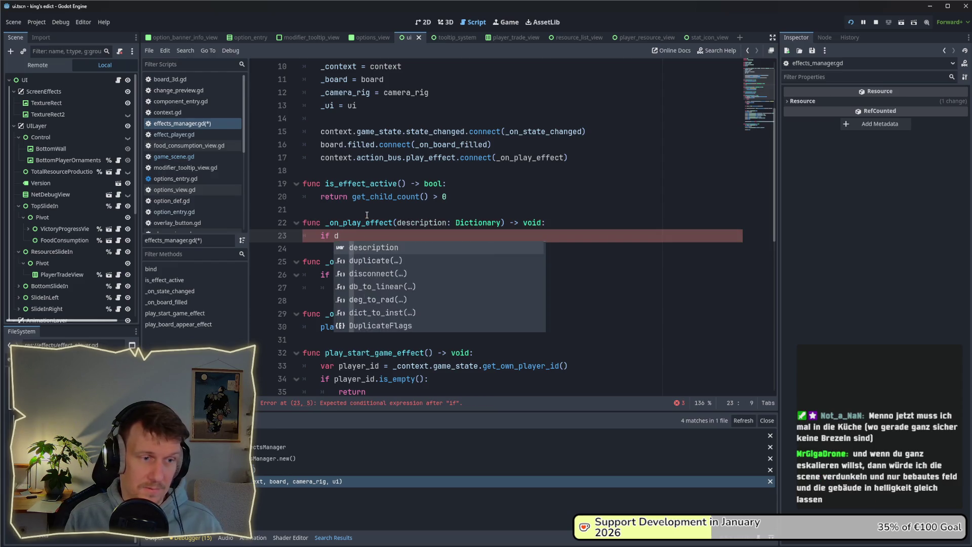
key("Return")
type(".")
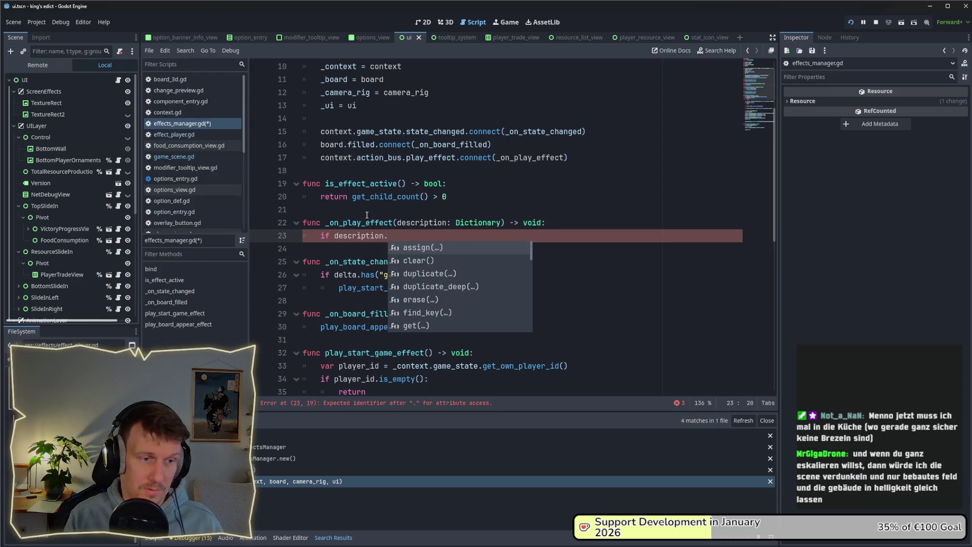
key("Escape")
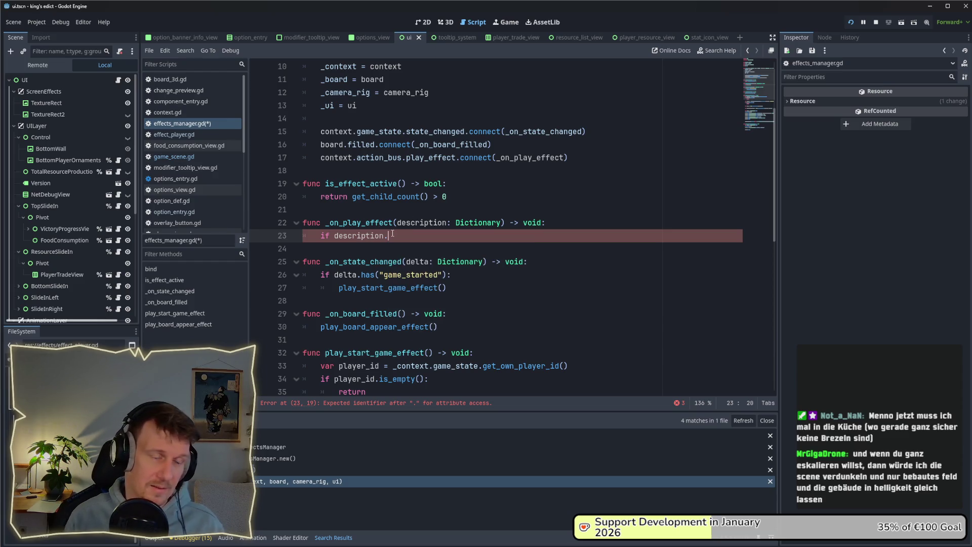
type("has(fo")
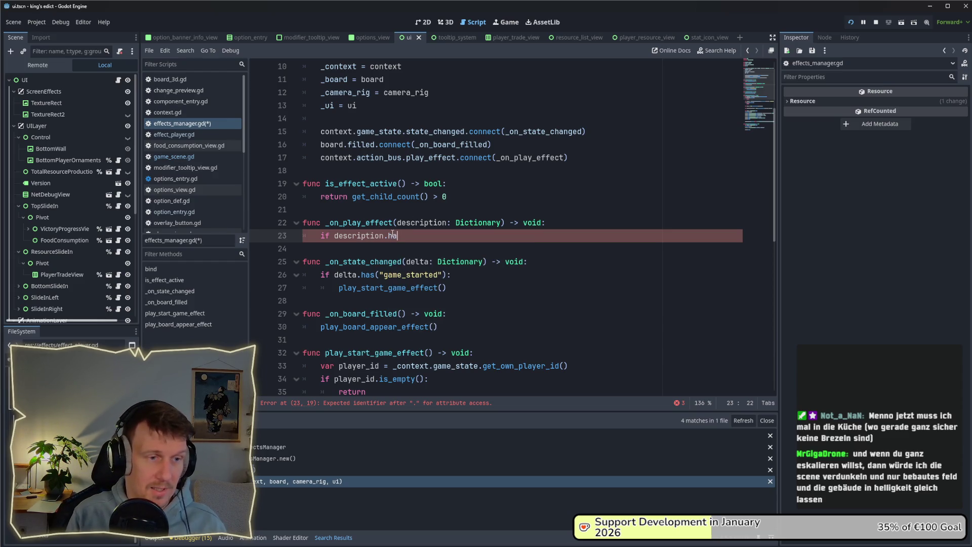
key("BackSpace")
key("BackSpace")
type("\"focus")
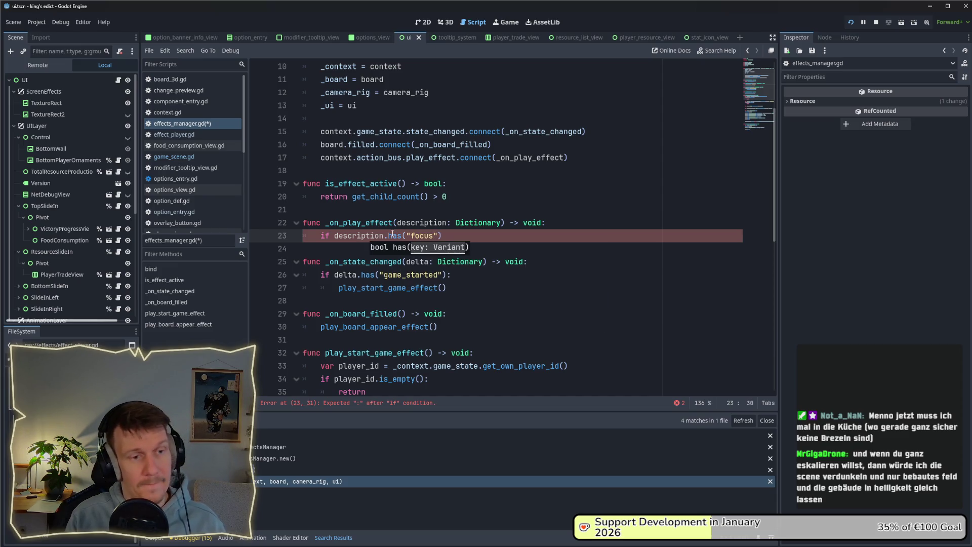
type("_tiel")
key("BackSpace")
key("BackSpace")
type("le\"")
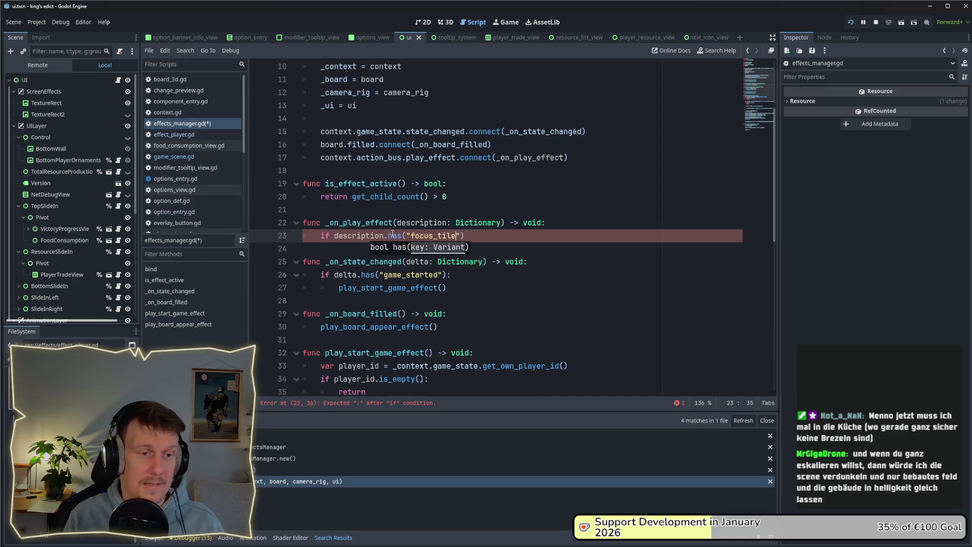
type("):")
key("Return")
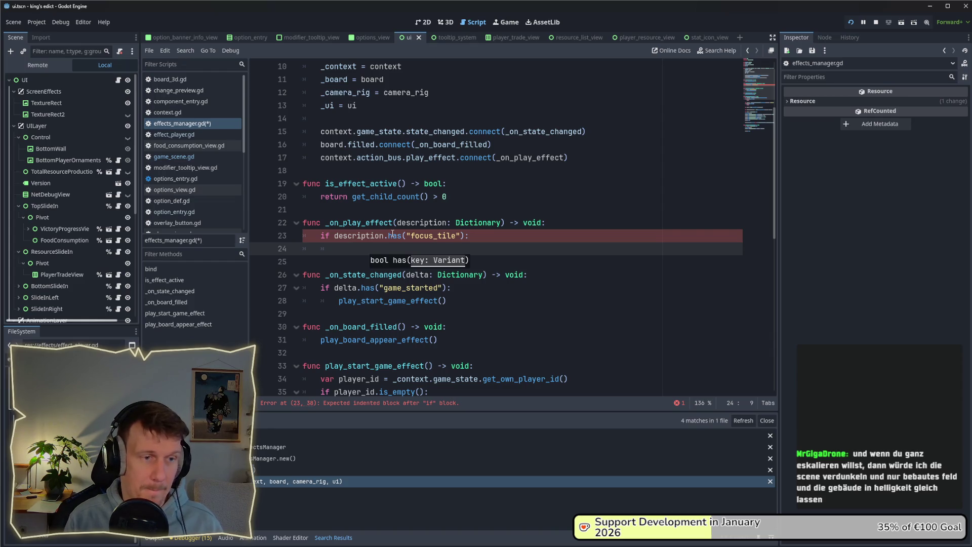
Copy the player setup lines from play_start_game_effect and paste them under the focus_tile check.
scroll(393, 234, "down", 5)
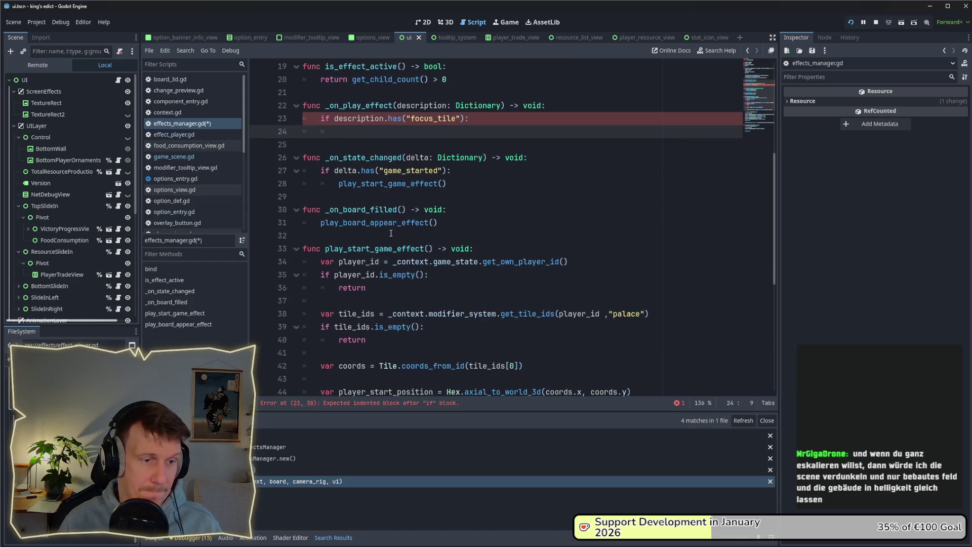
scroll(391, 233, "down", 2)
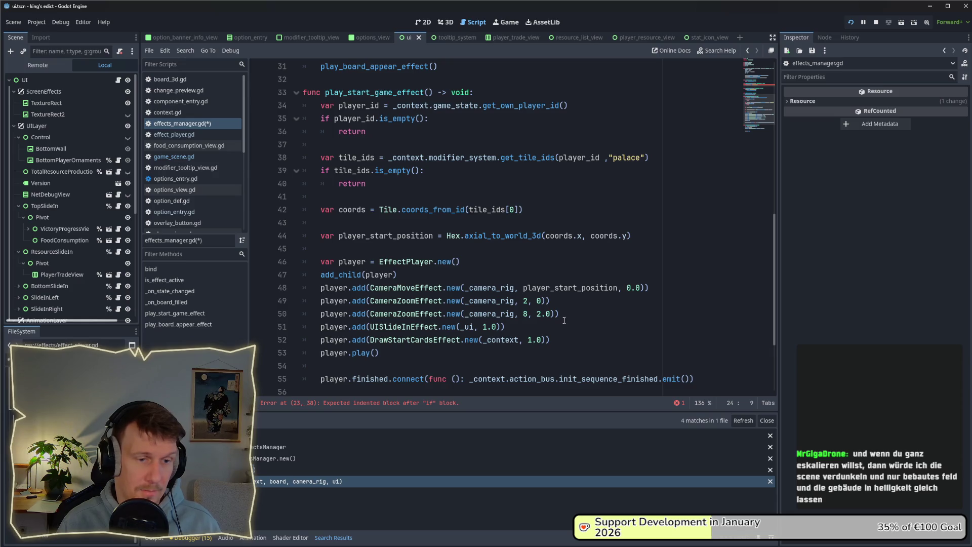
mouse_move(647, 288)
left_mouse_down()
mouse_move(324, 288)
mouse_move(324, 276)
mouse_move(439, 280)
mouse_move(317, 267)
left_mouse_up()
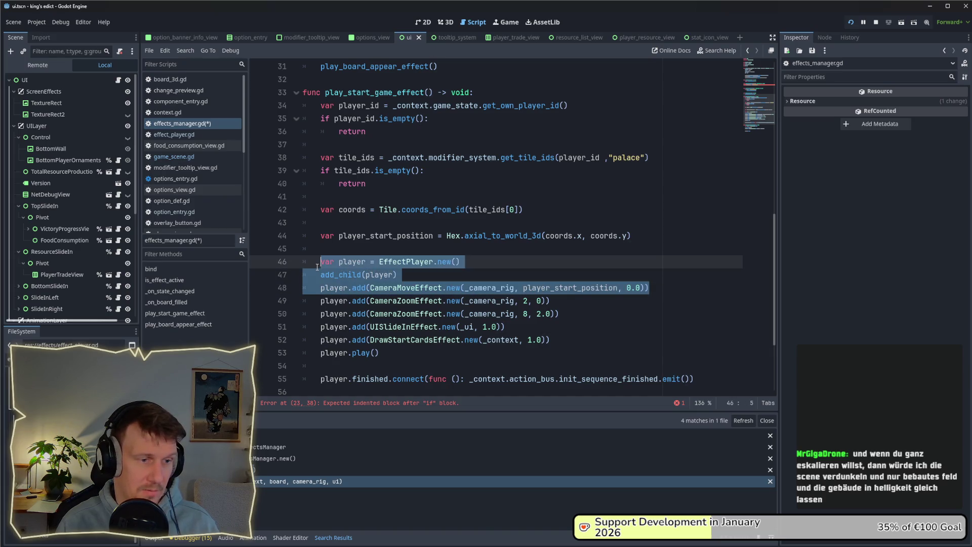
mouse_move(358, 275)
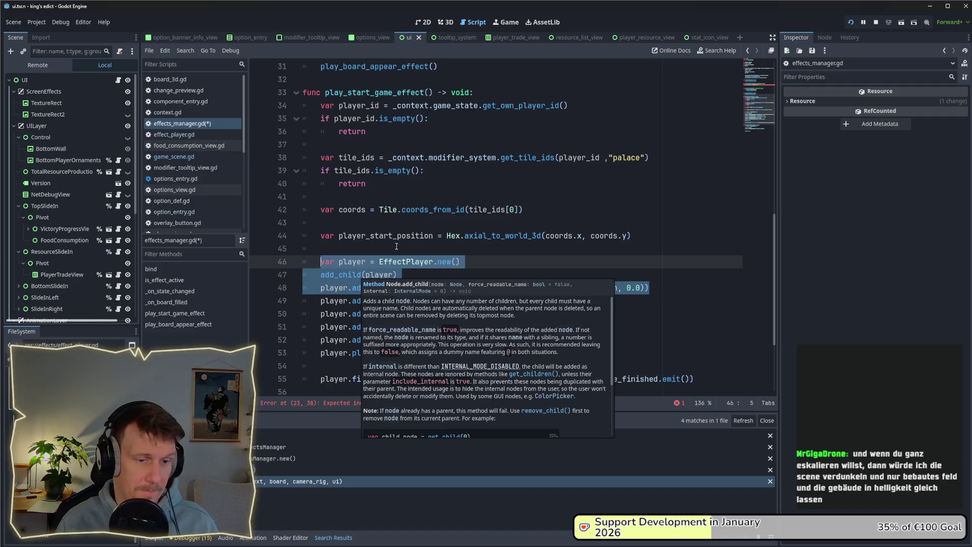
left_click_drag(701, 374, 321, 262)
key("ctrl+c")
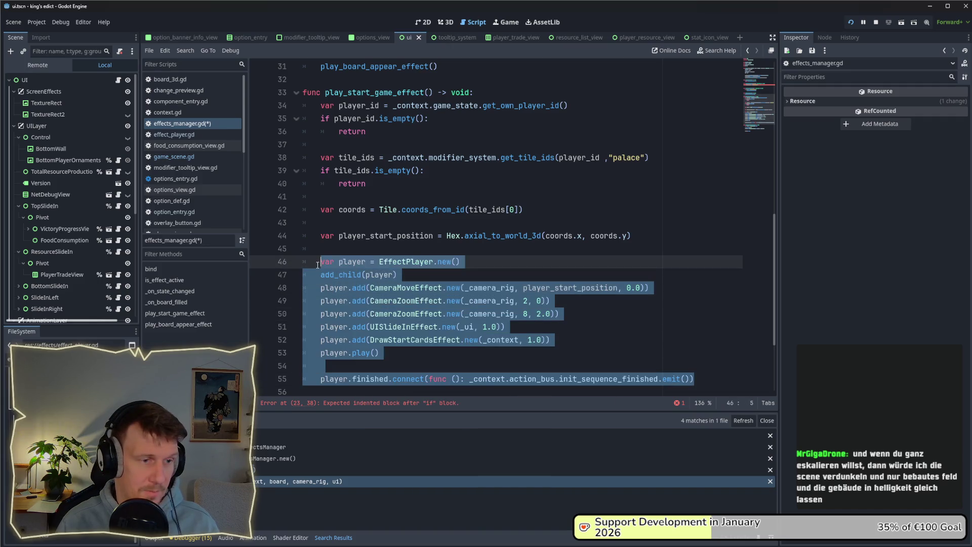
scroll(354, 243, "down", 1)
scroll(375, 208, "up", 4)
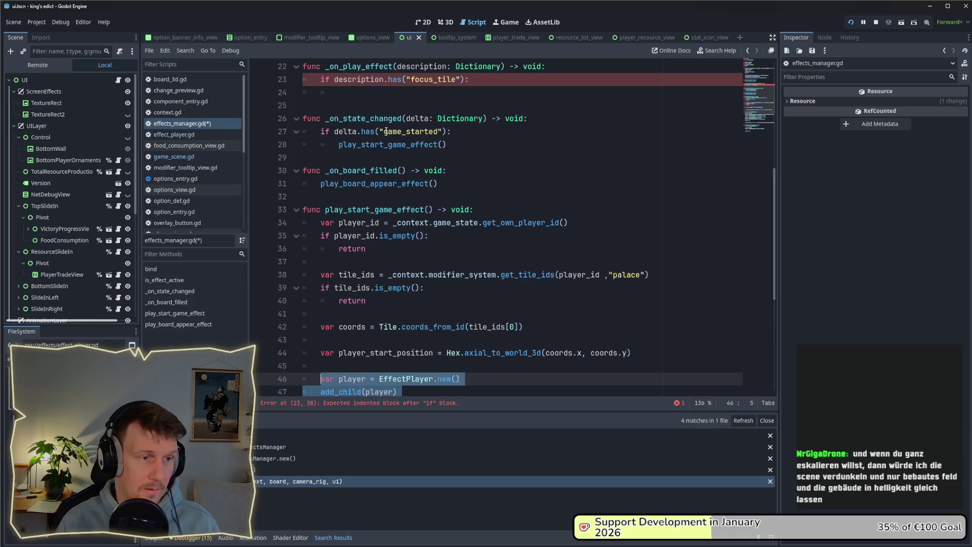
scroll(386, 131, "up", 2)
left_click(338, 171)
key("ctrl+v")
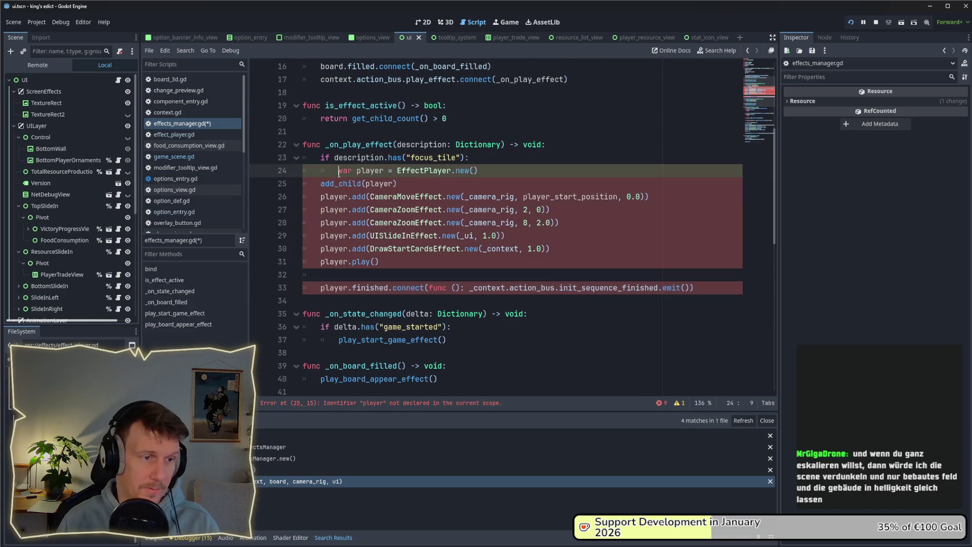
Indent the pasted block into the if-branch and delete the player.finished.connect line.
mouse_move(695, 287)
left_mouse_down()
mouse_move(456, 243)
mouse_move(304, 183)
left_mouse_up()
key("Tab")
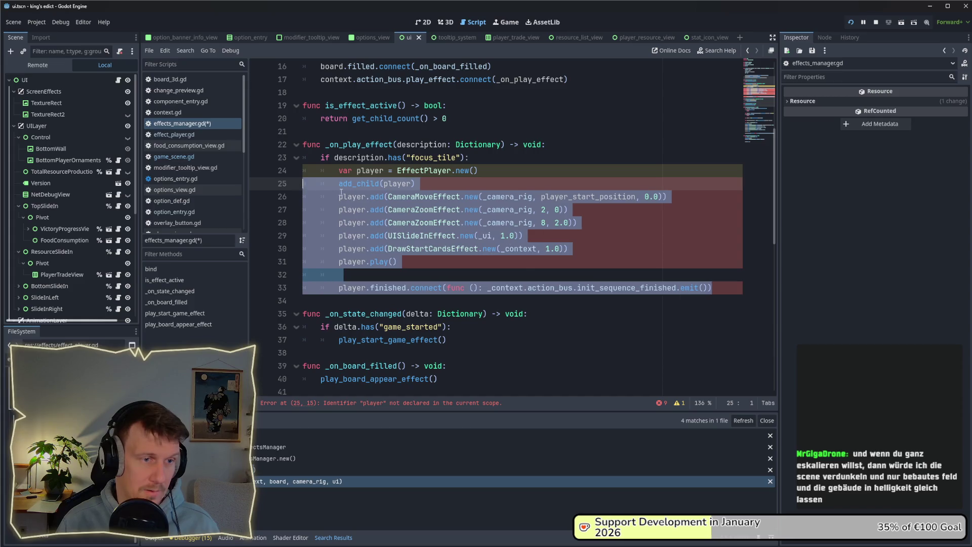
left_click(455, 188)
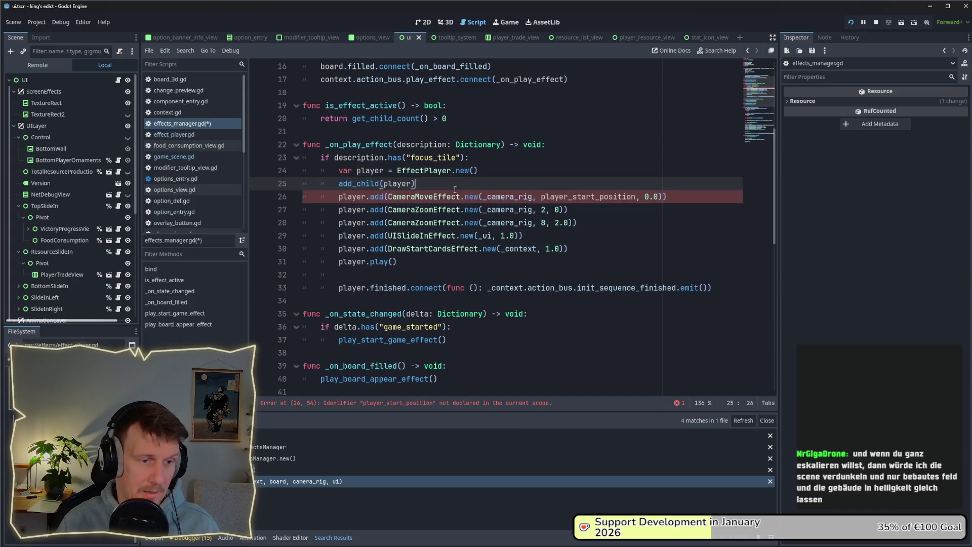
double_click(632, 289)
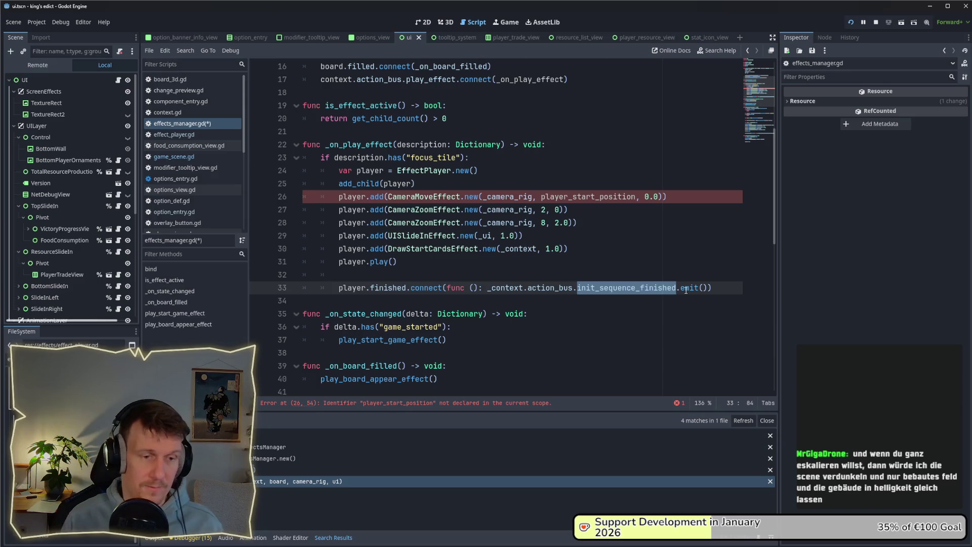
mouse_move(687, 291)
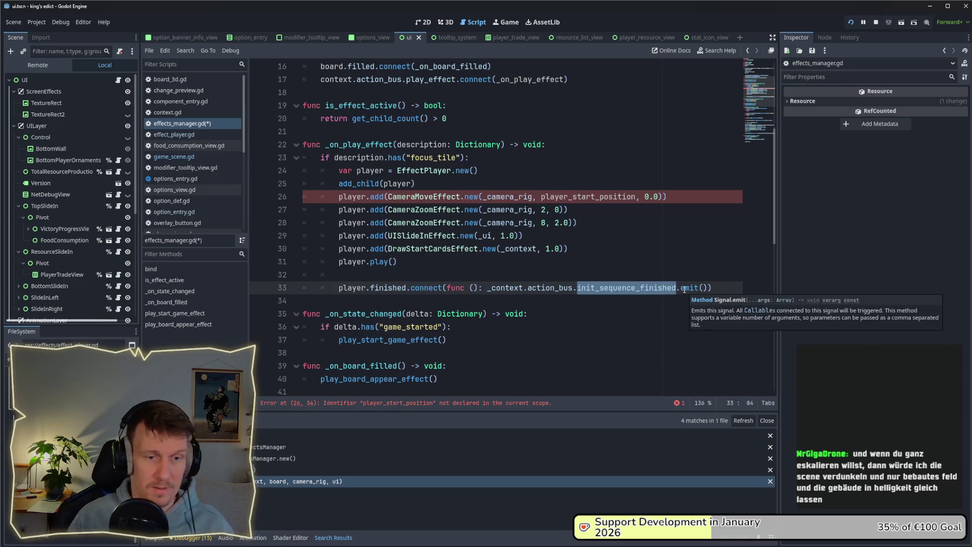
left_click_drag(711, 288, 302, 287)
key("BackSpace")
key("BackSpace")
key("BackSpace")
key("BackSpace")
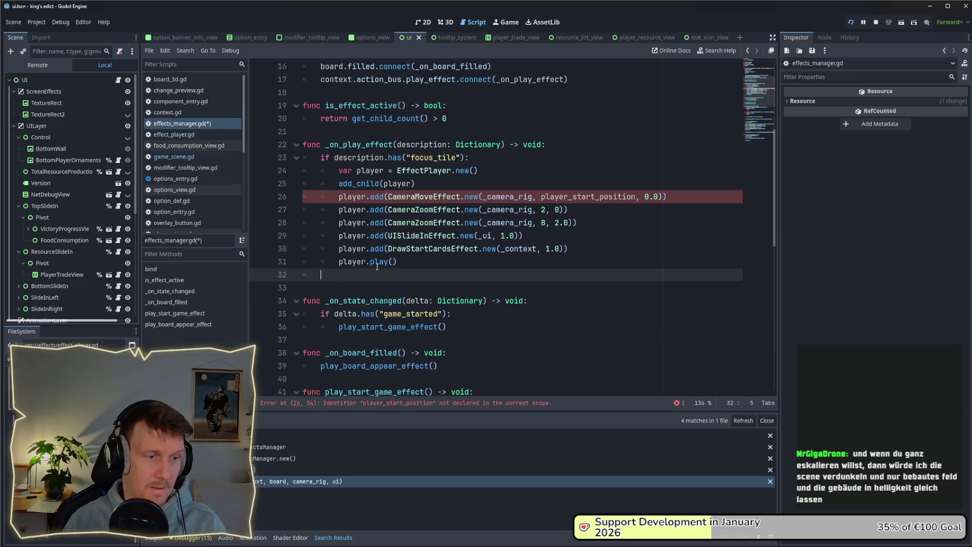
Delete the CameraZoom, UISlideIn and DrawStartCards effect lines from the focus_tile branch.
left_click_drag(571, 249, 282, 213)
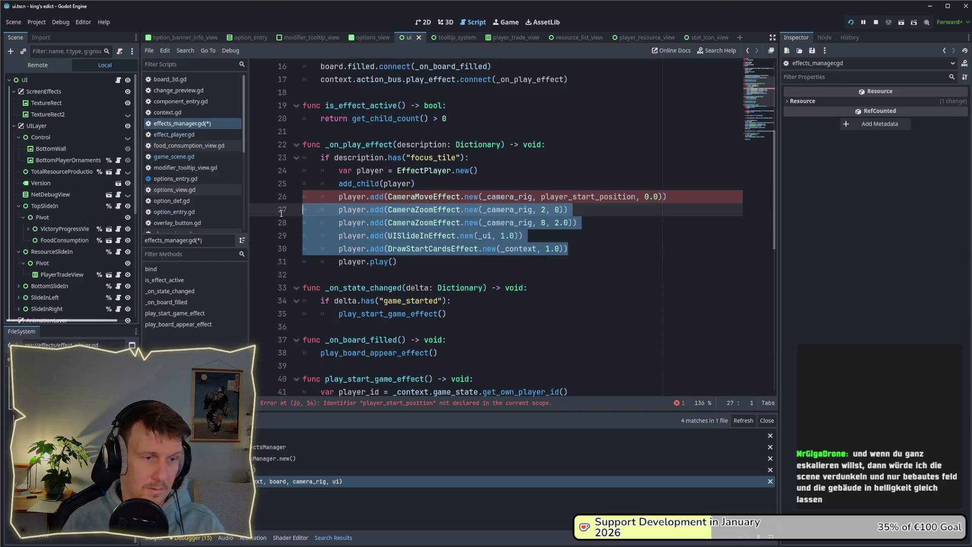
key("BackSpace")
key("BackSpace")
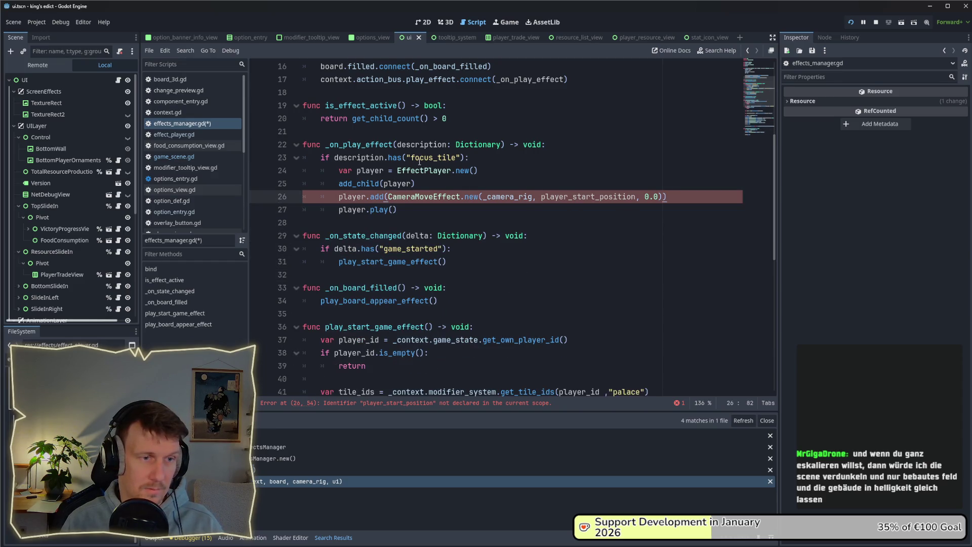
double_click(438, 158)
left_click(478, 157)
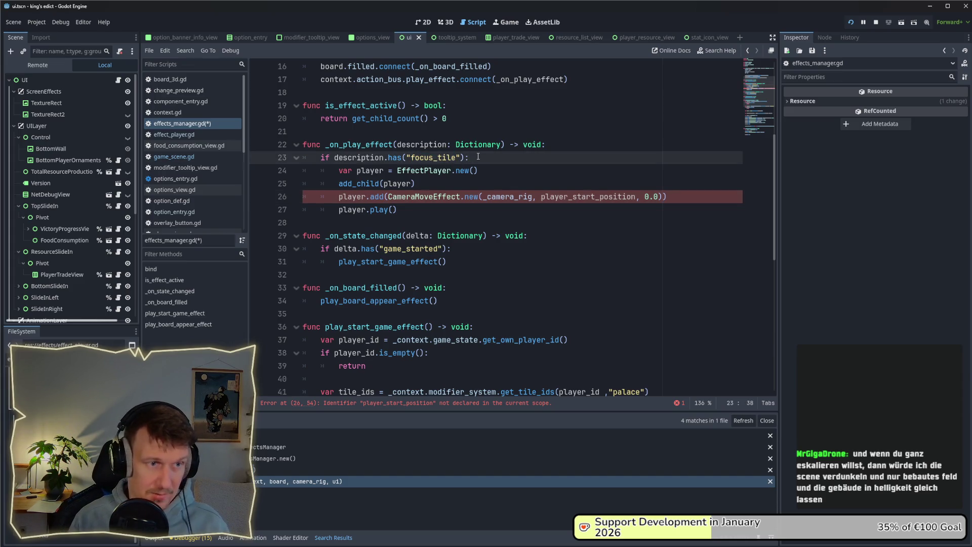
Insert two blank lines after add_child(player).
double_click(377, 158)
mouse_move(402, 163)
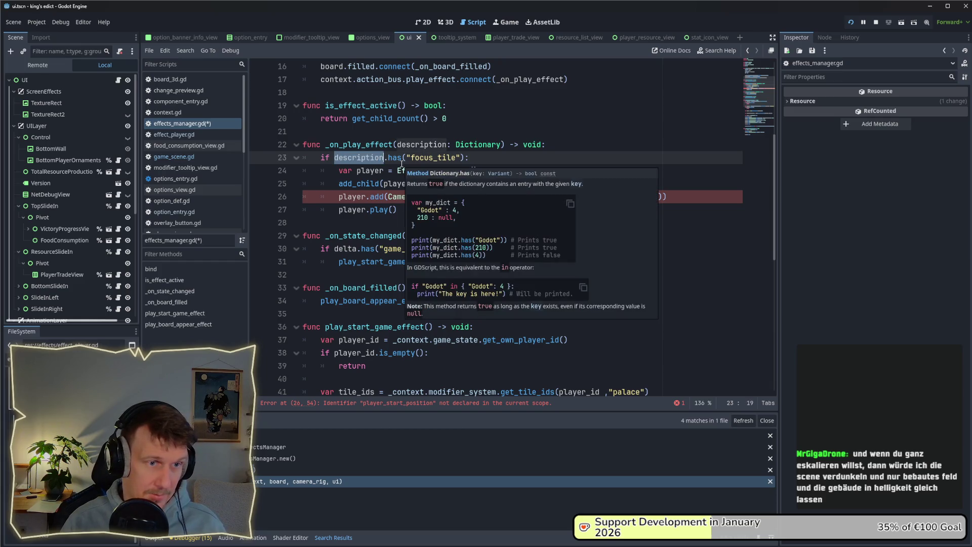
left_click(567, 184)
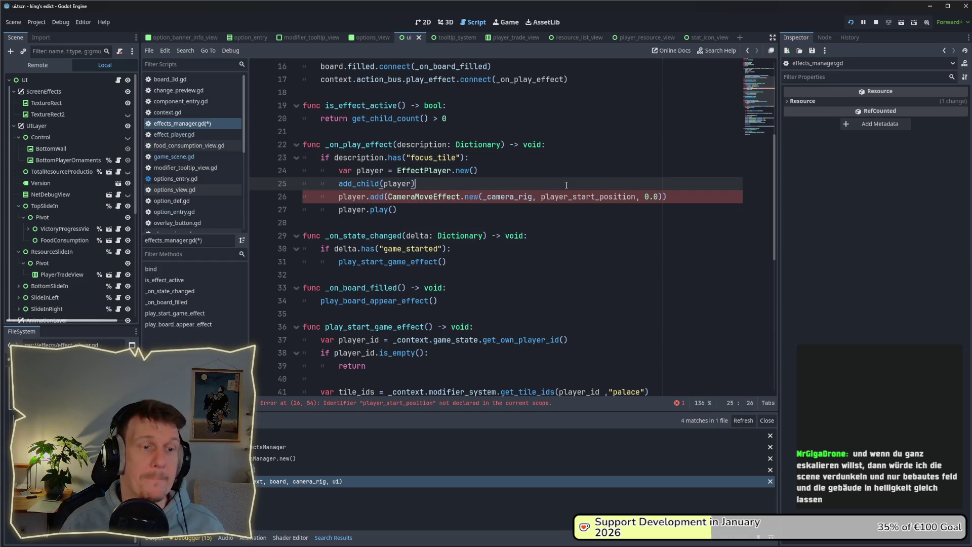
scroll(567, 185, "up", 4)
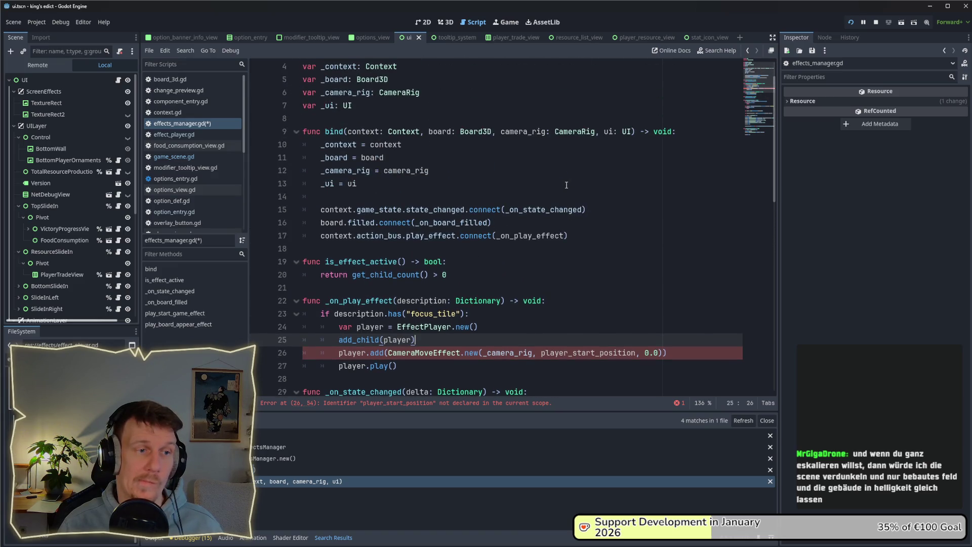
scroll(567, 185, "down", 2)
key("Return")
key("Return")
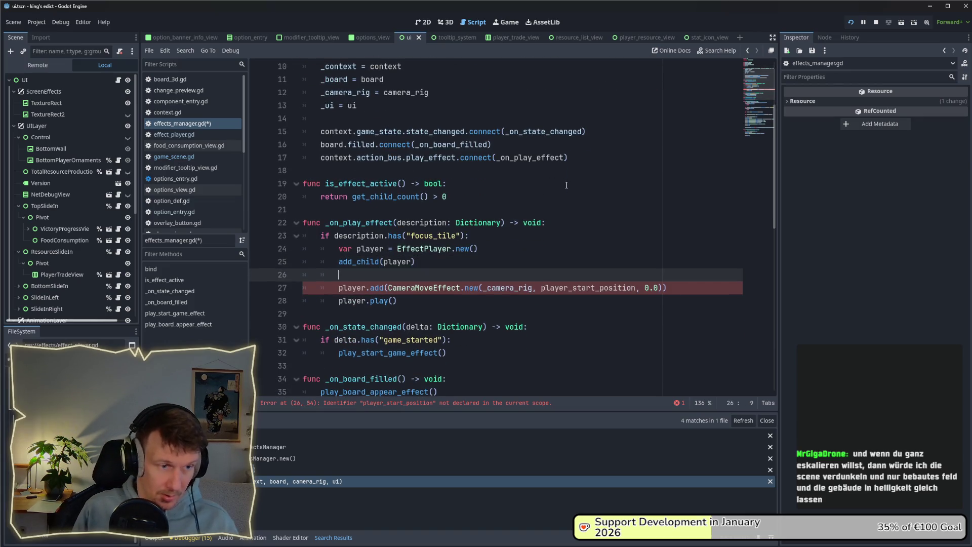
key("Up")
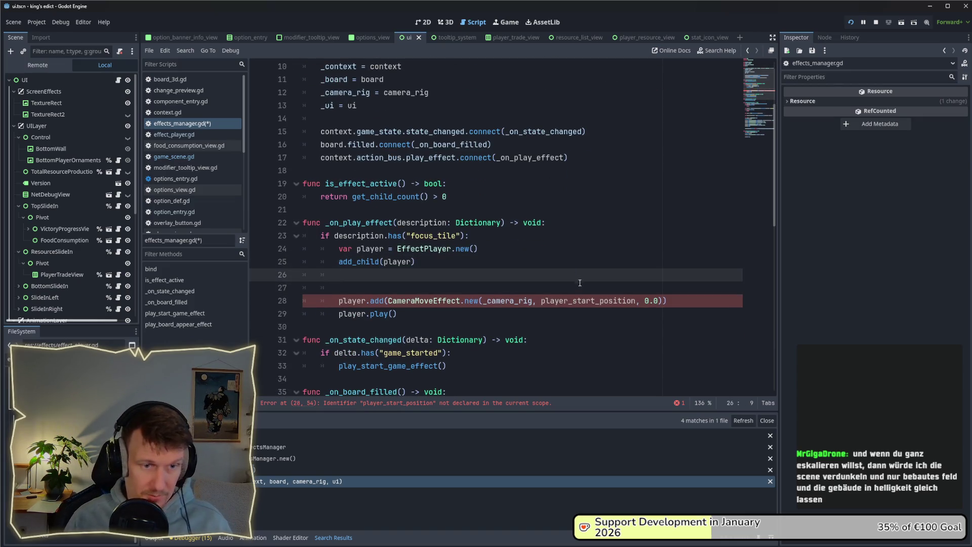
Inspect the CameraMoveEffect constructor definition, then return to effects_manager.gd.
left_click(472, 306, "ctrl")
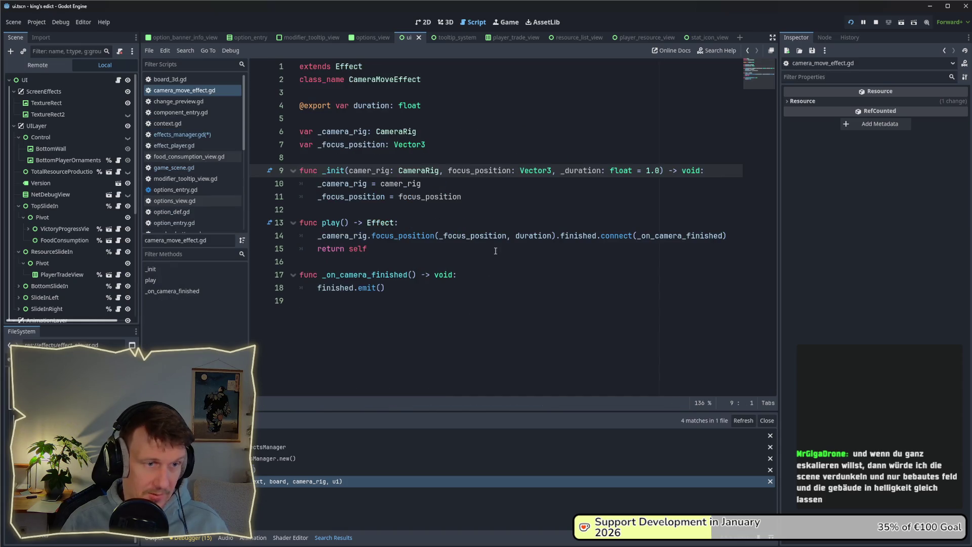
left_click(523, 275)
key("alt+Left")
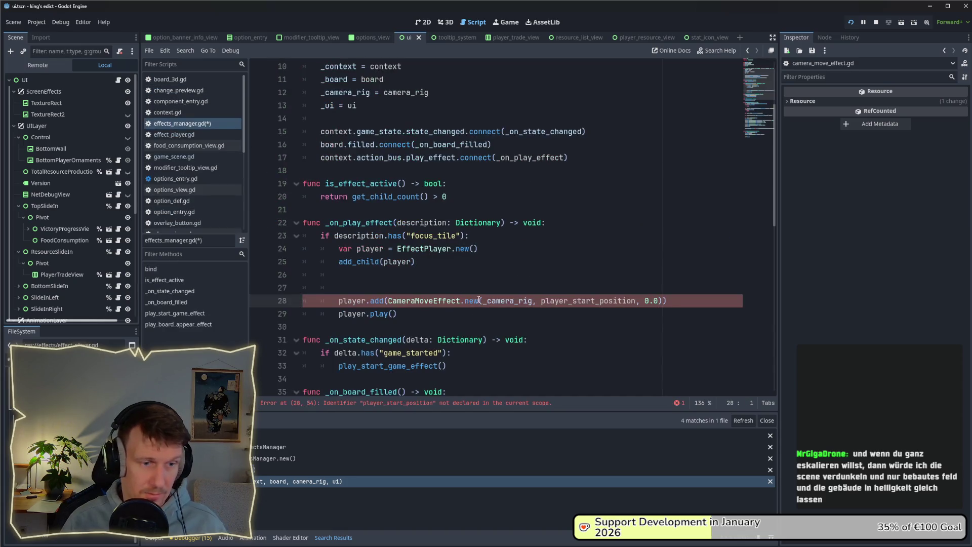
Add var target_position = Hex.axial_to_world_3d() in the branch, with a new line above it.
left_click(440, 288)
key("Up")
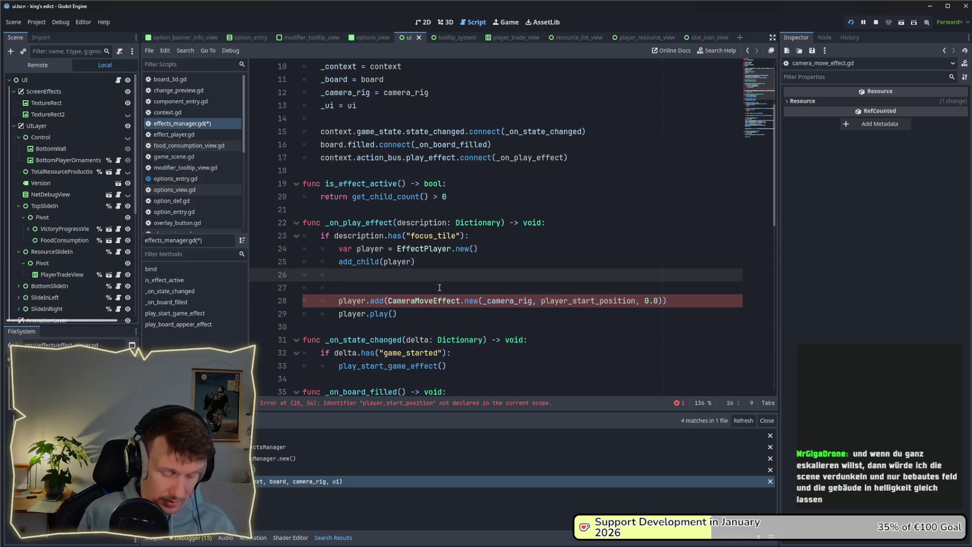
type("var target")
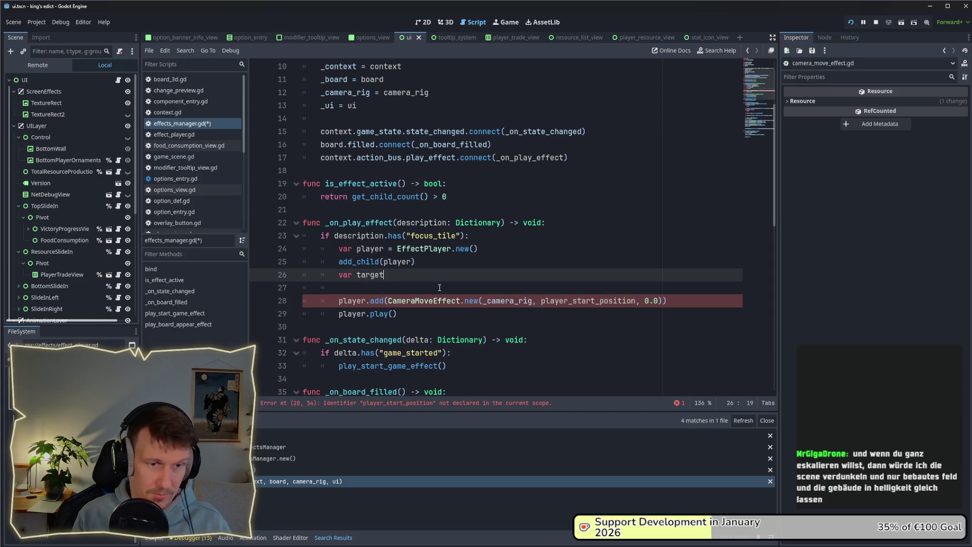
type("_position = ")
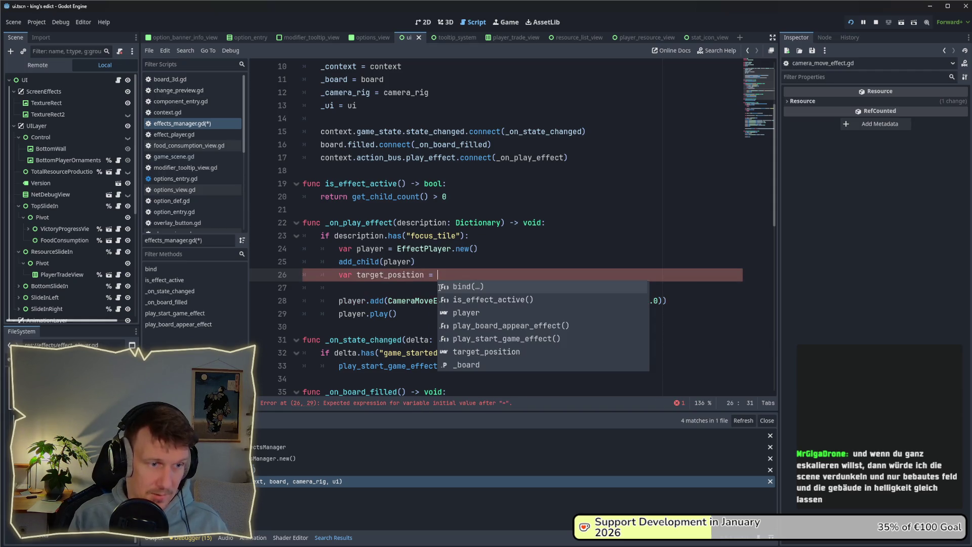
type("board")
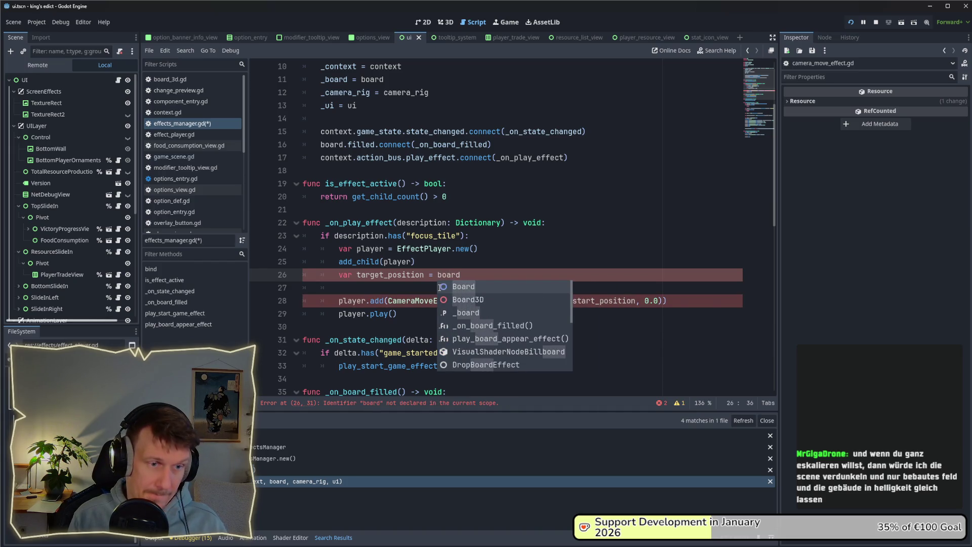
key("Down")
key("ctrl+shift+Left")
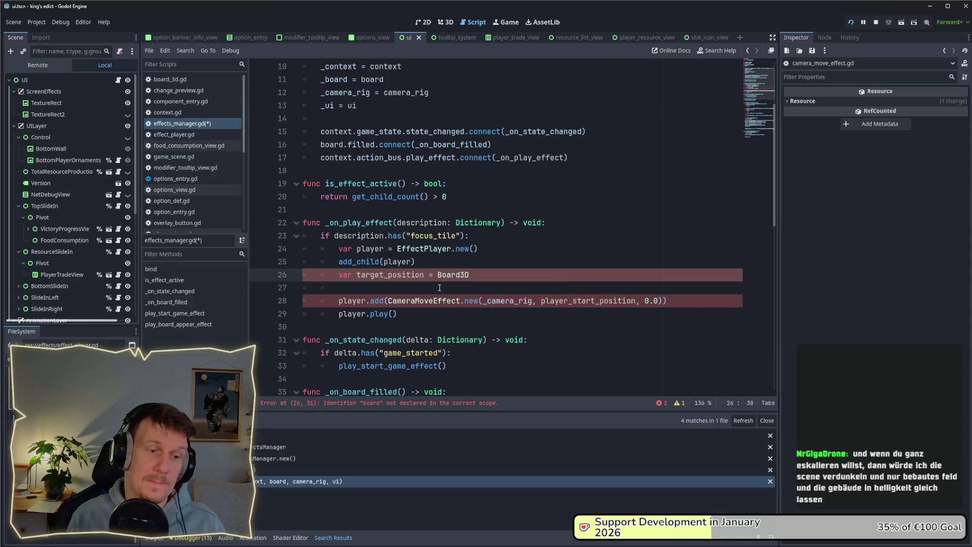
key("BackSpace")
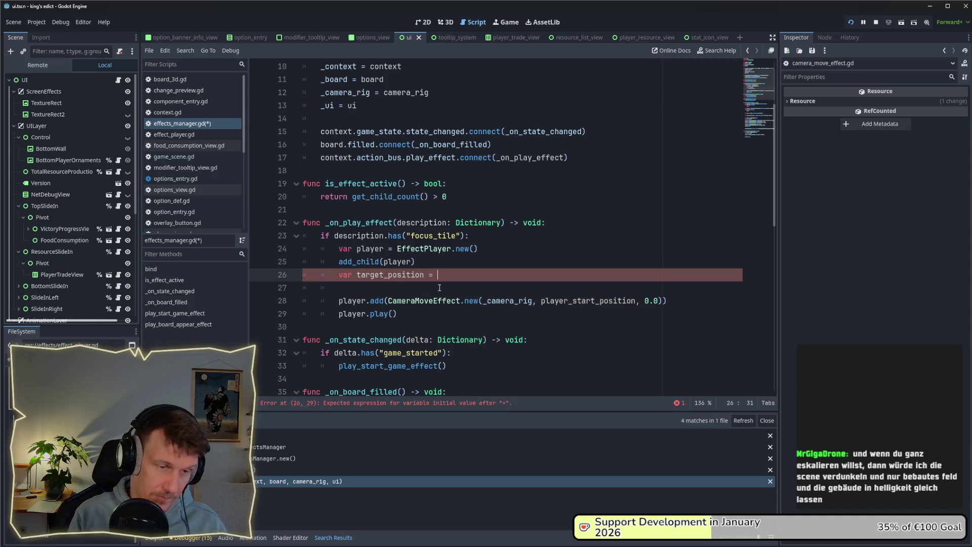
type("Hex.")
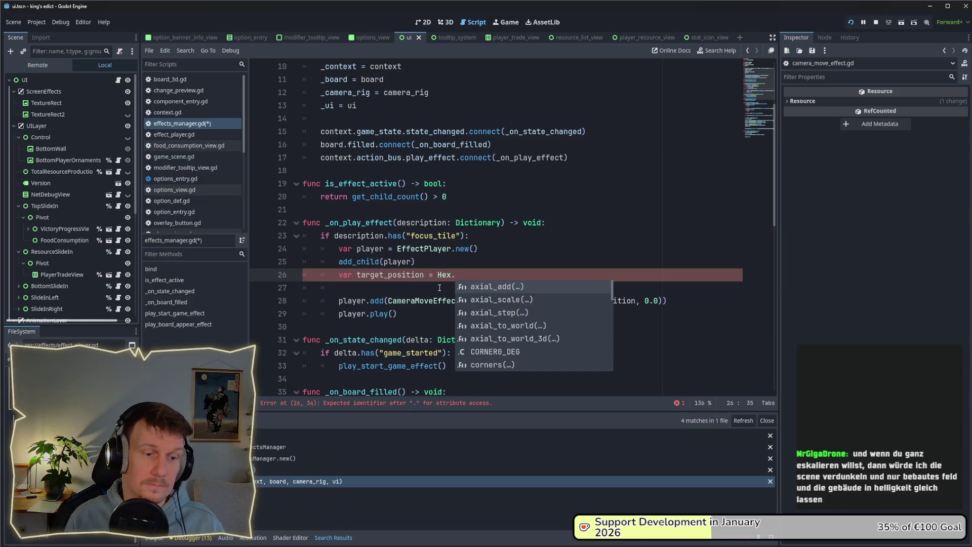
key("Down")
key("Down")
key("Down")
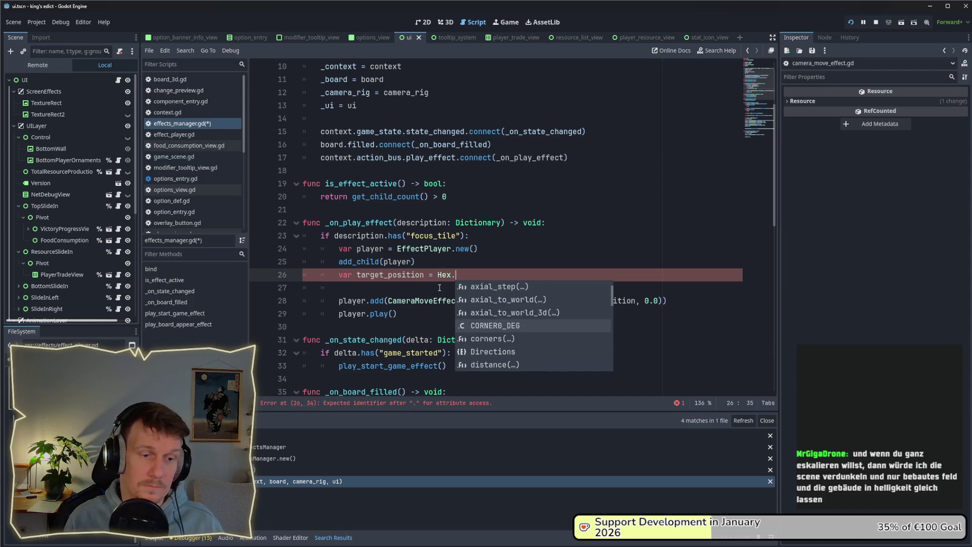
key("Up")
key("Return")
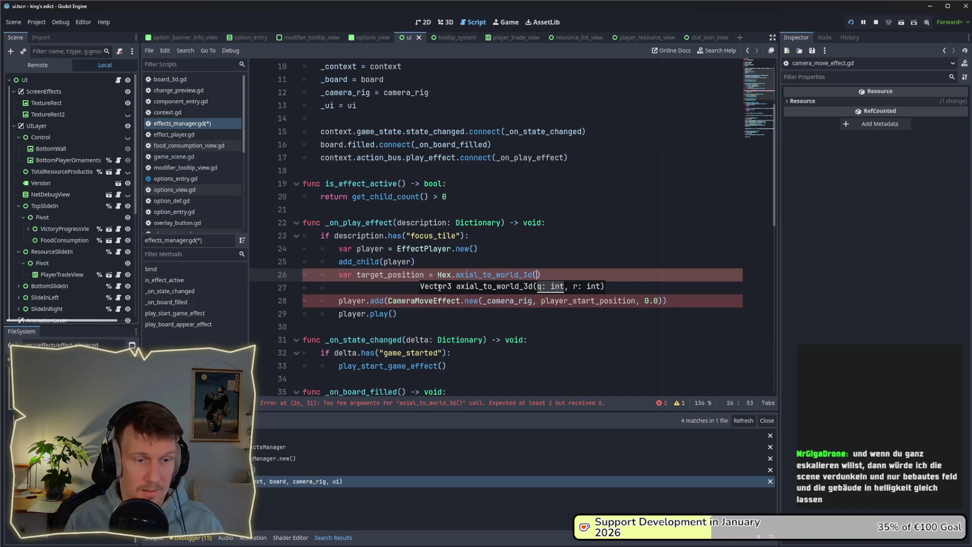
key("ctrl+shift+Return")
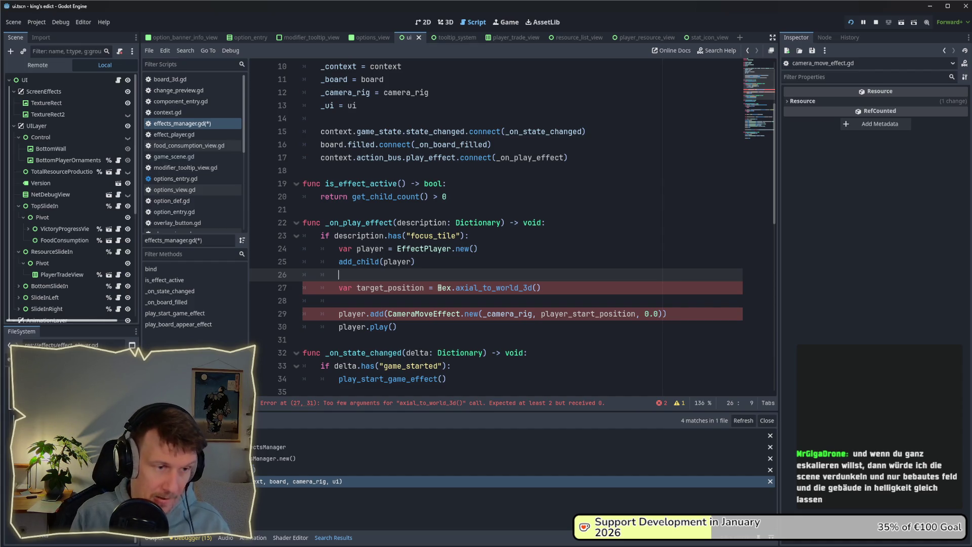
Start line 26 as var coords = Tile.coords_from_id().
type("Tile.to")
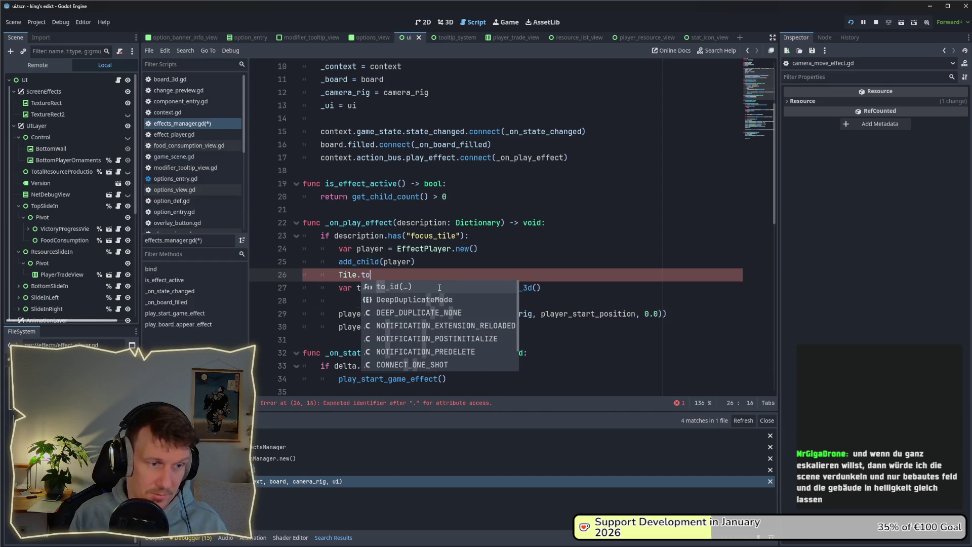
key("BackSpace")
key("BackSpace")
key("Return")
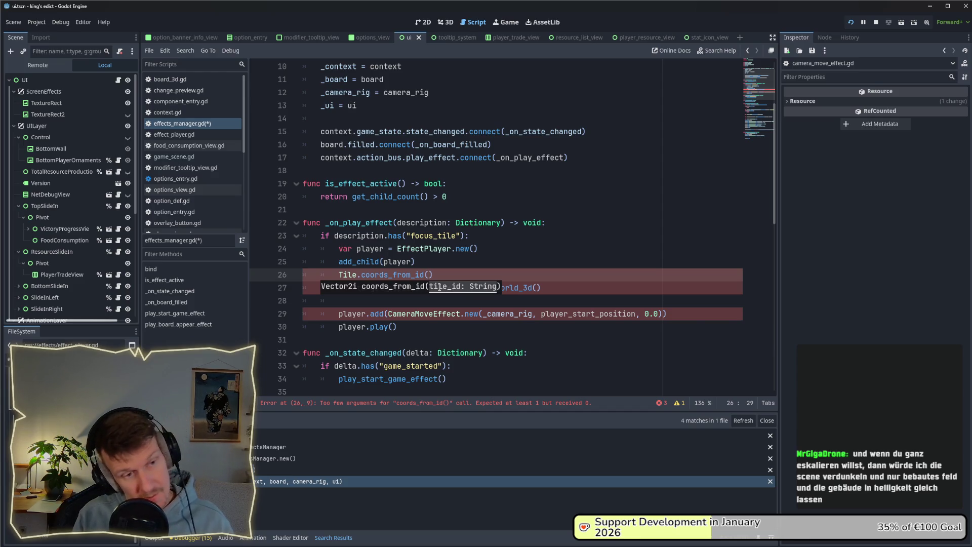
key("Escape")
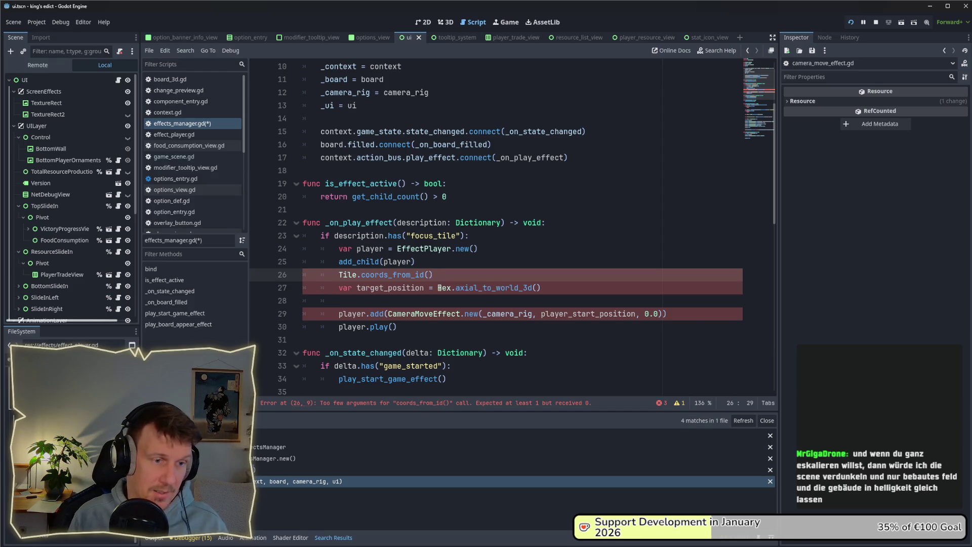
left_click(338, 274)
type("var co")
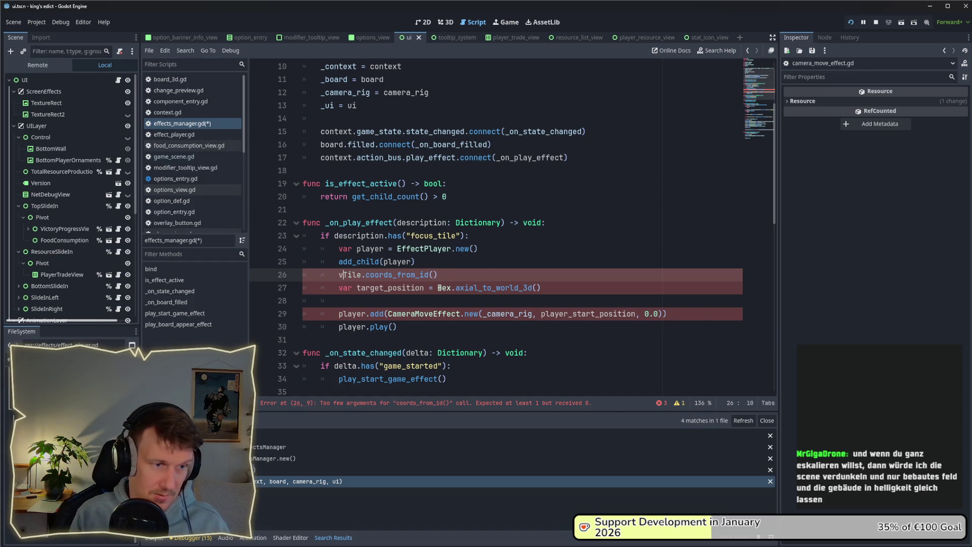
type("ords")
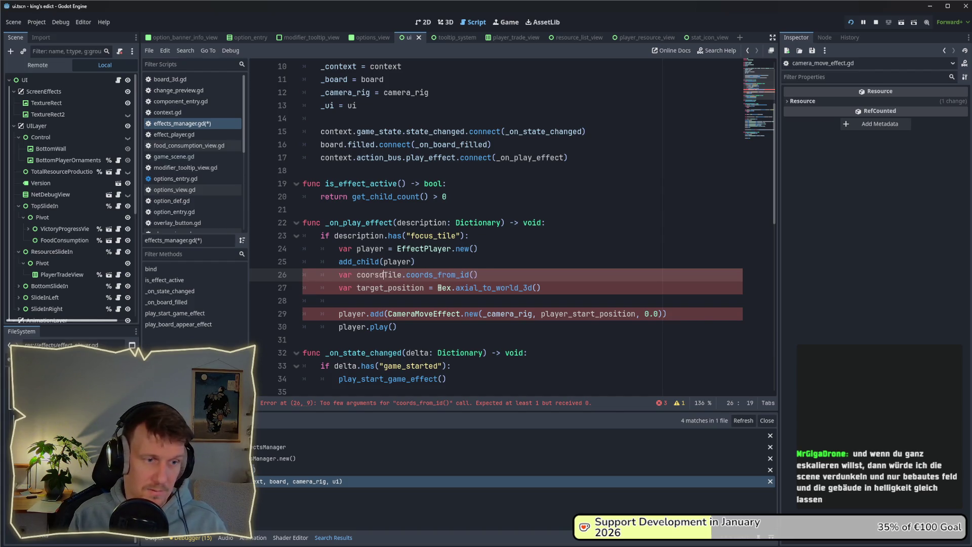
type(" =")
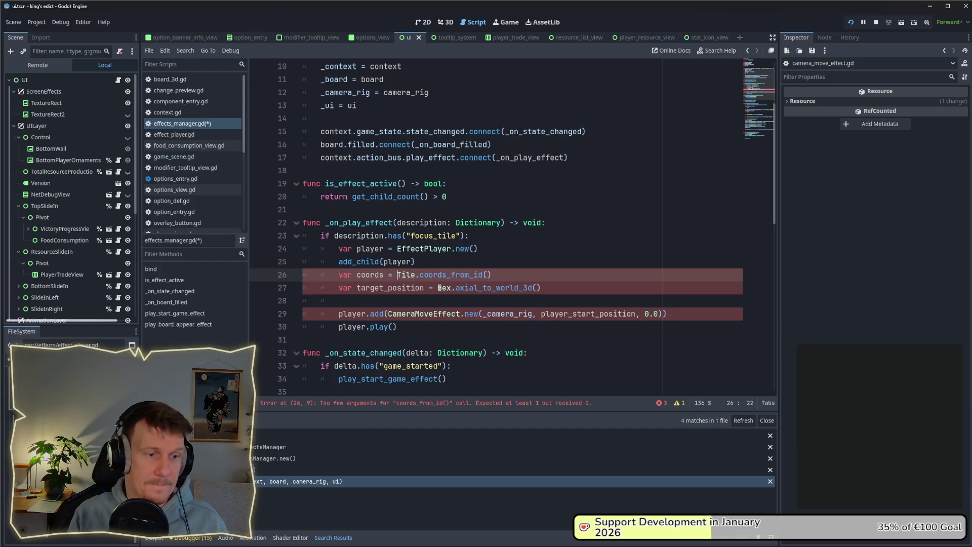
Pass description["focus_tile"]["id"] as the coords_from_id argument.
key("End")
key("Left")
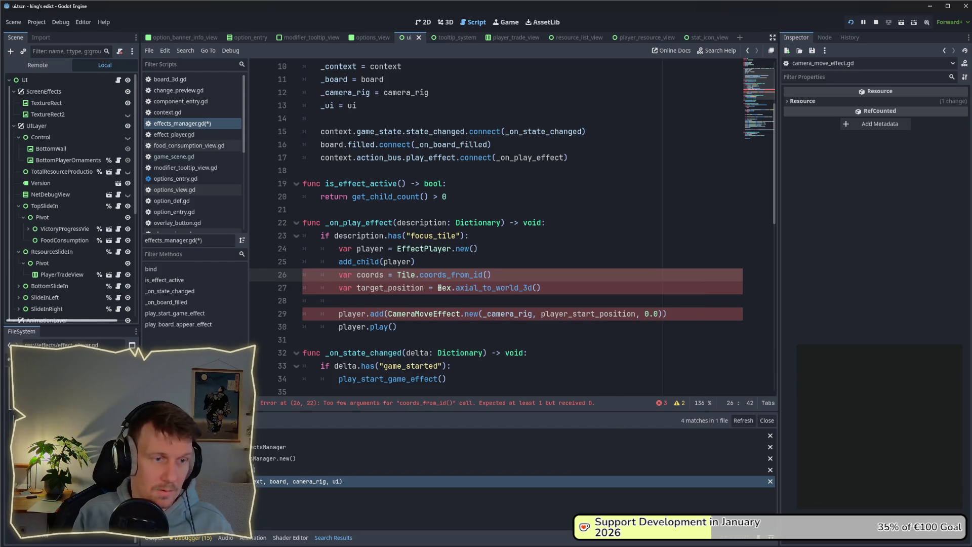
key("Return")
type(".")
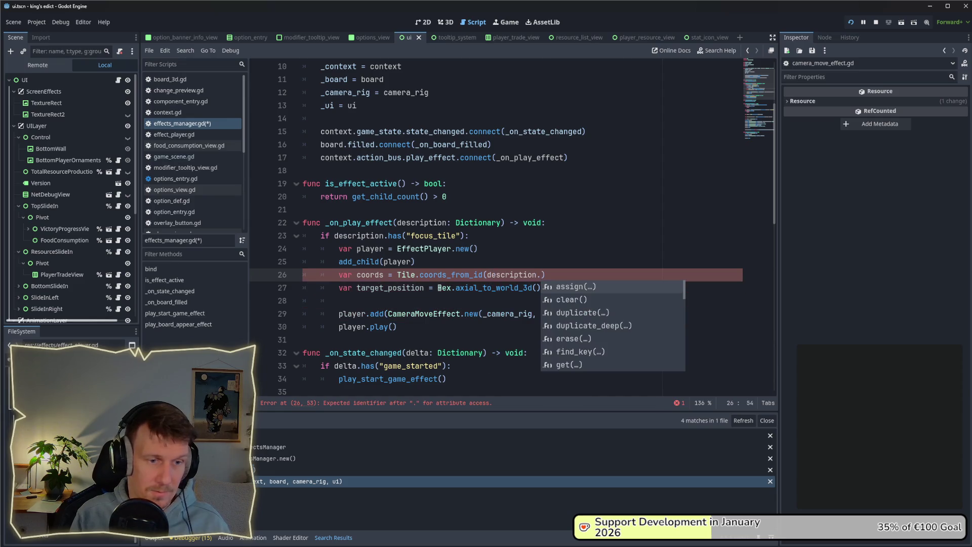
key("BackSpace")
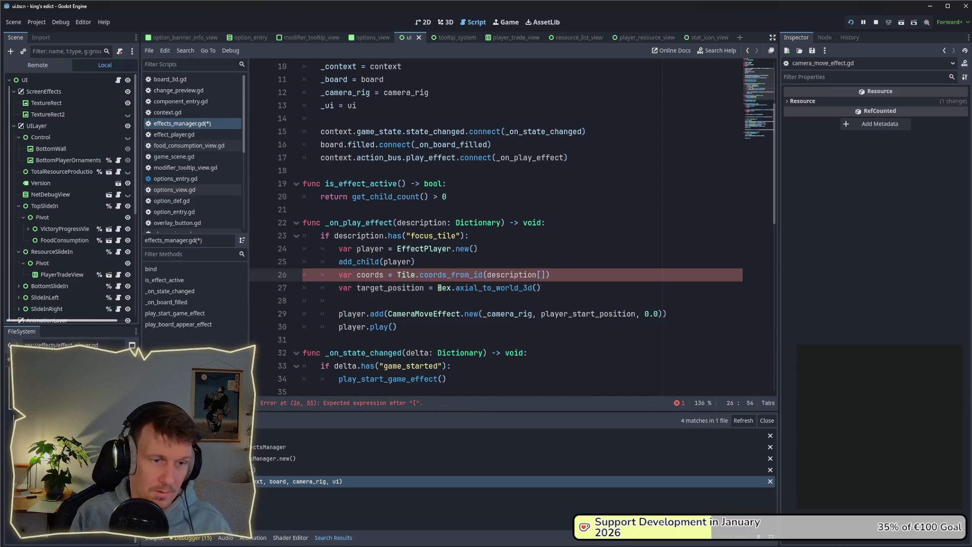
type("[do")
key("BackSpace")
key("BackSpace")
type("\"f\"")
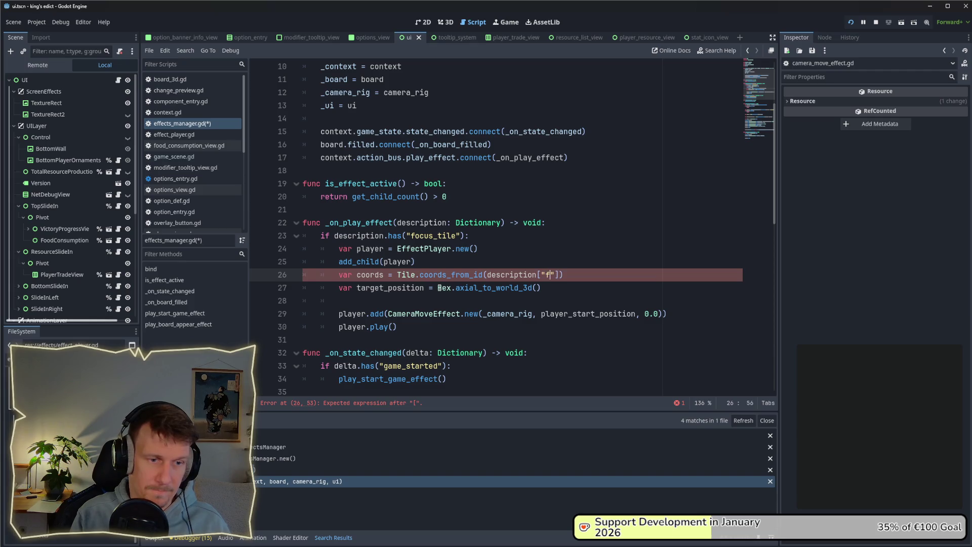
type("o")
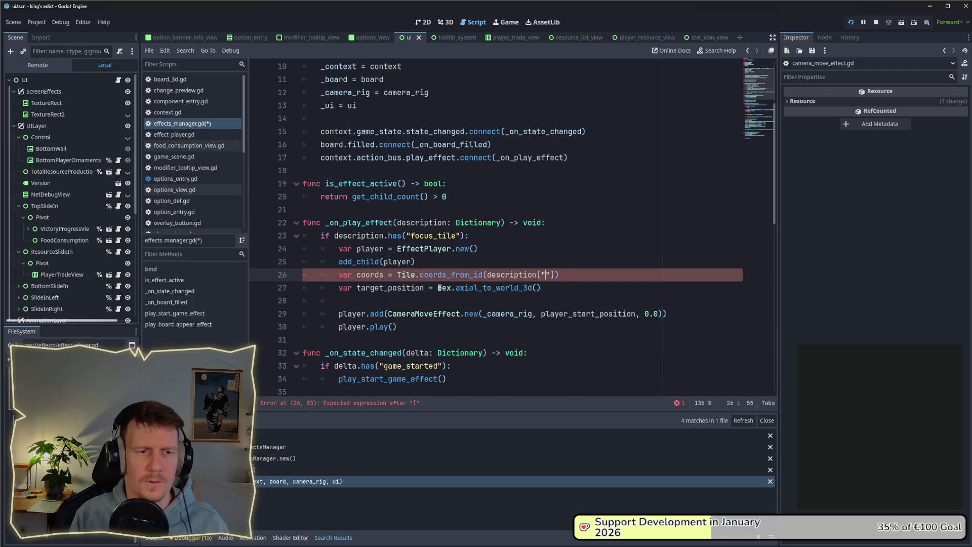
type("cus_tile\"")
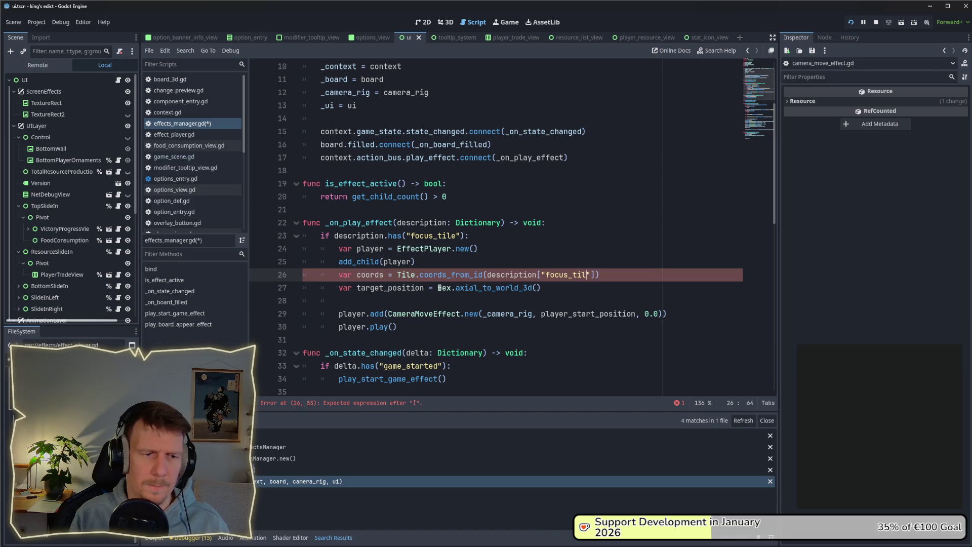
type("]")
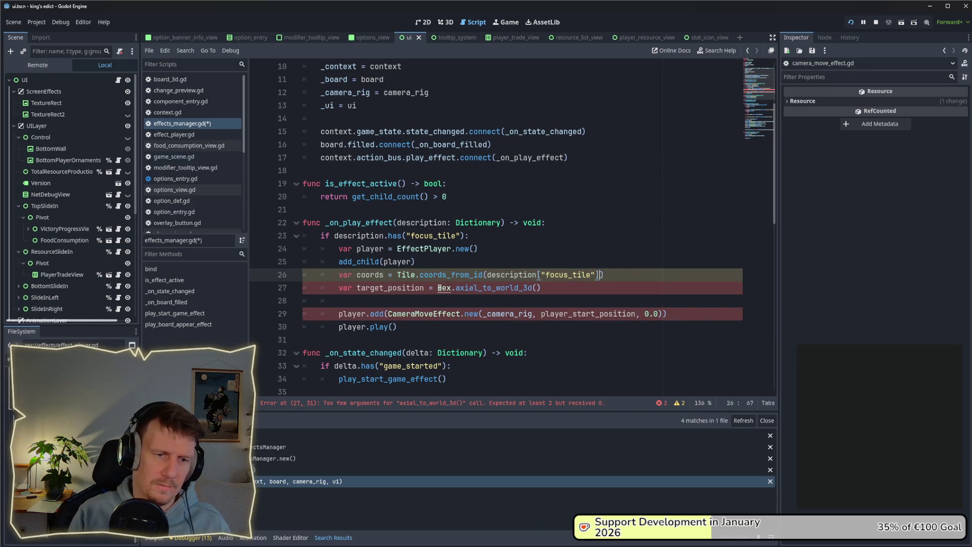
type("[\"id")
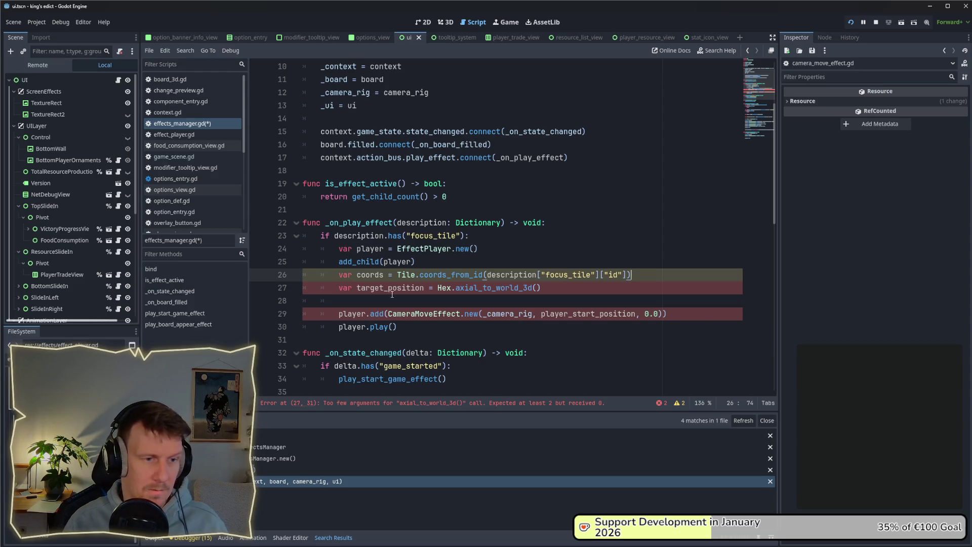
Call axial_to_world_3d(coords.x, coords.y), pass target_position to CameraMoveEffect, and save.
left_click(536, 288)
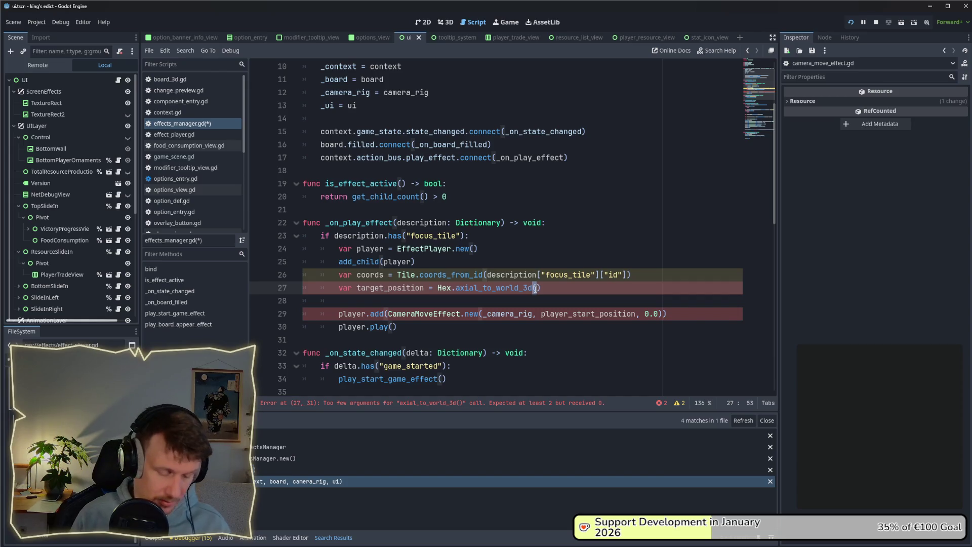
type("coords.")
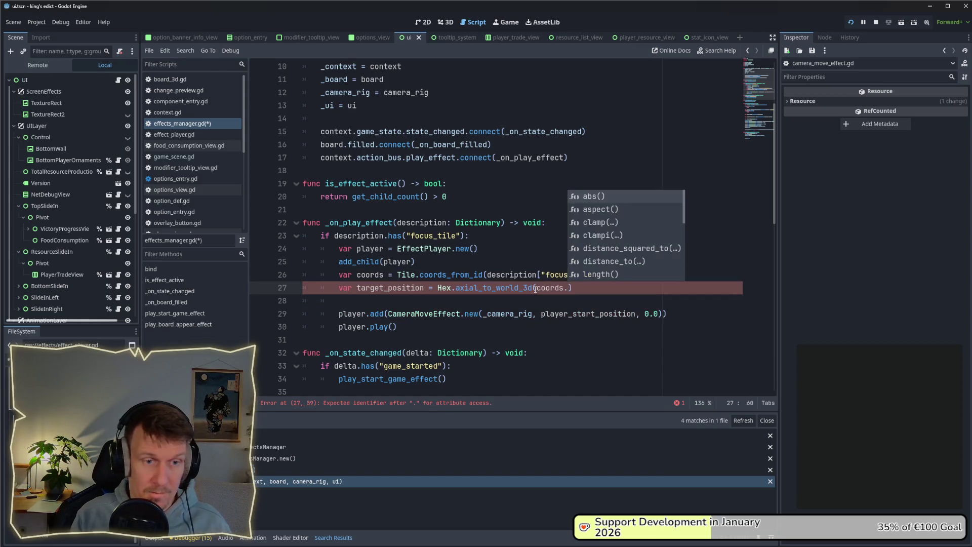
type("x, coords.")
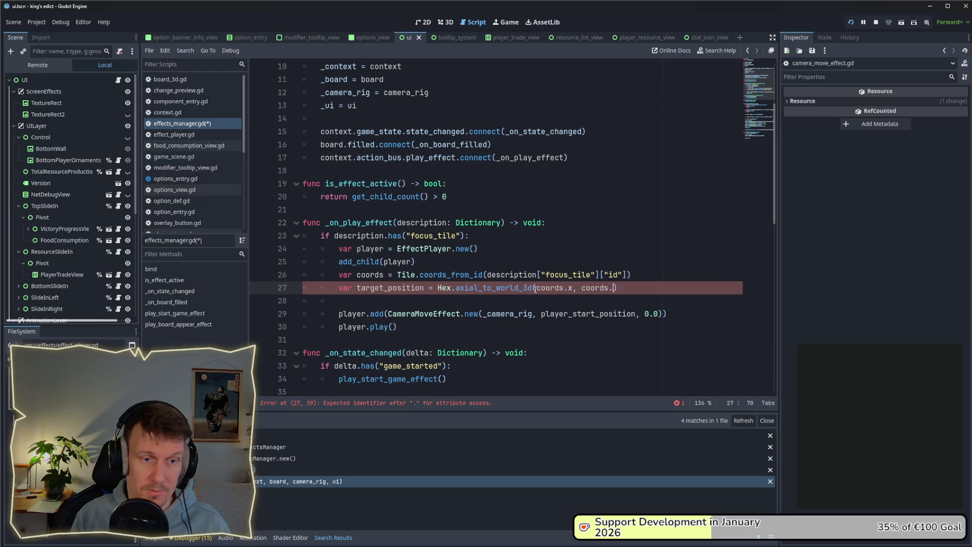
type("y")
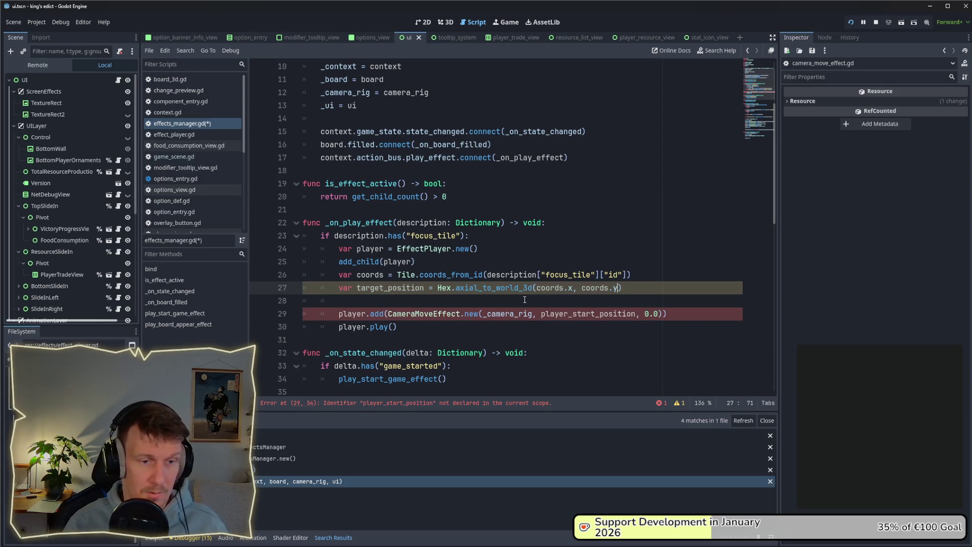
double_click(405, 288)
key("ctrl+c")
double_click(577, 313)
key("ctrl+v")
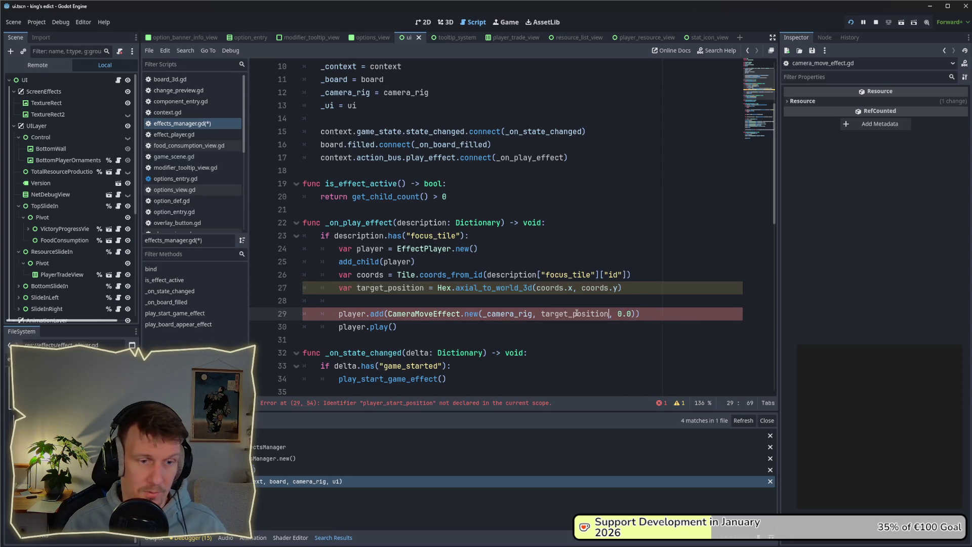
left_click(577, 300)
key("ctrl+s")
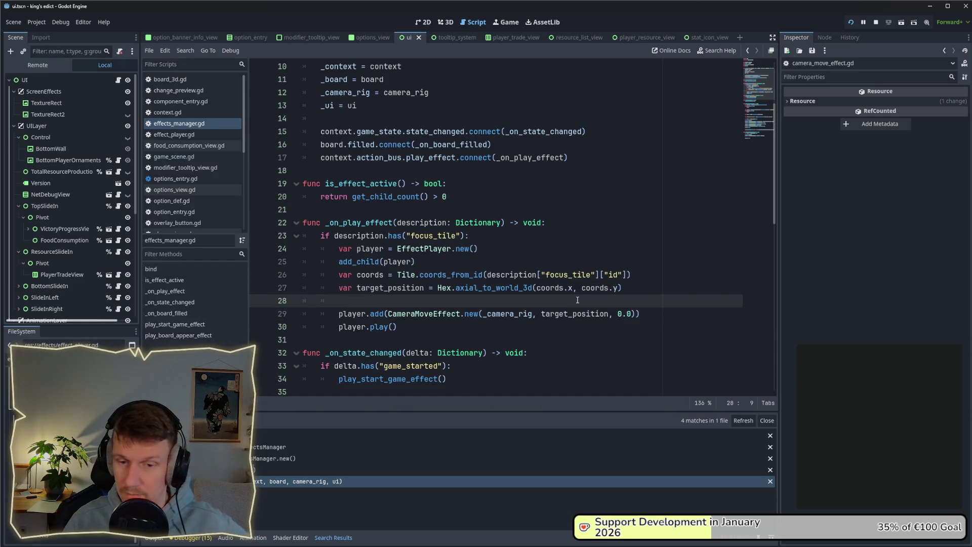
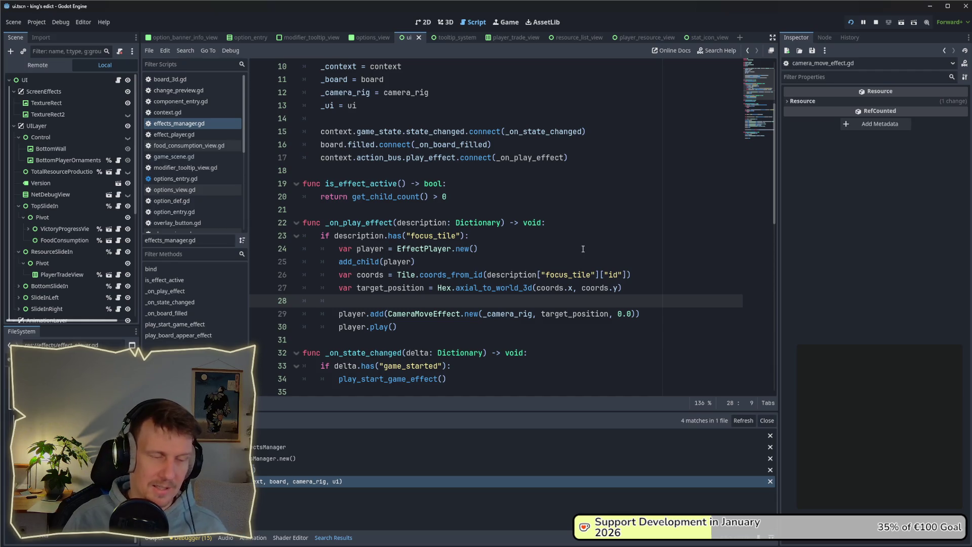
Leave effects_manager.gd at the player.play() call and switch to the running king's edict debug window.
left_click(459, 316)
key("Down")
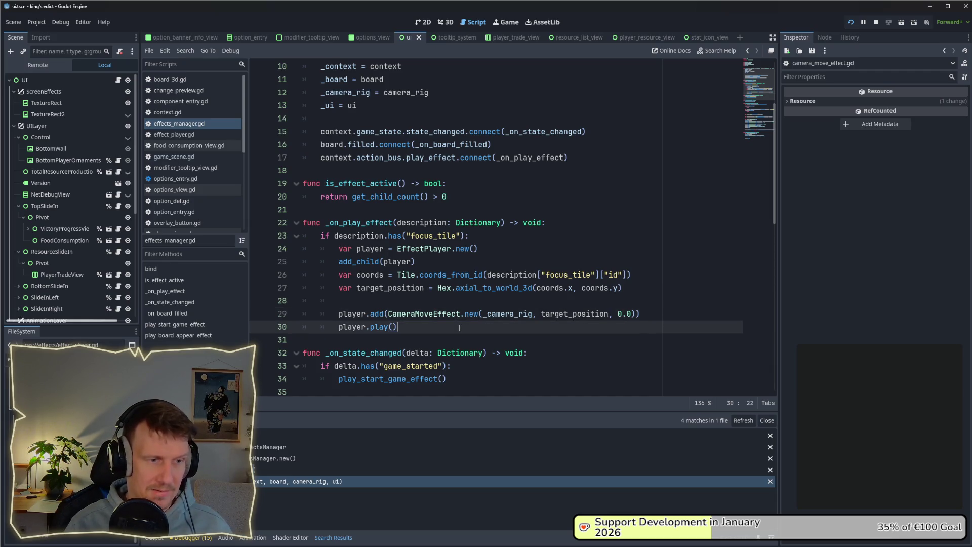
scroll(461, 320, "down", 1)
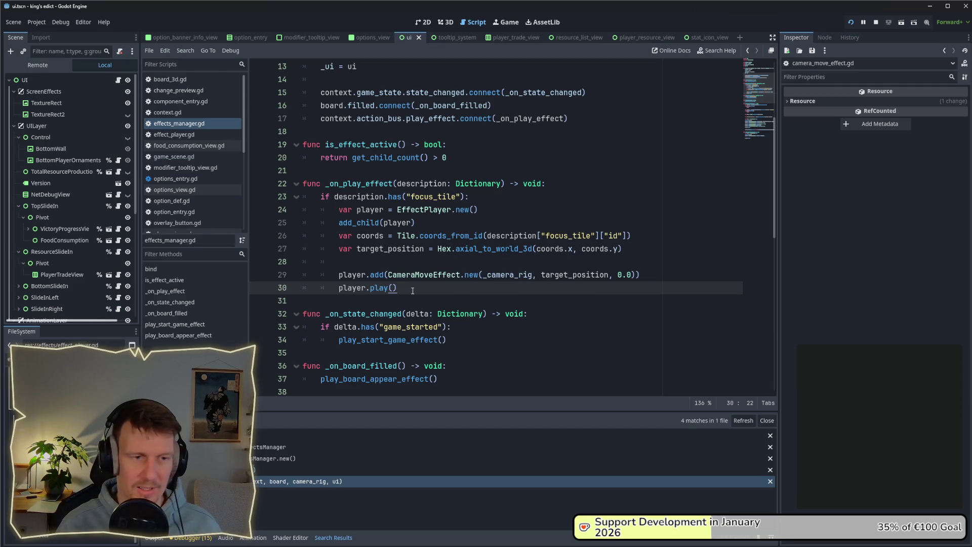
key("alt+Tab")
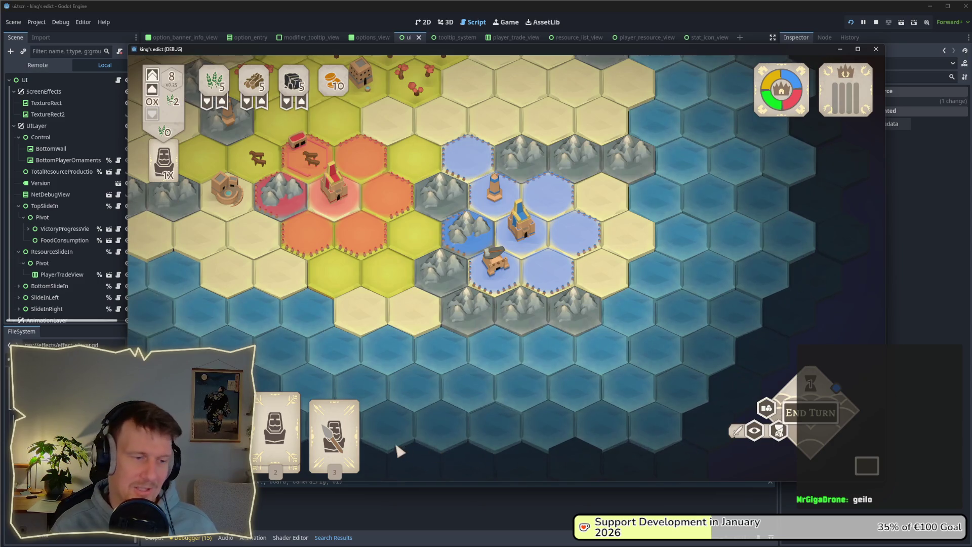
Select the builder, target the blue hex beside it, then cancel and return to the script editor.
left_click(276, 431)
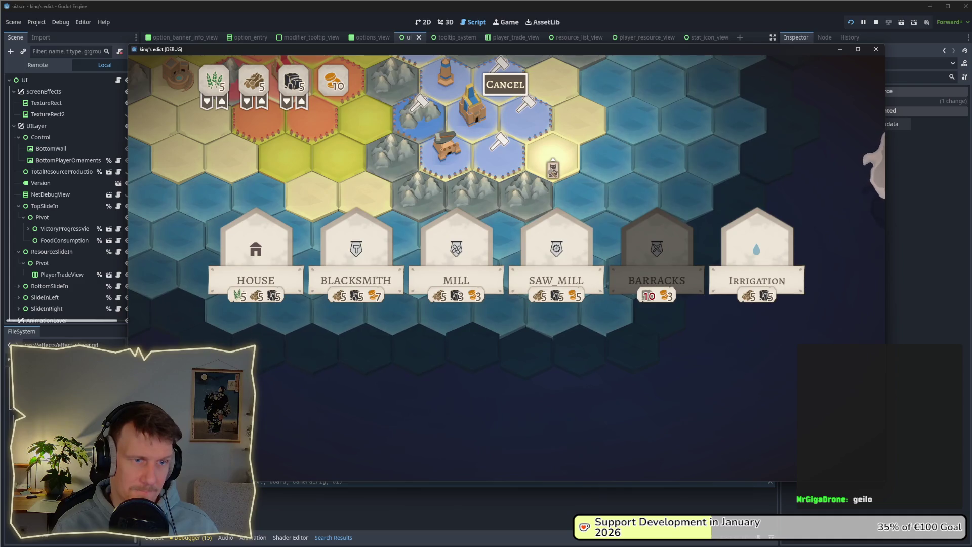
left_click(515, 172)
right_click(516, 168)
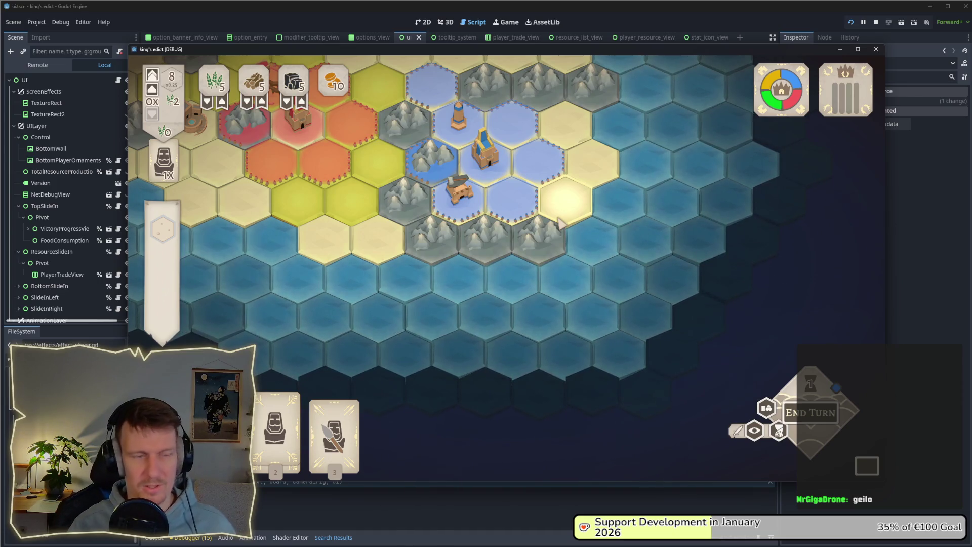
key("alt+Tab")
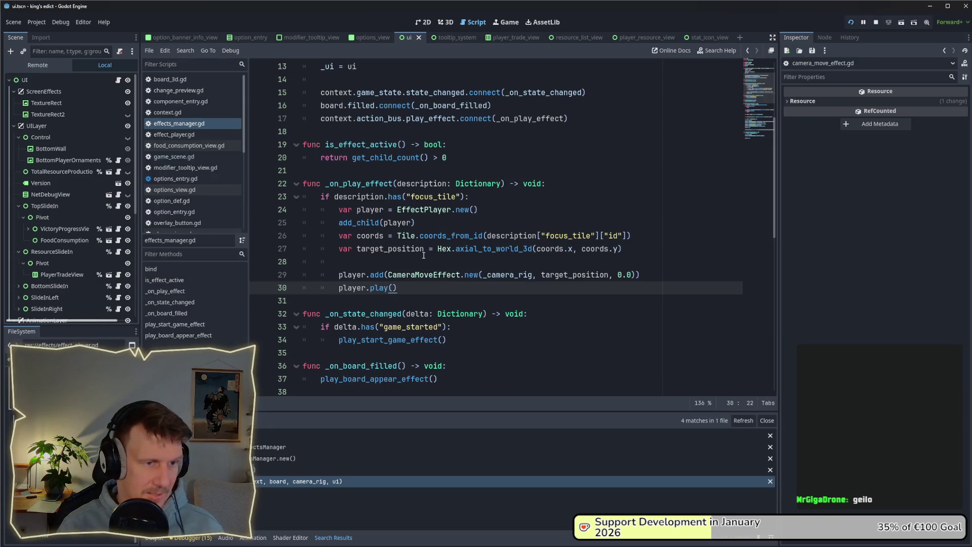
Follow the action_bus reference from effects_manager.gd through context.gd to open action_bus.gd.
double_click(435, 197)
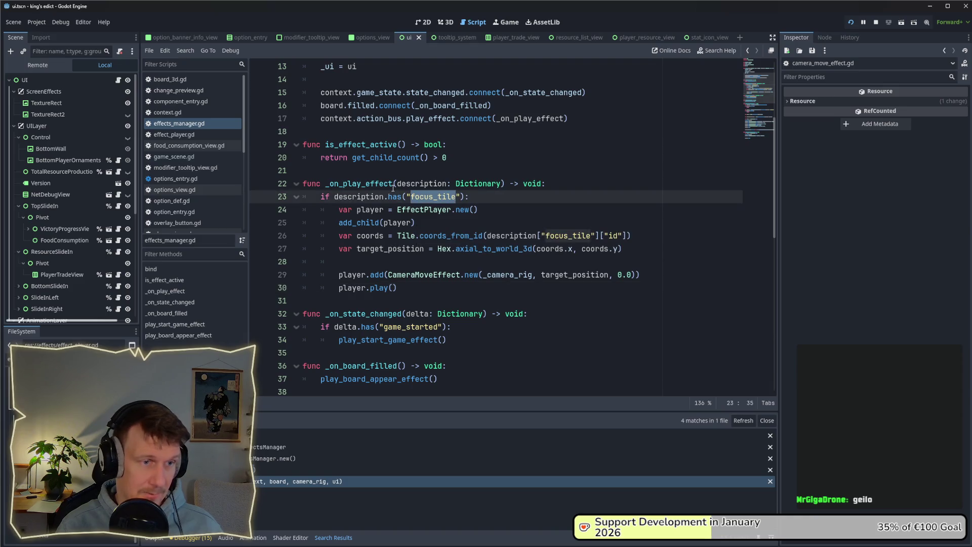
scroll(393, 188, "up", 1)
left_click(395, 161)
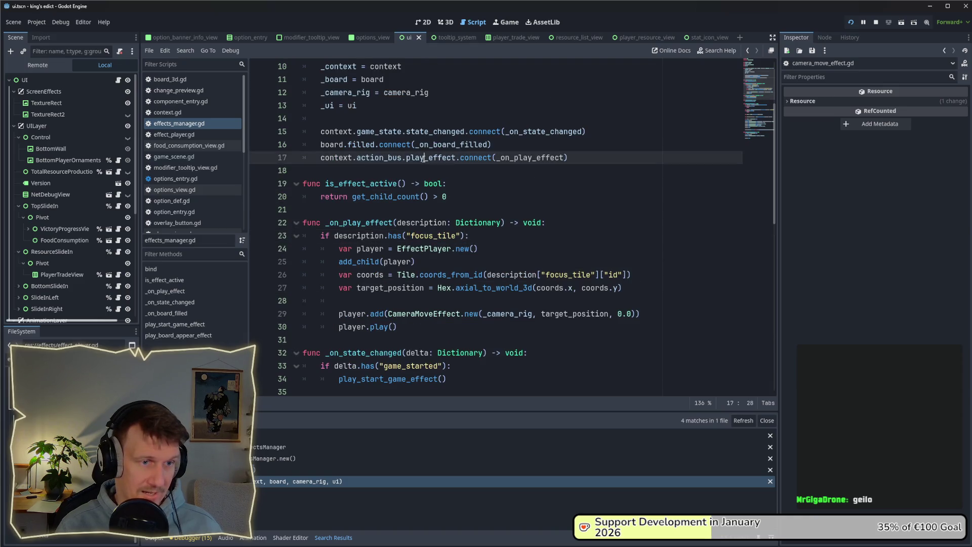
left_click(383, 159, "ctrl")
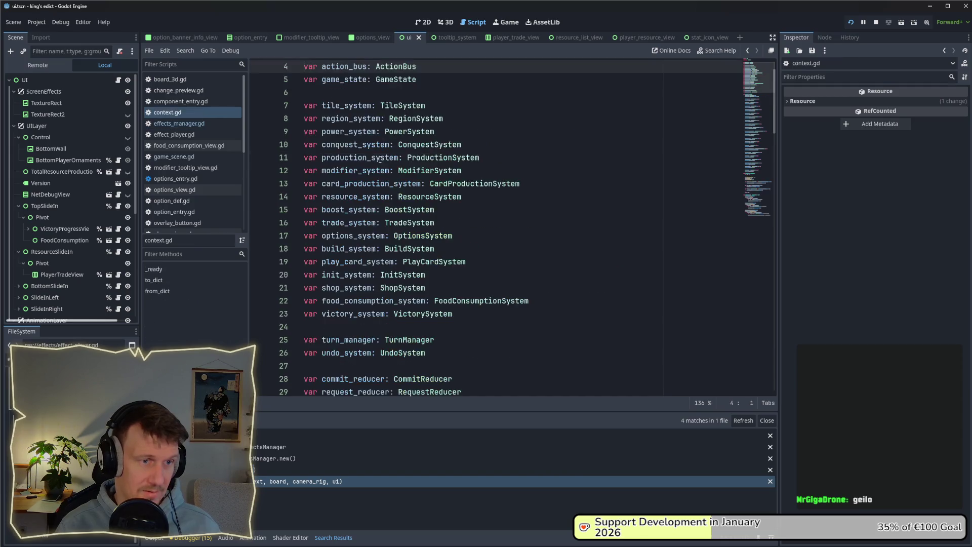
left_click(398, 67, "ctrl")
scroll(421, 155, "down", 5)
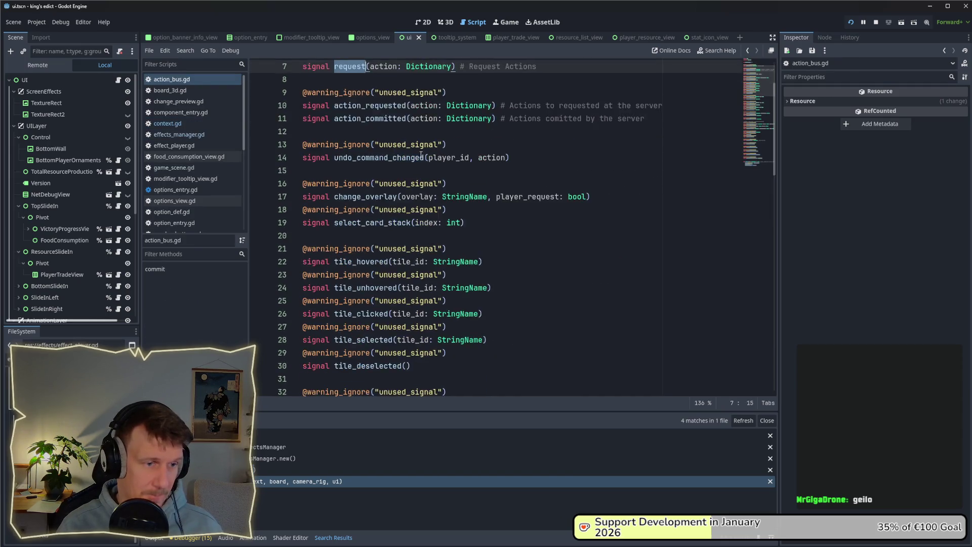
scroll(421, 155, "down", 13)
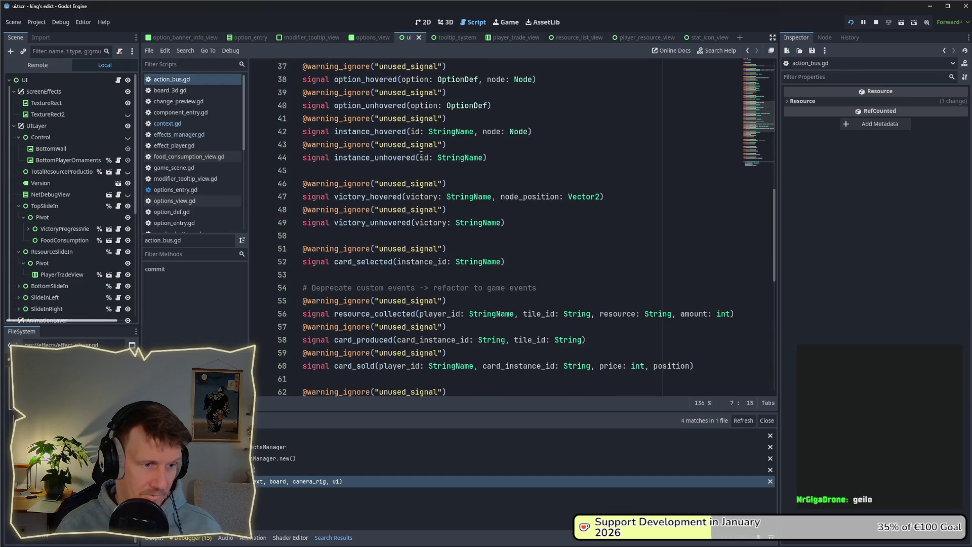
scroll(421, 156, "down", 3)
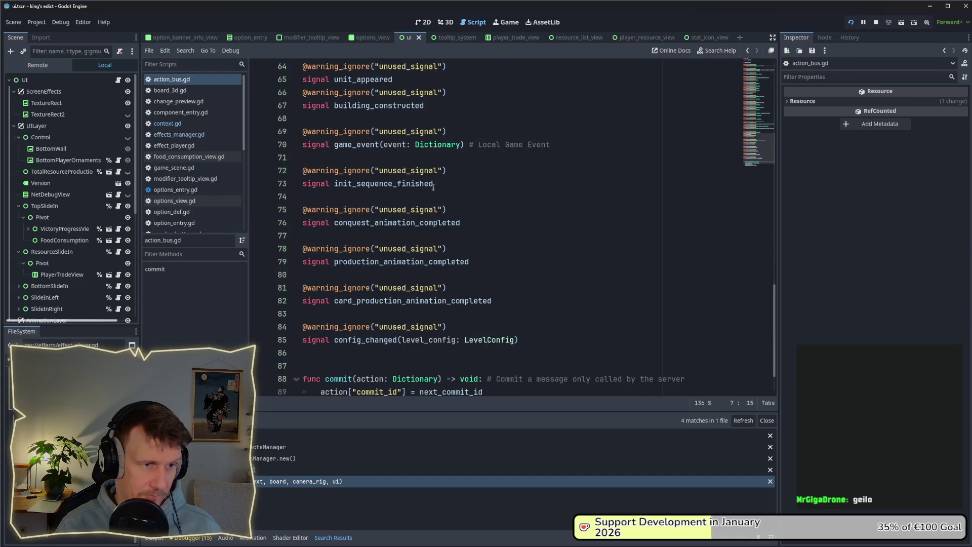
Add signal play_effect(description: Dictionary) below line 71 of action_bus.gd.
left_click(451, 189)
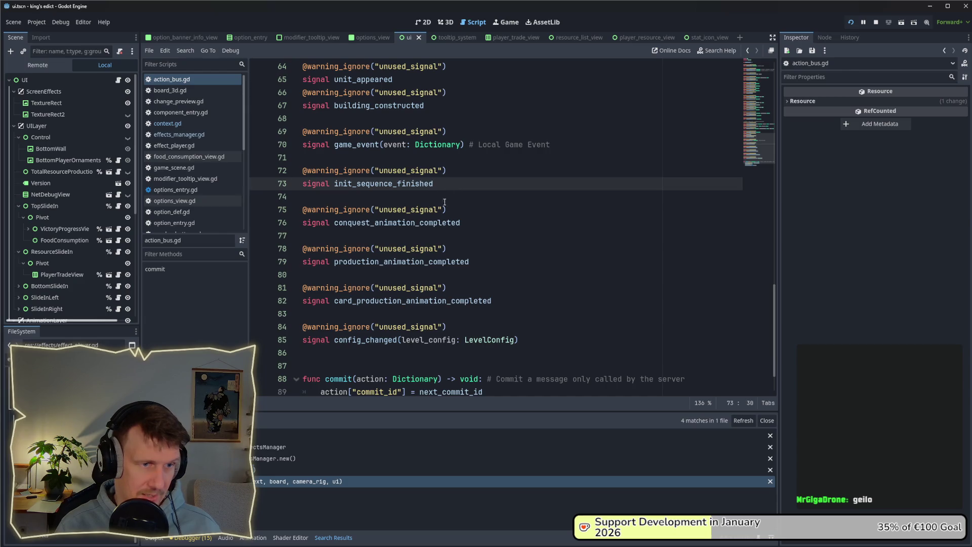
scroll(331, 180, "down", 1)
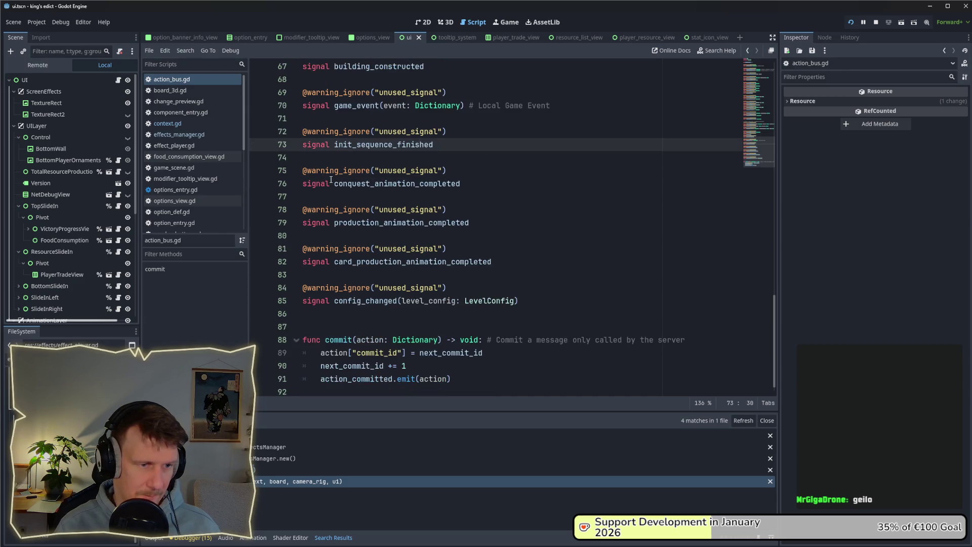
scroll(330, 180, "up", 1)
left_click(321, 160)
key("Return")
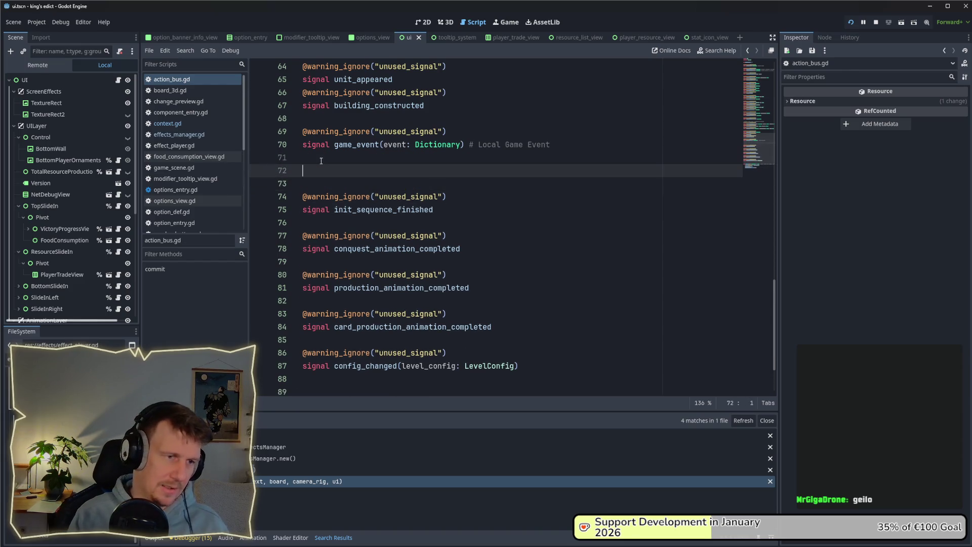
type("signal")
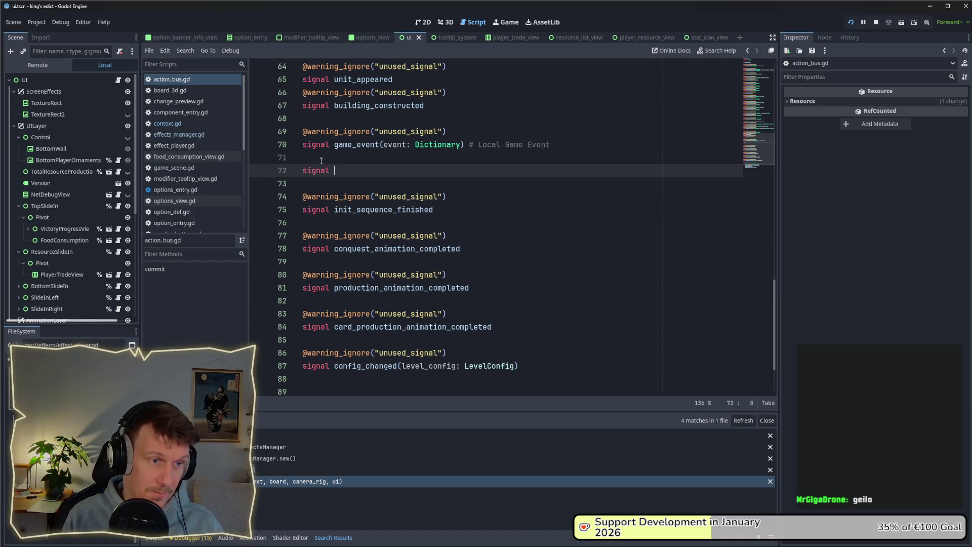
type(" play_effect")
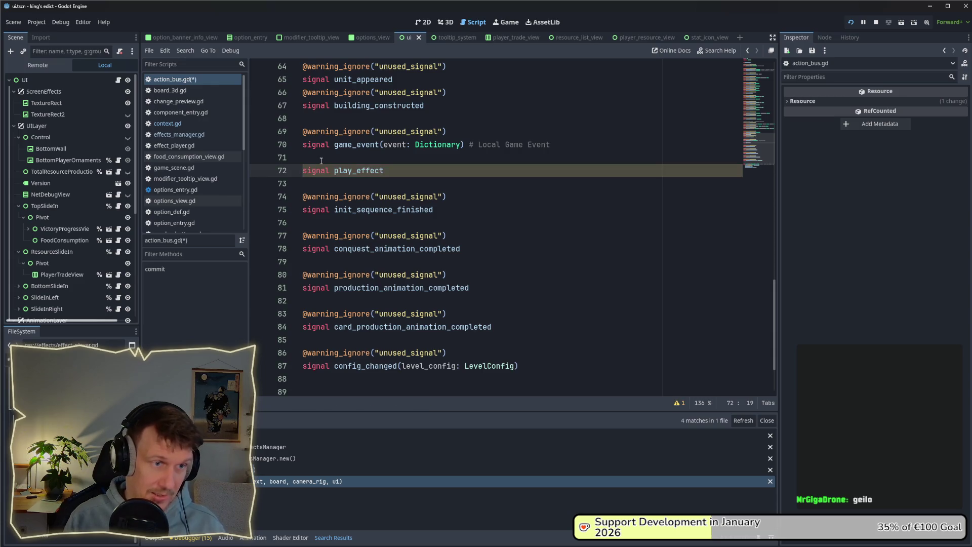
type("(descri")
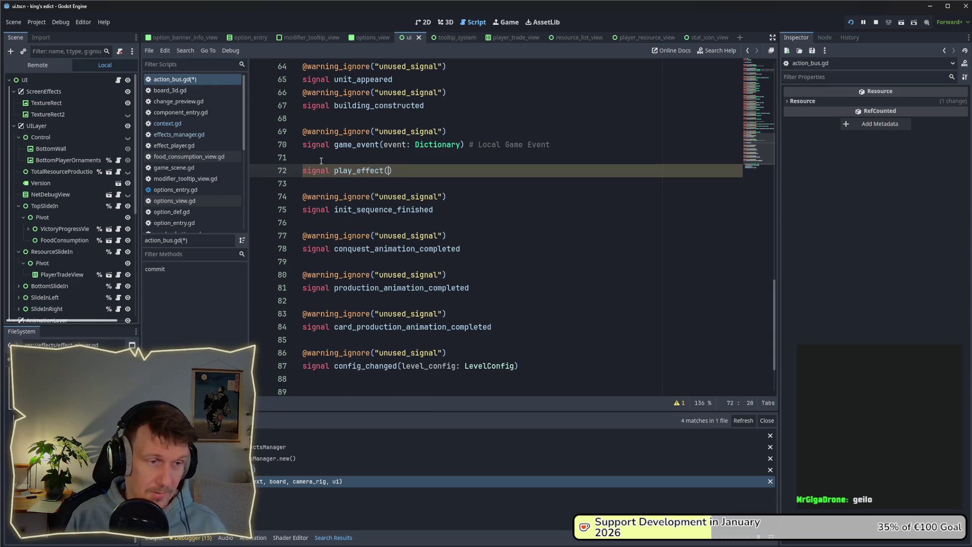
type("ption: Dic")
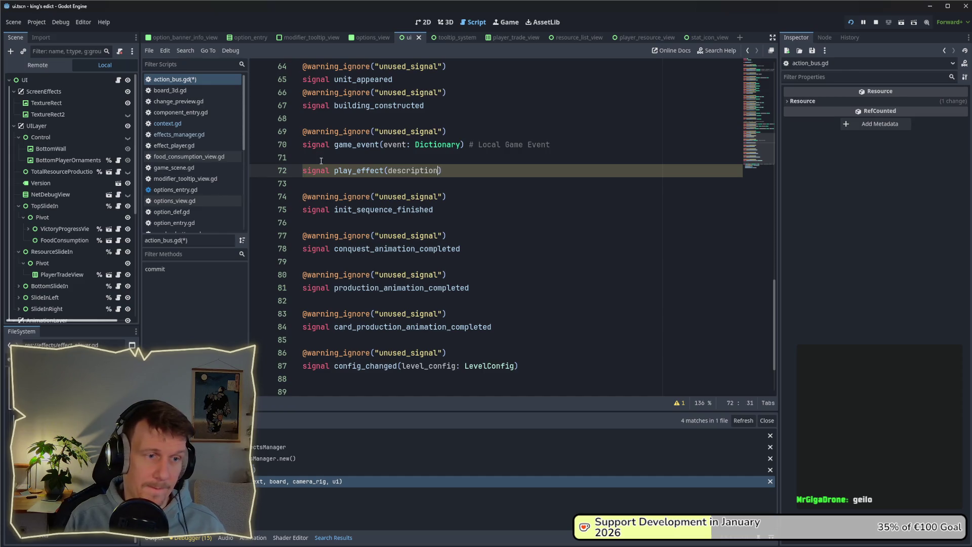
key("Return")
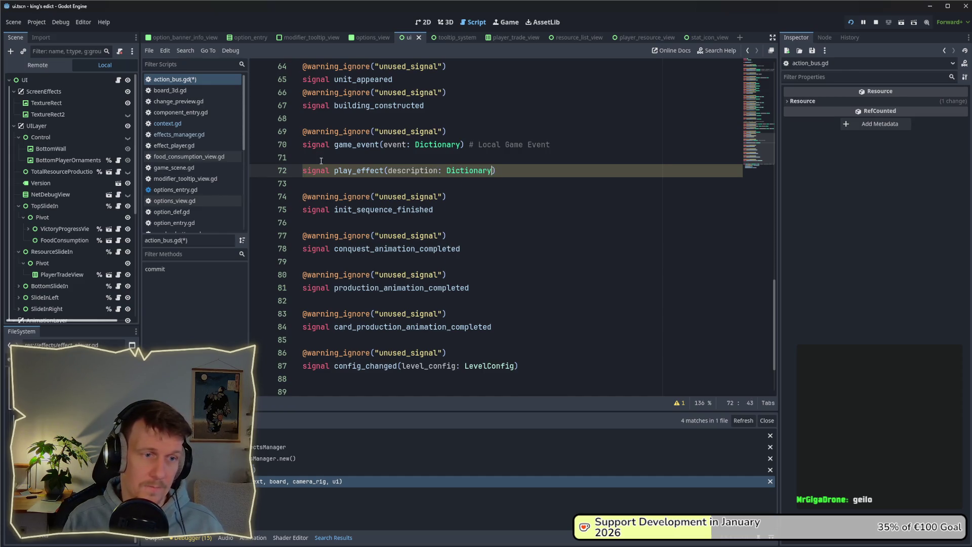
left_click(321, 159)
key("Return")
left_click_drag(447, 132, 307, 132)
key("ctrl+c")
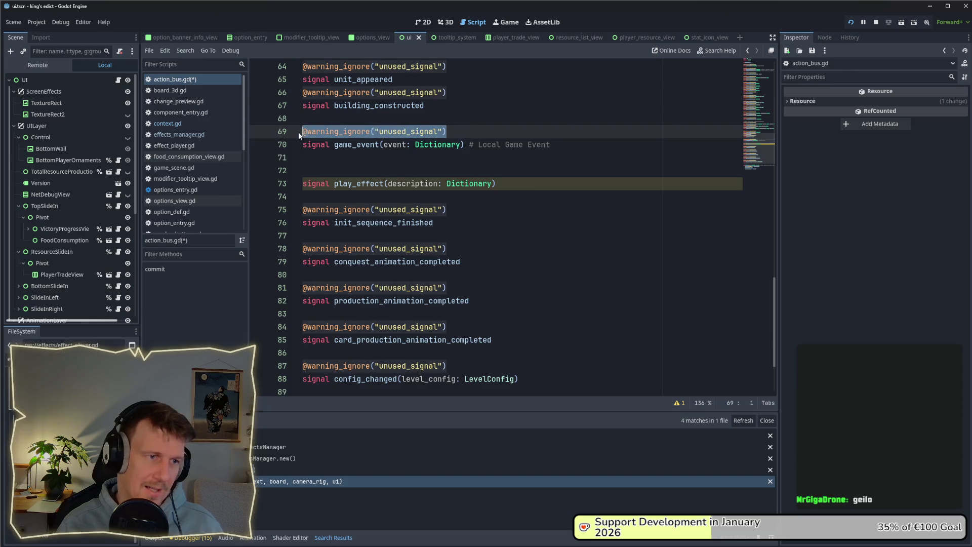
left_click(322, 170)
key("ctrl+v")
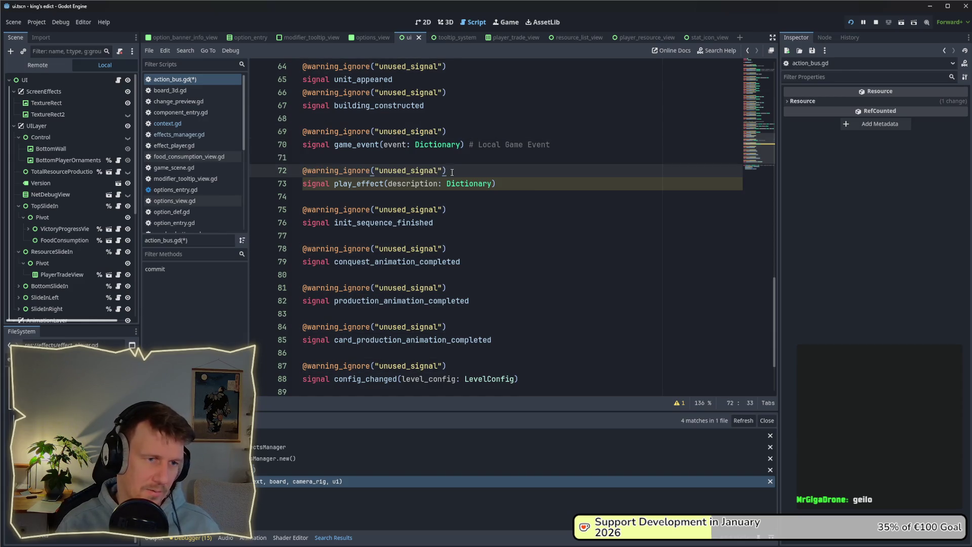
key("ctrl+s")
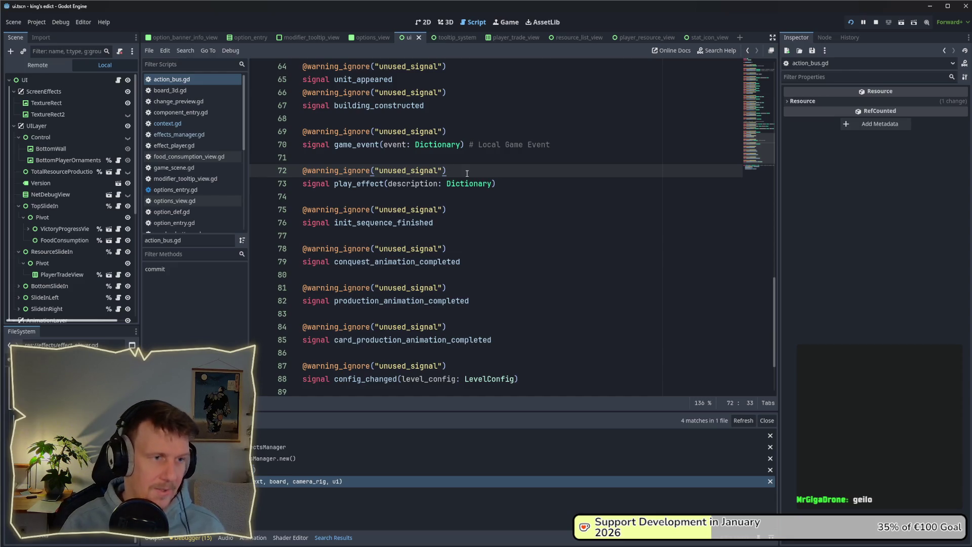
scroll(469, 177, "up", 8)
scroll(476, 205, "down", 5)
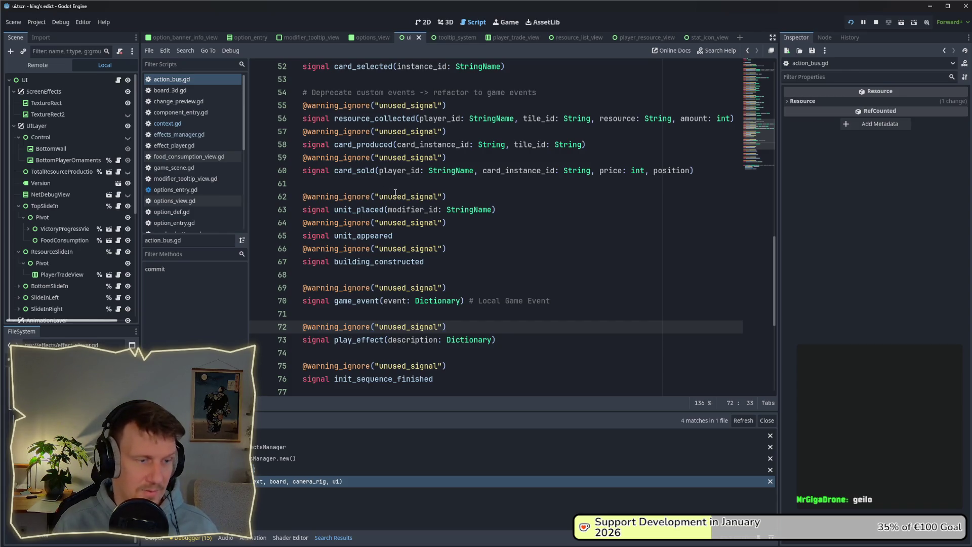
scroll(415, 209, "down", 1)
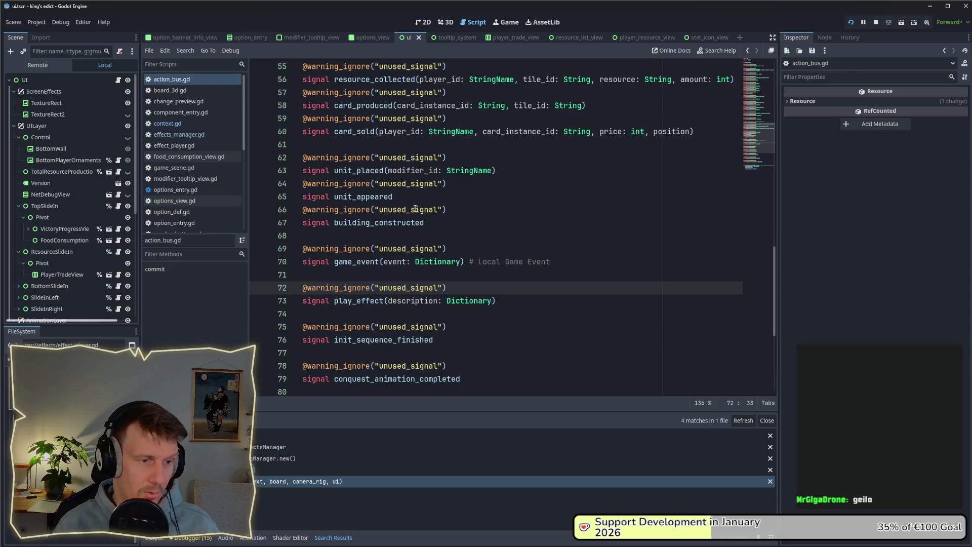
scroll(415, 208, "down", 1)
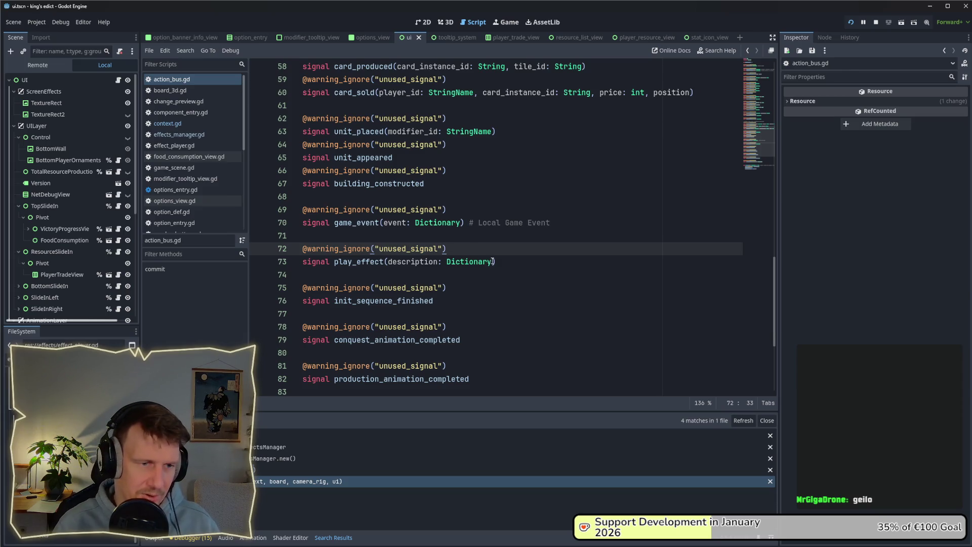
left_click_drag(498, 261, 334, 263)
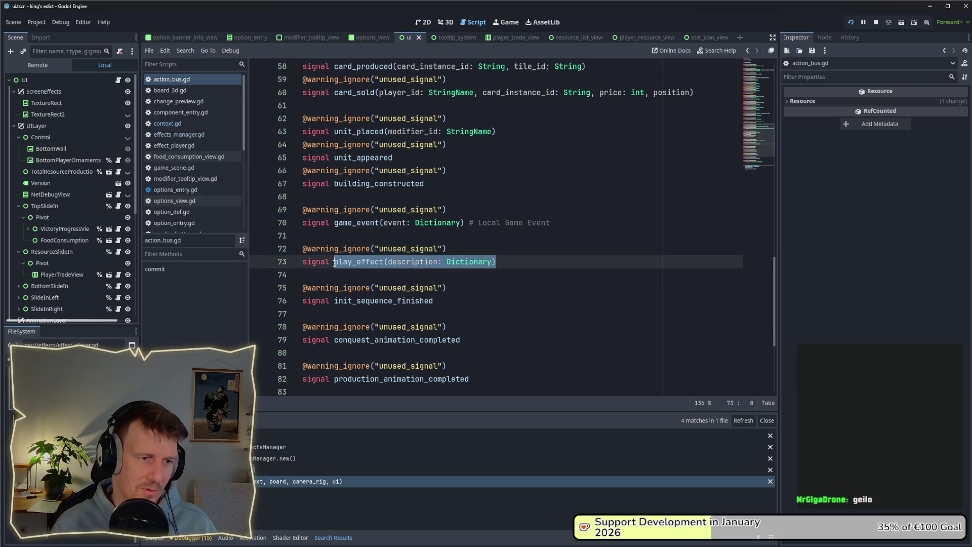
left_click(383, 273)
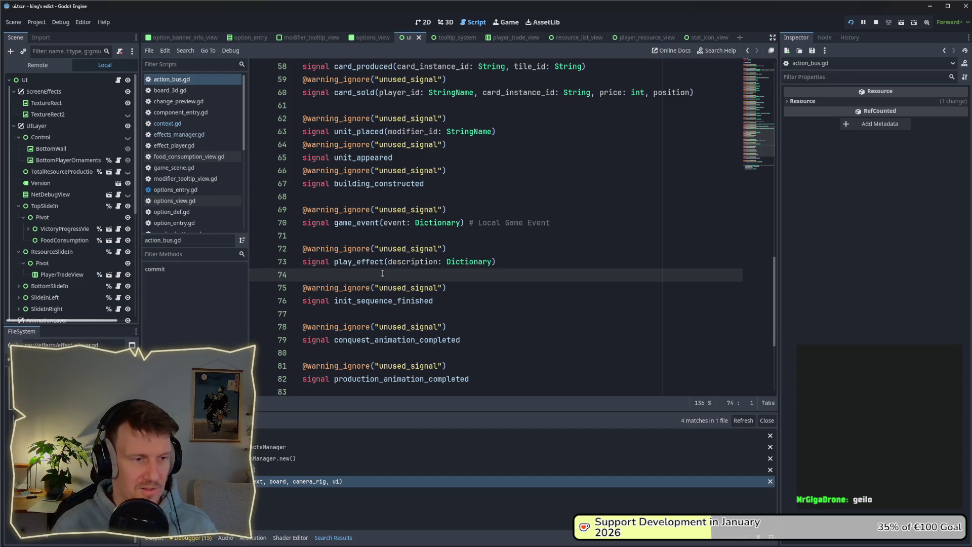
double_click(372, 261)
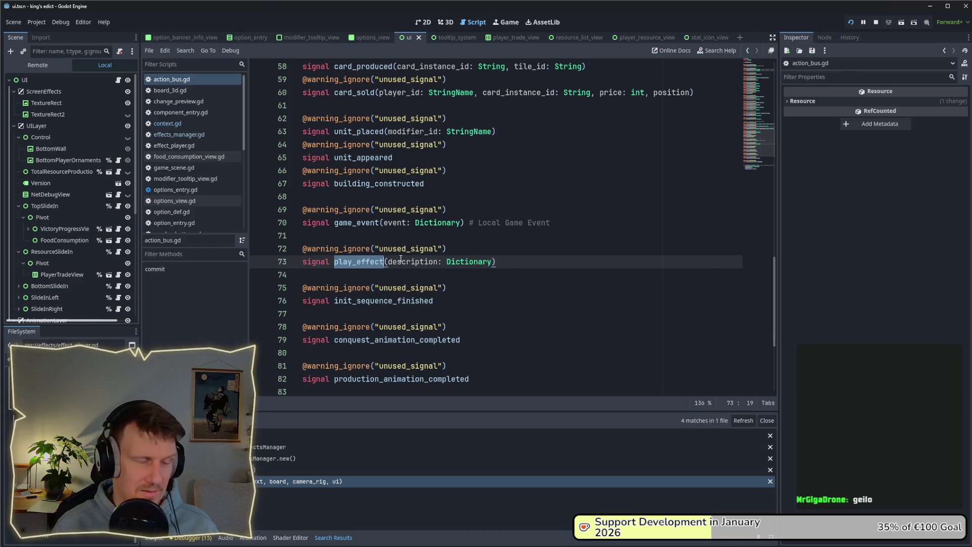
scroll(370, 262, "down", 1)
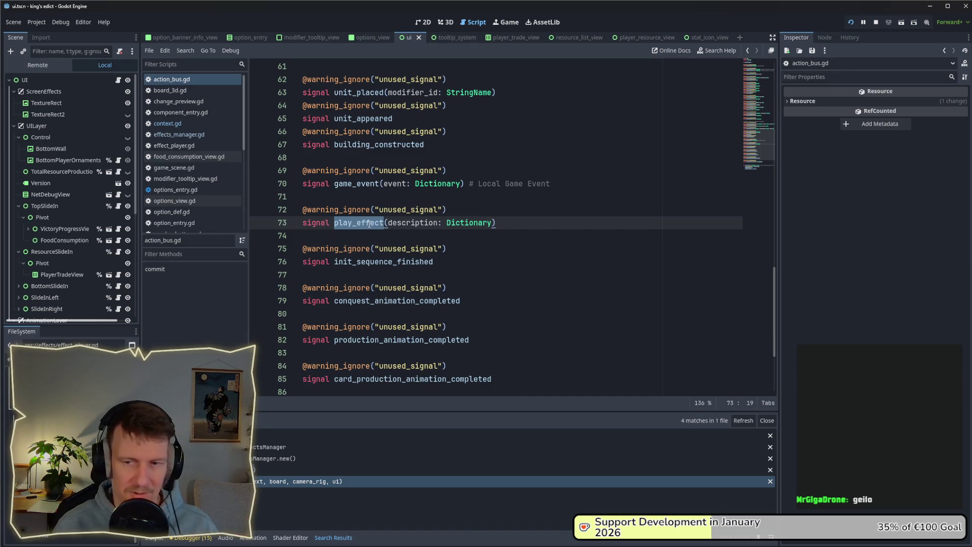
double_click(362, 221)
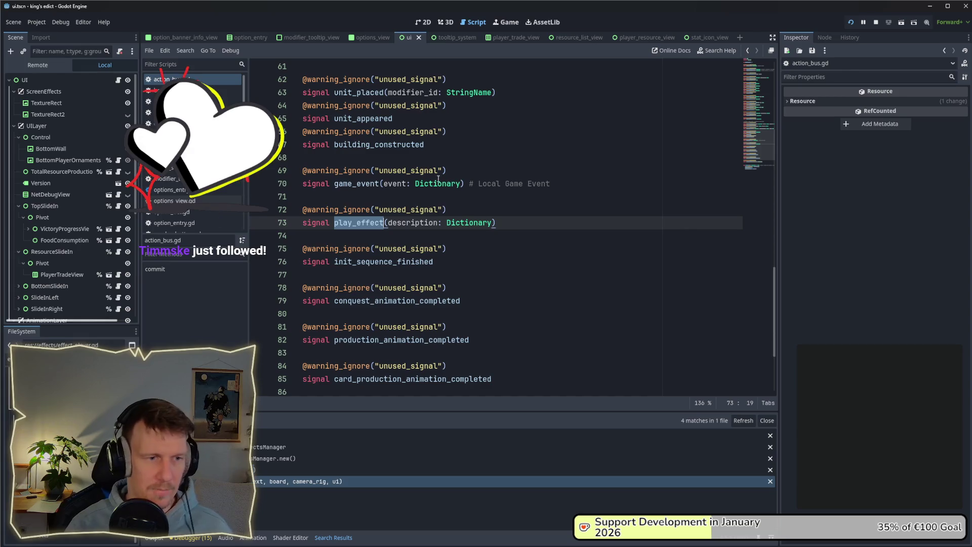
left_click(372, 232)
double_click(368, 221)
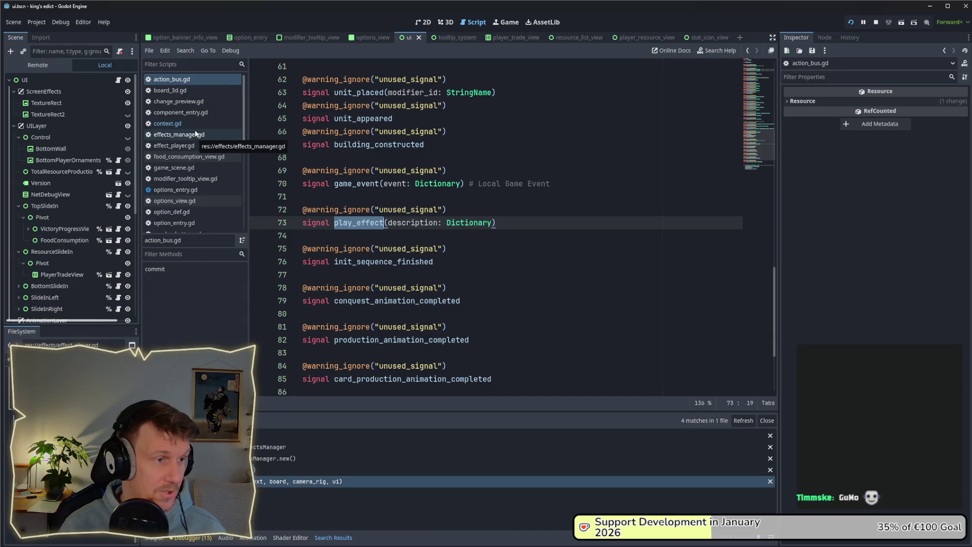
Switch to the options_view scene and locate open()'s opened.emit() call on line 37.
left_click(372, 37)
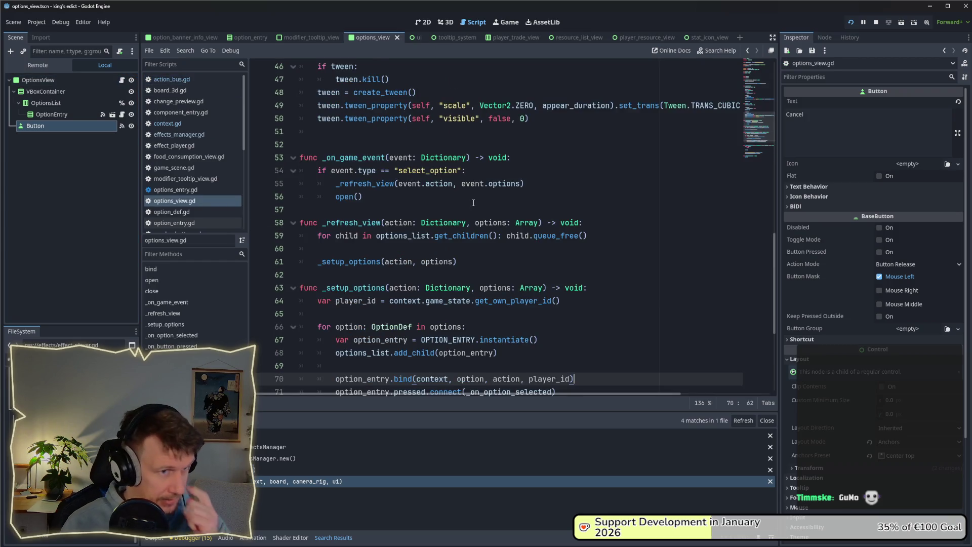
scroll(775, 201, "up", 5)
scroll(775, 202, "up", 5)
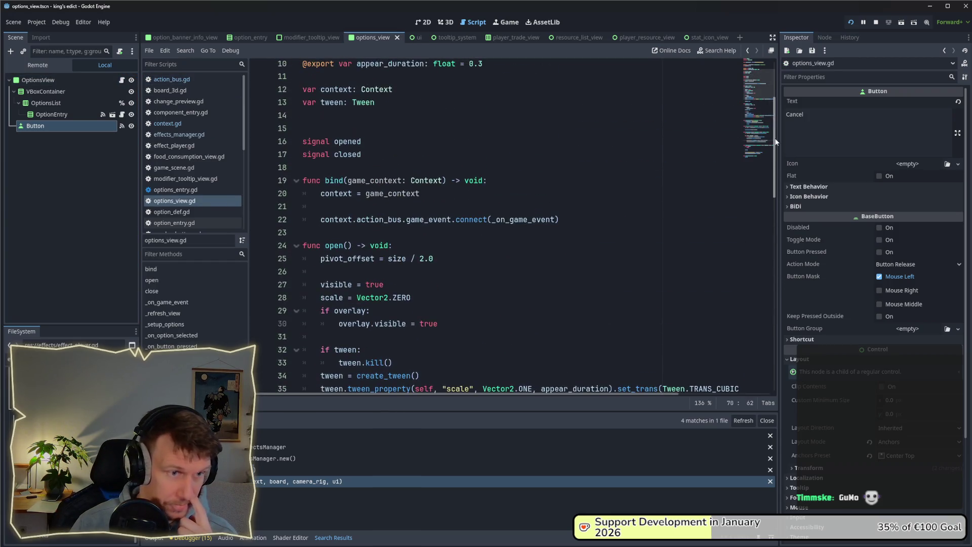
scroll(386, 194, "down", 2)
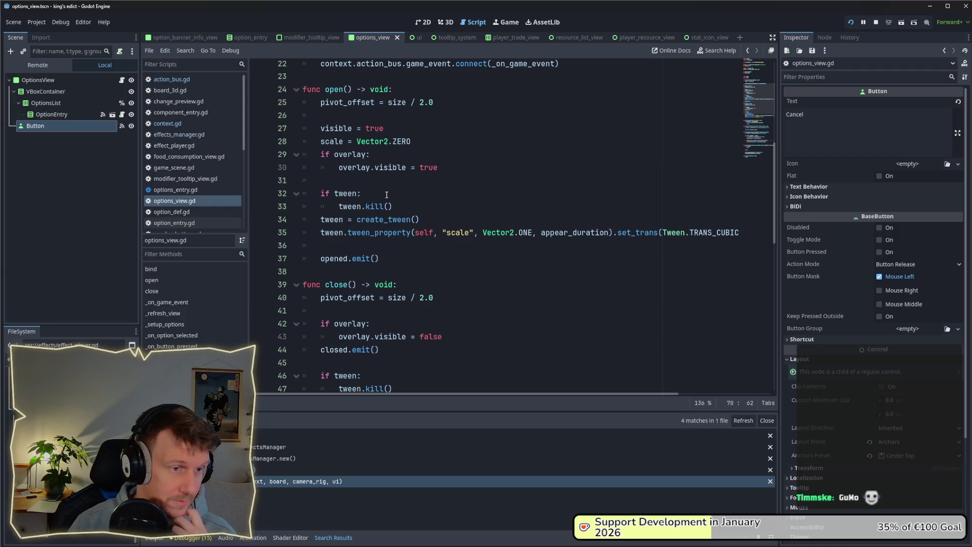
left_click(391, 245)
left_click(404, 255)
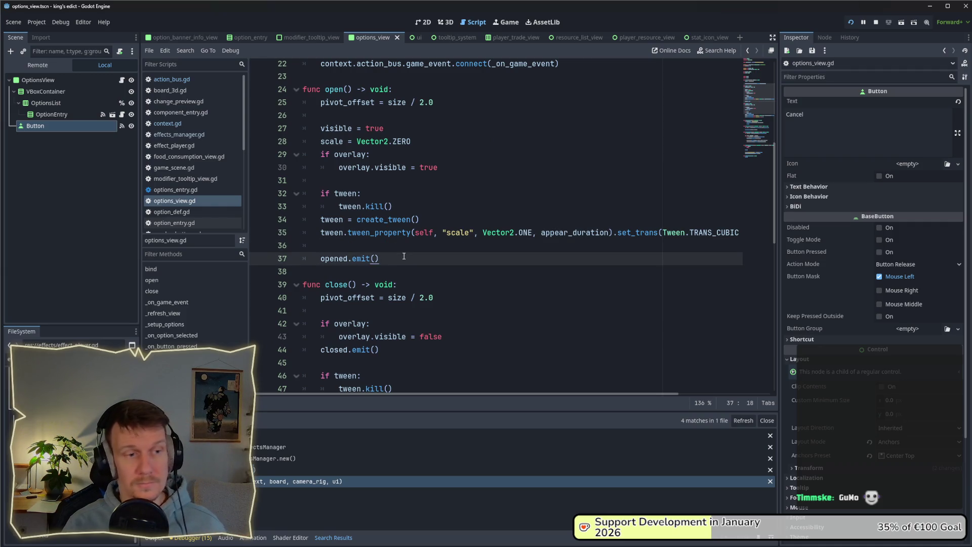
left_click_drag(395, 267, 319, 259)
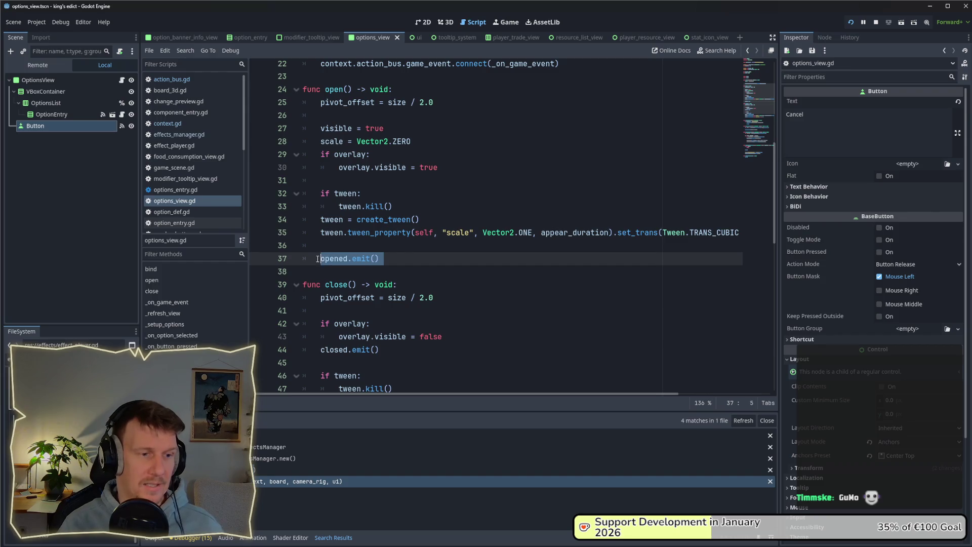
left_click(403, 255)
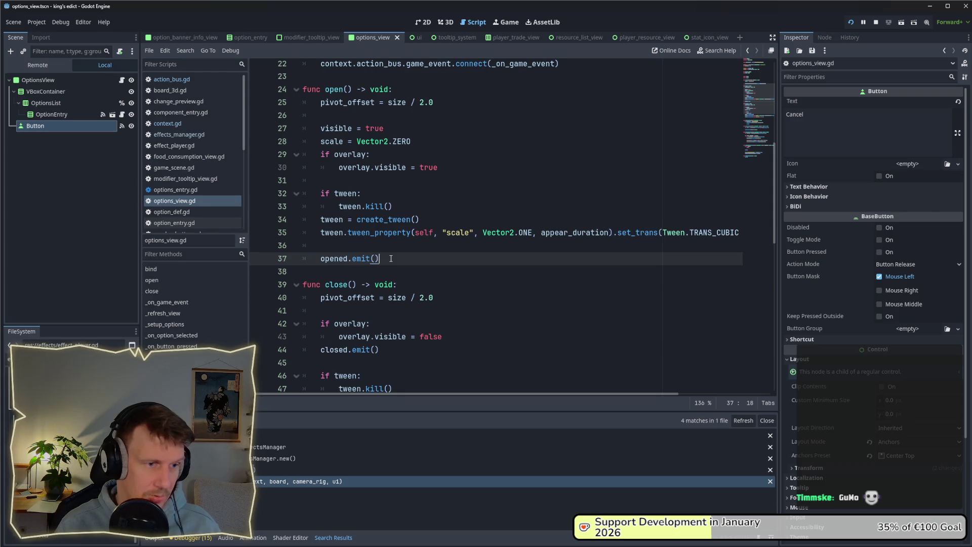
Filter scripts by 'ui' and open ui.gd at the options_view closed/opened connections on lines 68–69.
left_click(162, 65)
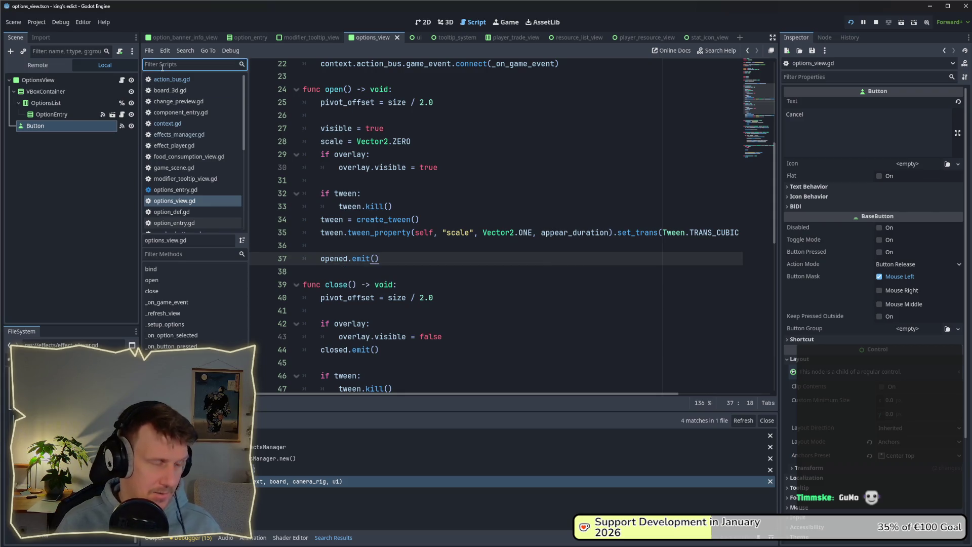
type("ui")
left_click(160, 79)
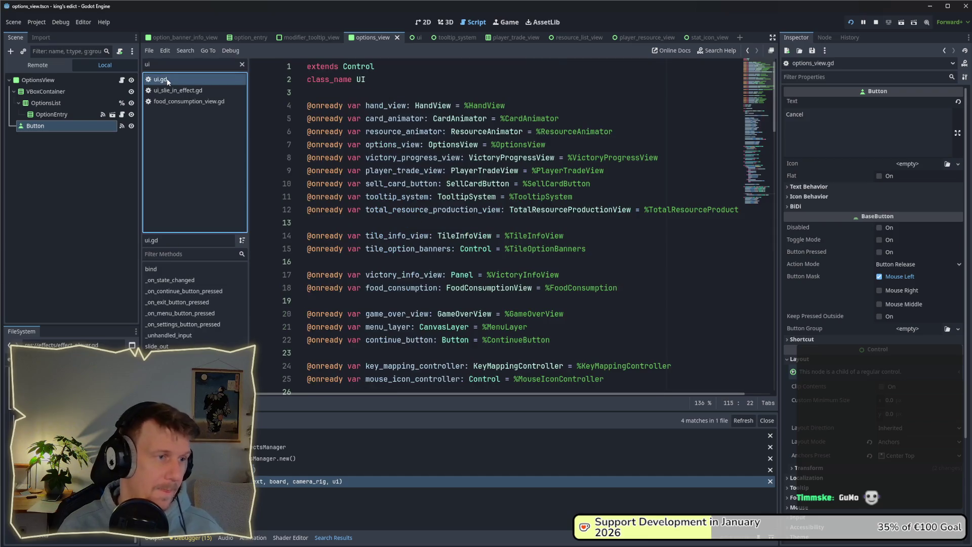
scroll(417, 226, "down", 15)
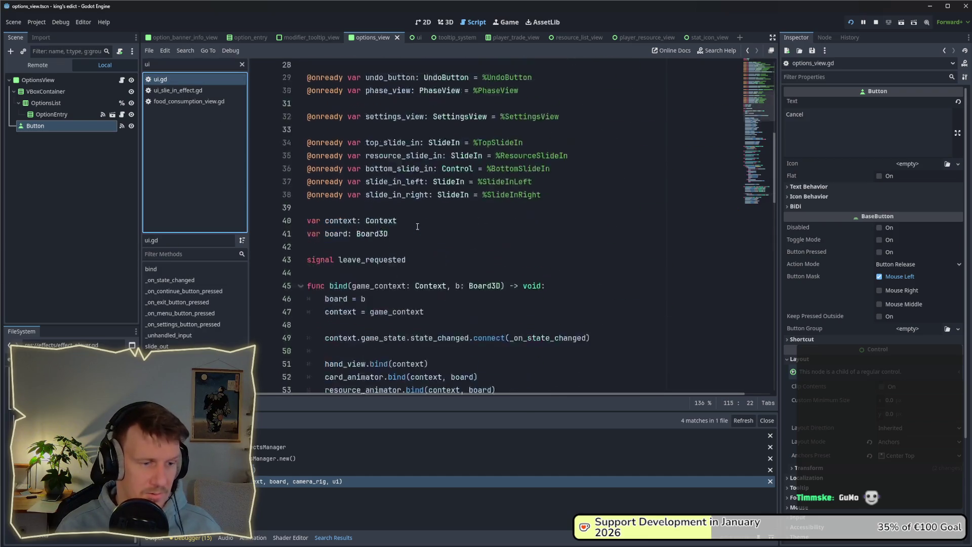
scroll(415, 219, "down", 4)
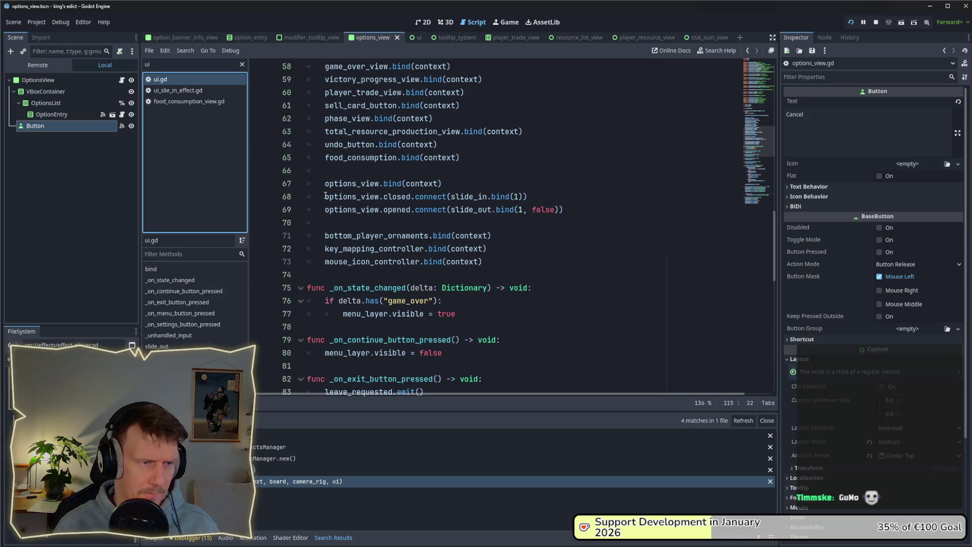
mouse_move(326, 196)
left_mouse_down()
mouse_move(529, 199)
mouse_move(521, 209)
mouse_move(325, 197)
left_mouse_up()
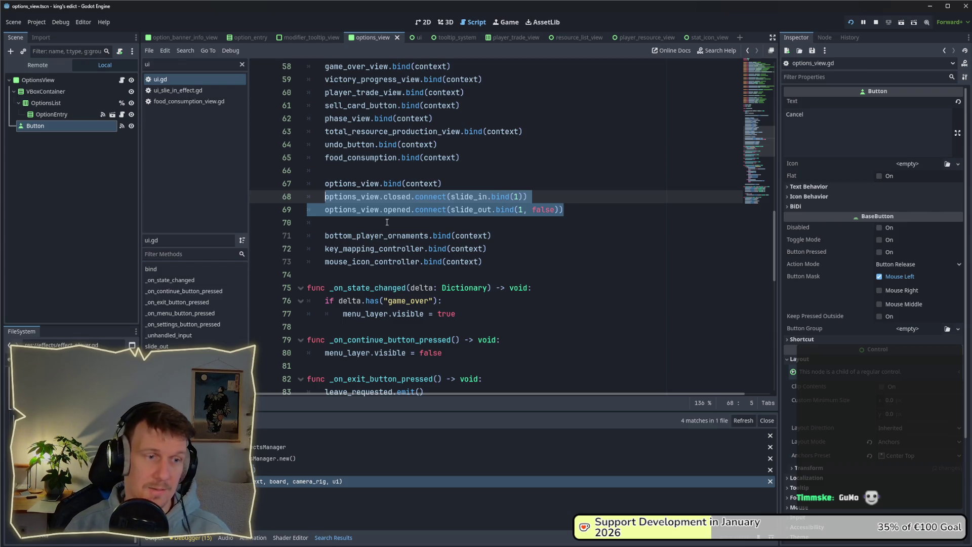
left_click(451, 196)
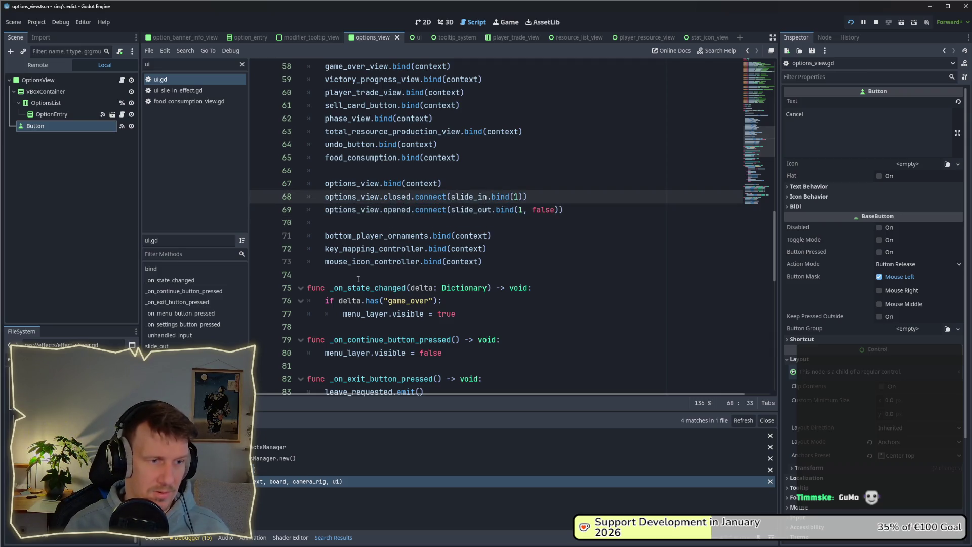
Undo to restore a blank line after the bind calls, leaving the caret on empty line 78.
left_click(591, 277)
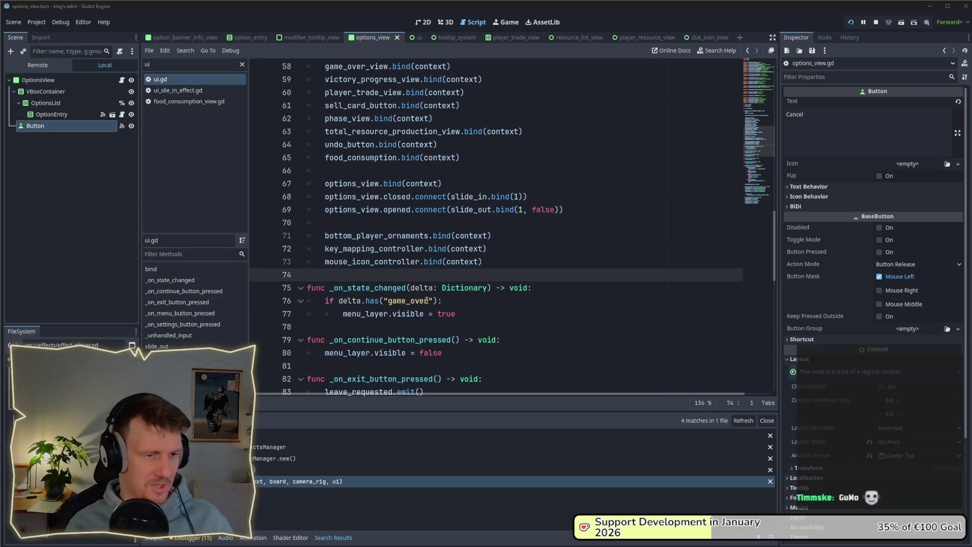
left_click(398, 278)
scroll(397, 277, "up", 1)
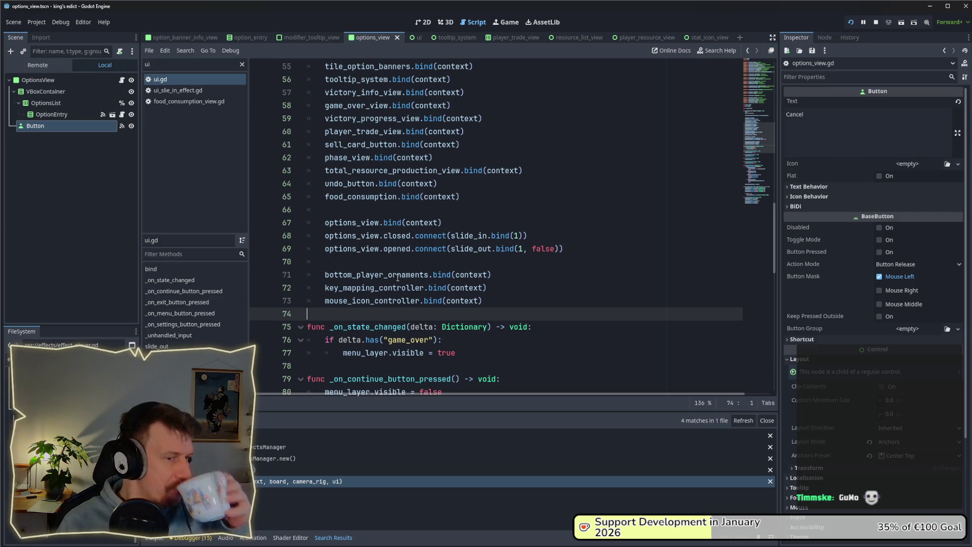
scroll(415, 276, "down", 1)
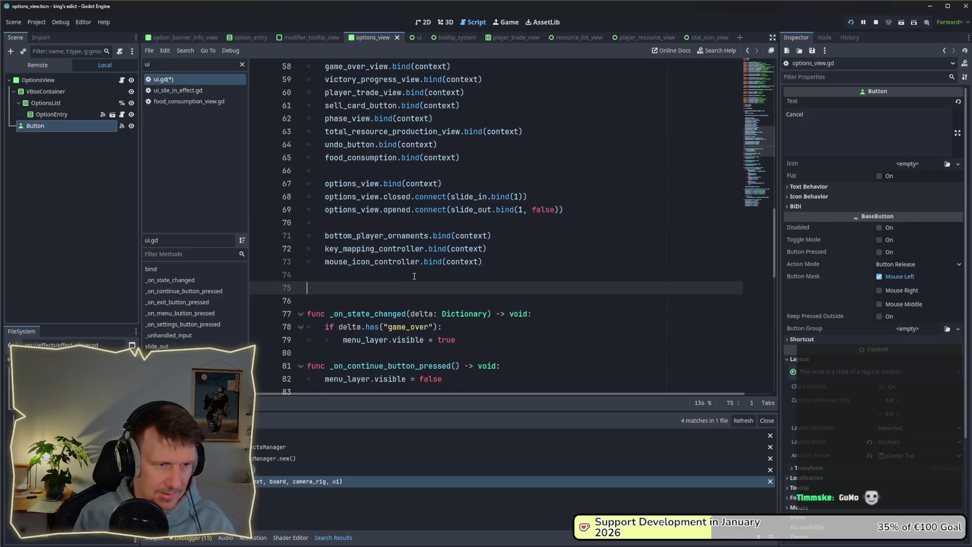
key("ctrl+z")
left_click(395, 327)
Save ui.gd and draft func _on_options_view_opened() -> void: with a context.action_bus call.
key("ctrl+s")
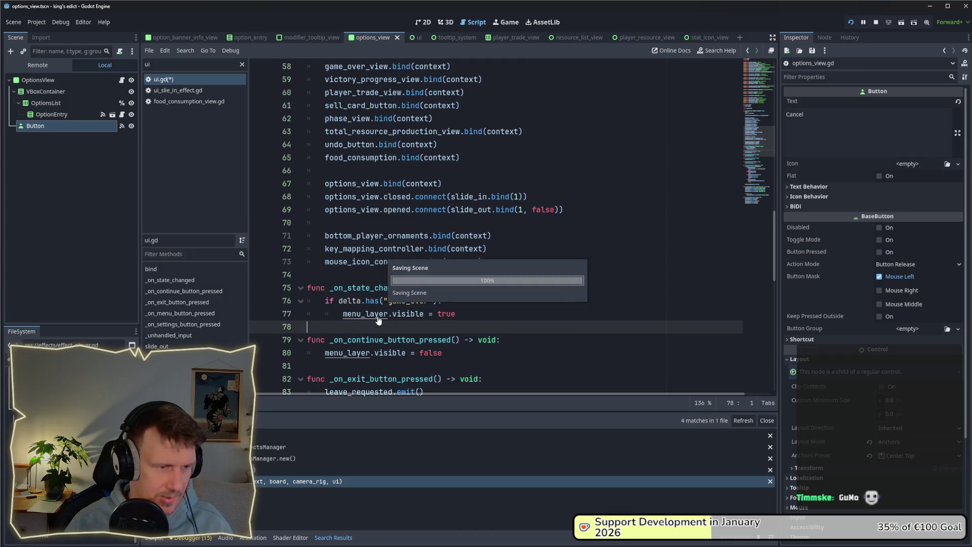
scroll(382, 316, "down", 2)
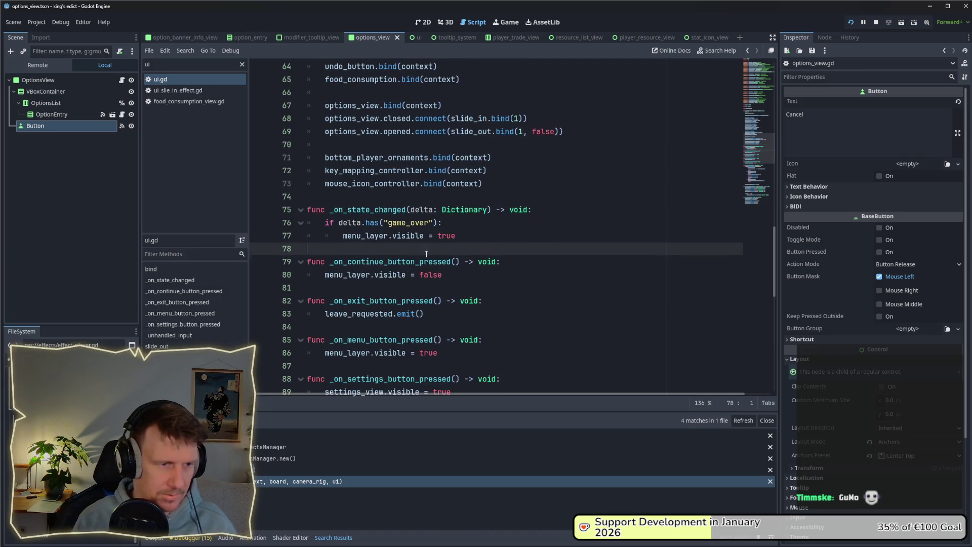
key("Return")
type("func _o")
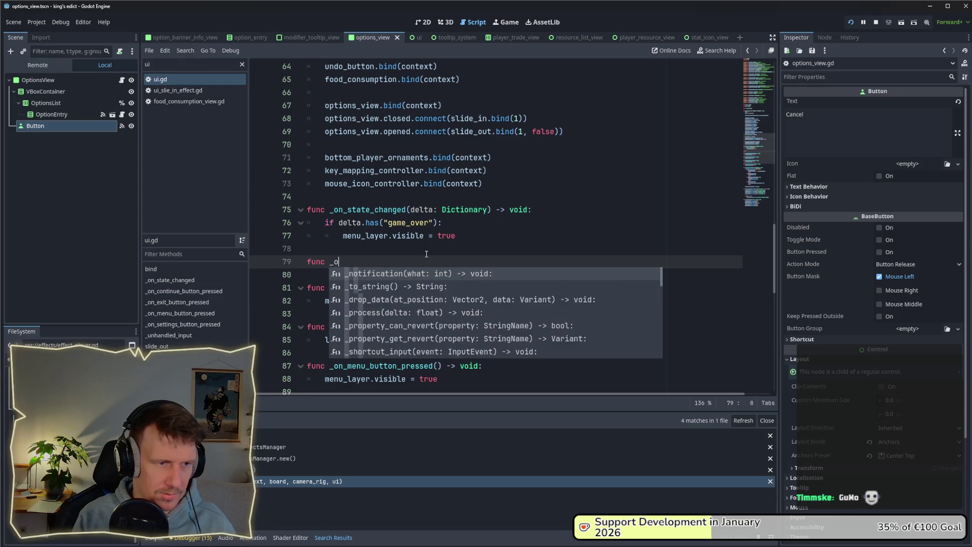
type("n_options_")
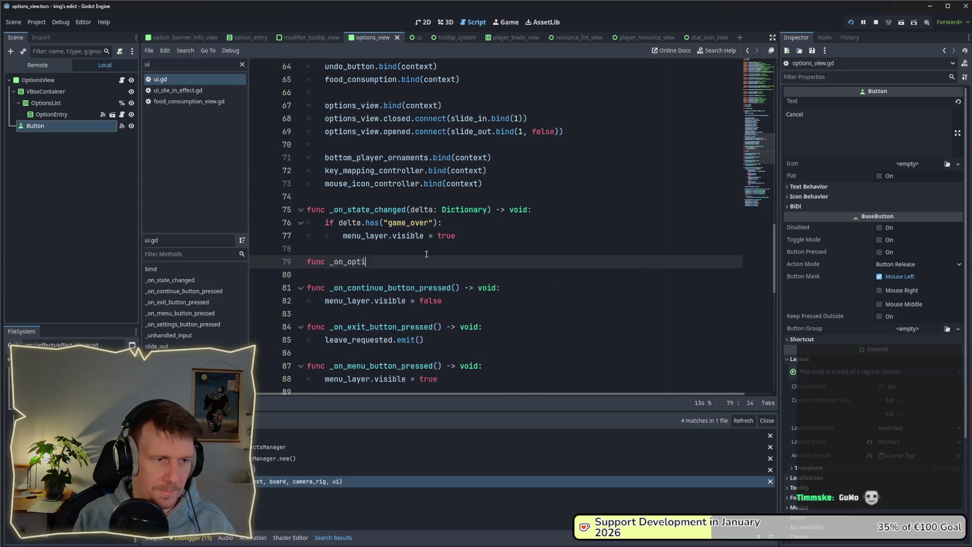
type("v")
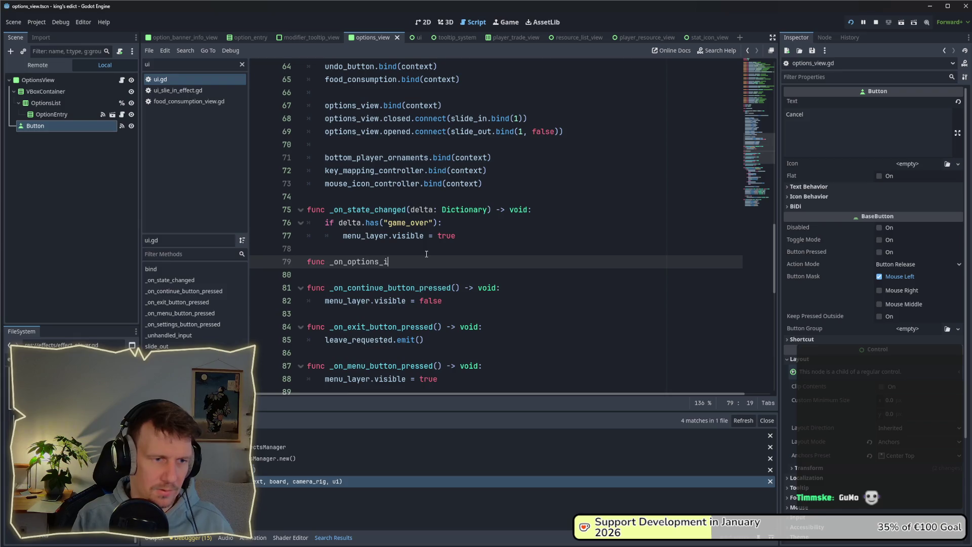
type("iew_ope")
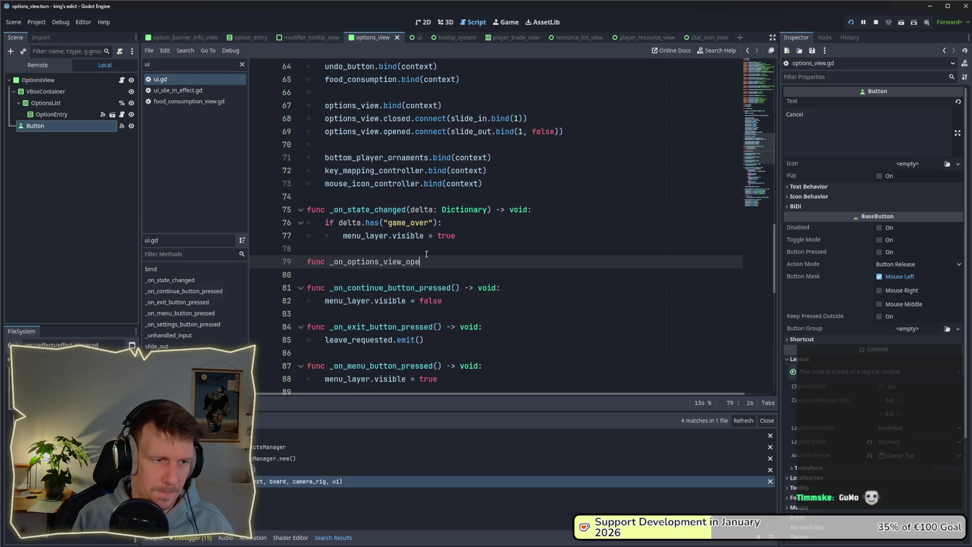
type("ned() -> vo")
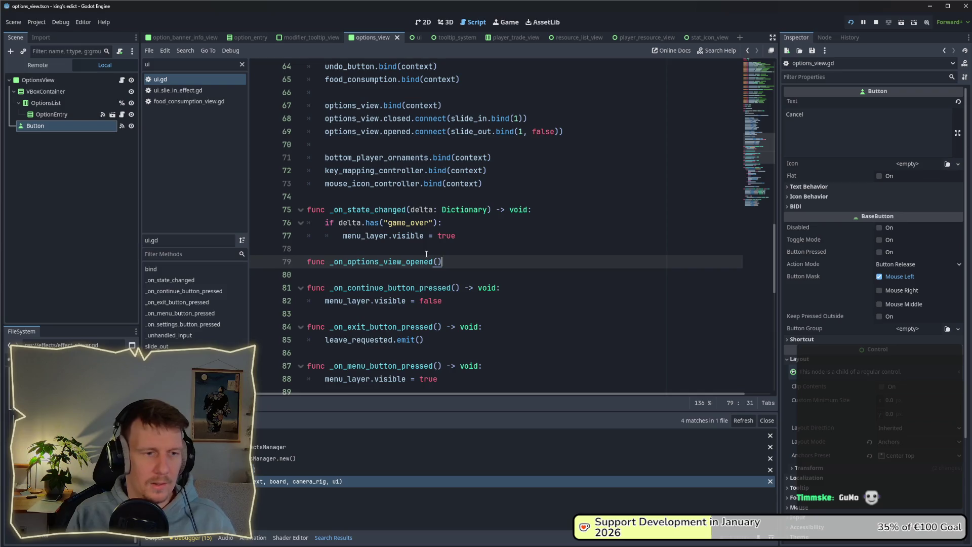
type("id:")
key("Return")
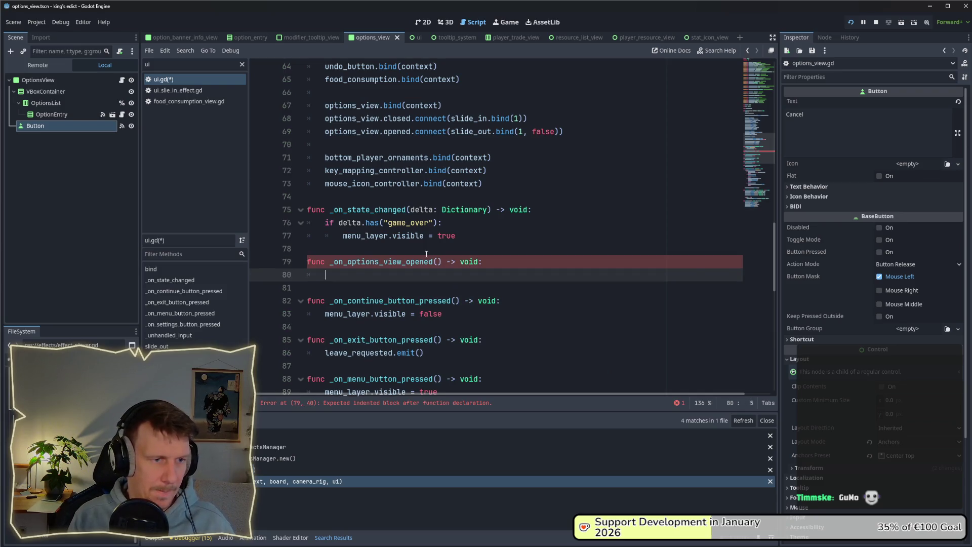
type("play_effect")
key("ctrl+BackSpace")
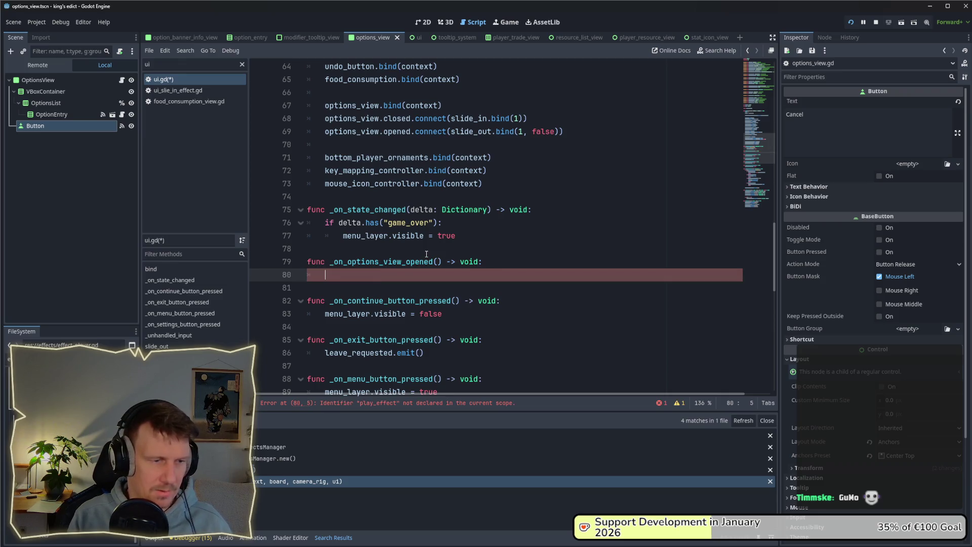
type("con")
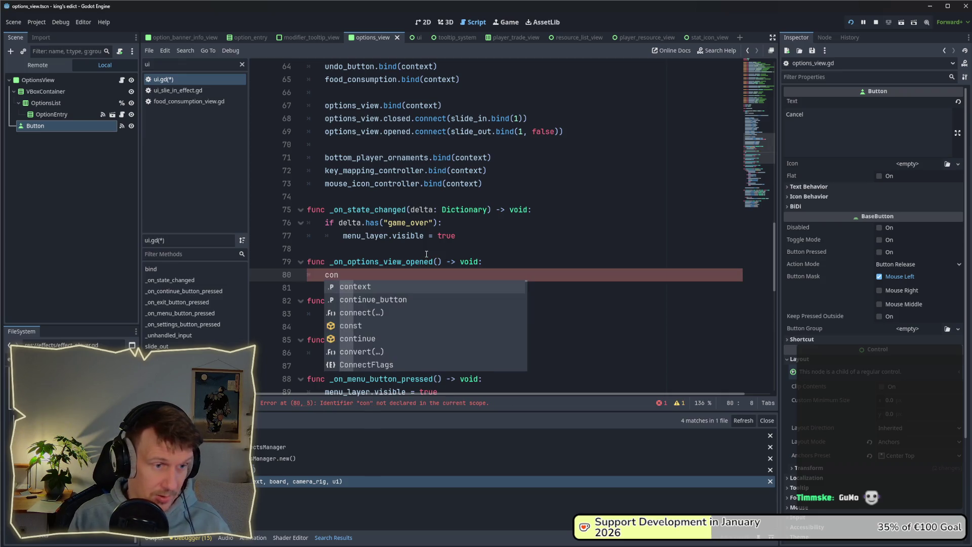
key("Return")
type(".")
key("Return")
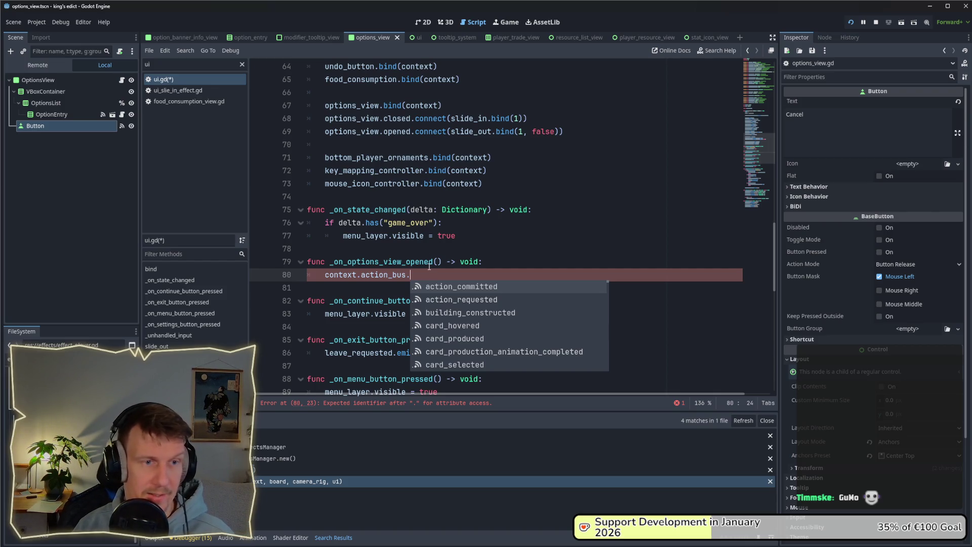
Delete the unfinished _on_options_view_opened function and save ui.gd again.
left_click_drag(424, 275, 307, 262)
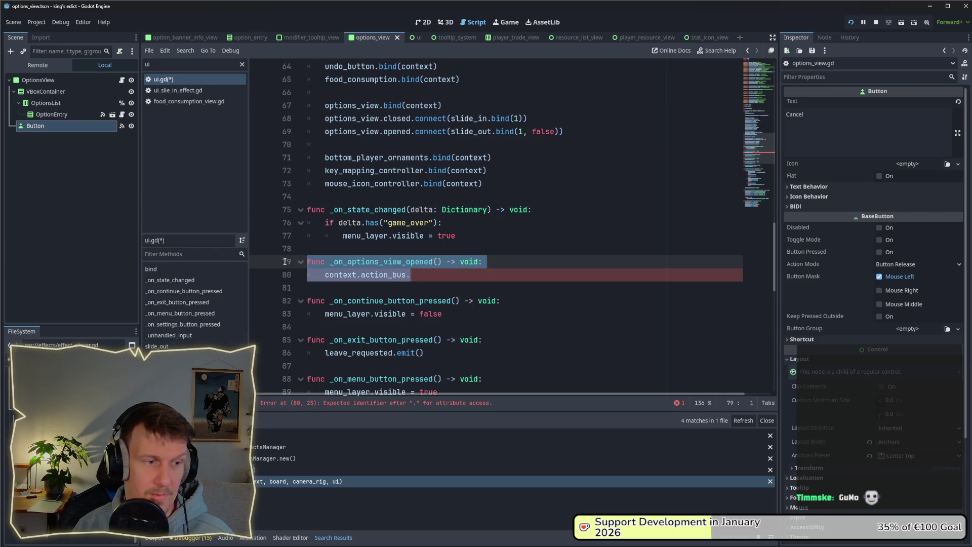
key("BackSpace")
key("BackSpace")
key("ctrl+s")
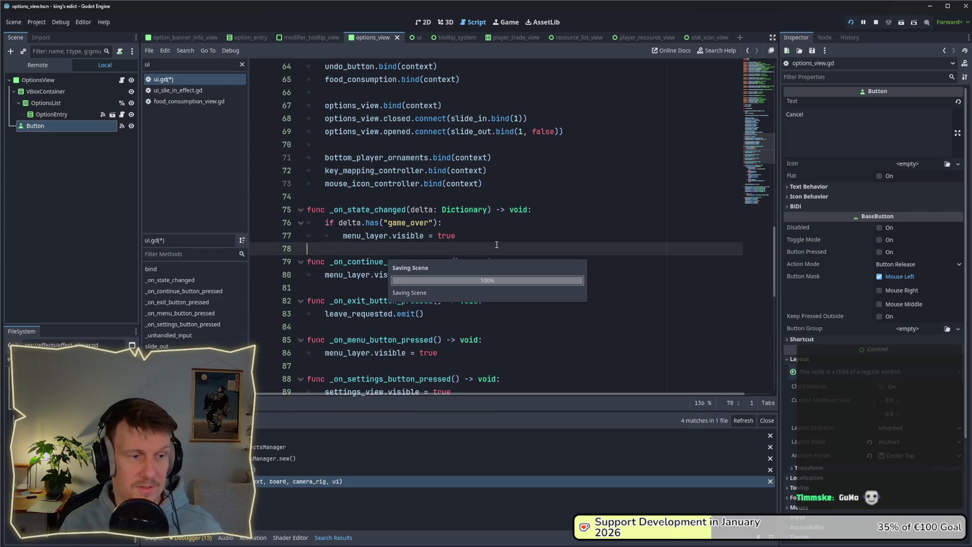
mouse_move(375, 218)
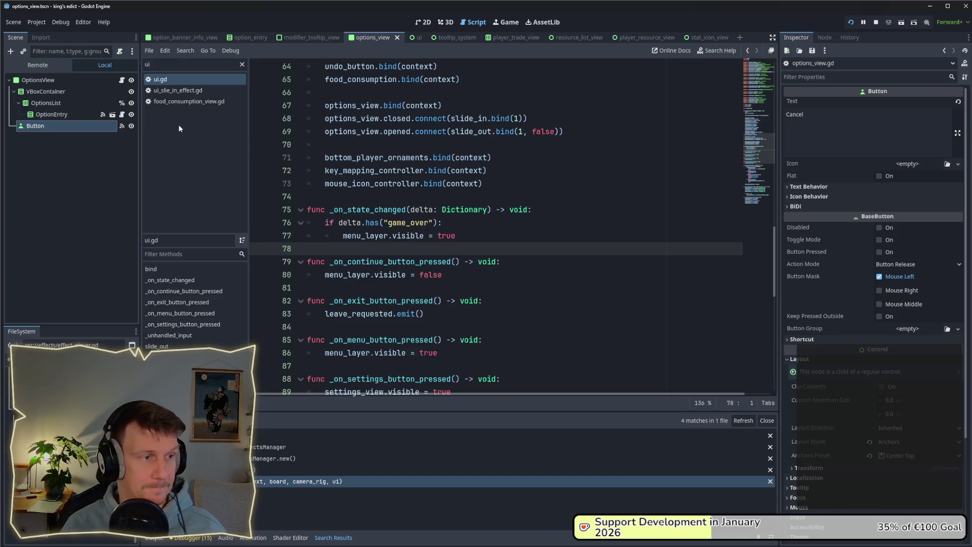
Clear the script filter, open options_view.gd, and inspect its select_option event handling.
left_click(242, 65)
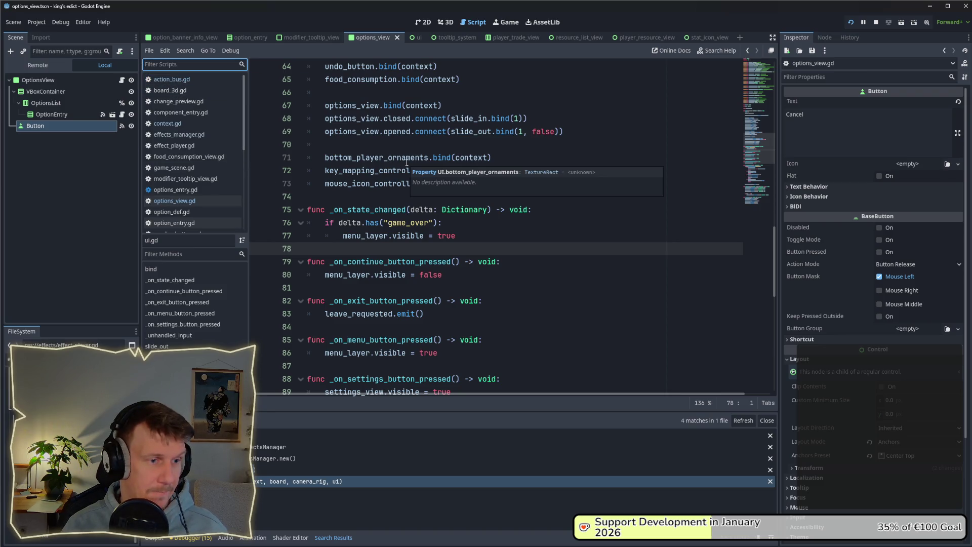
left_click(185, 202)
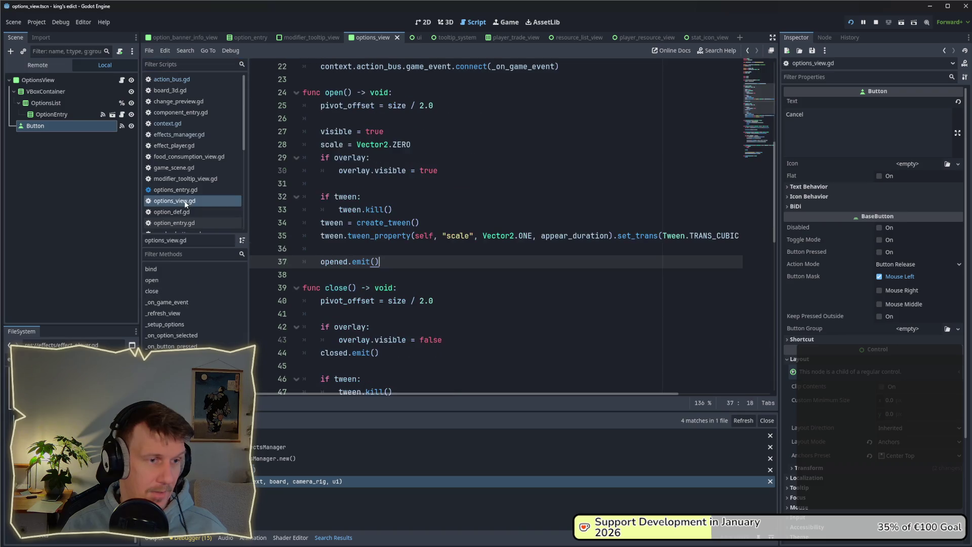
scroll(492, 226, "up", 6)
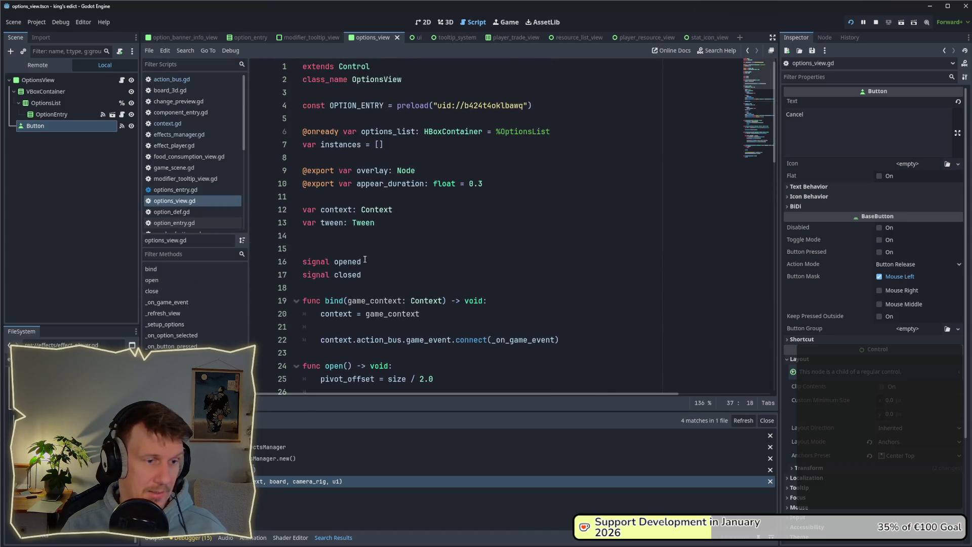
scroll(365, 260, "down", 10)
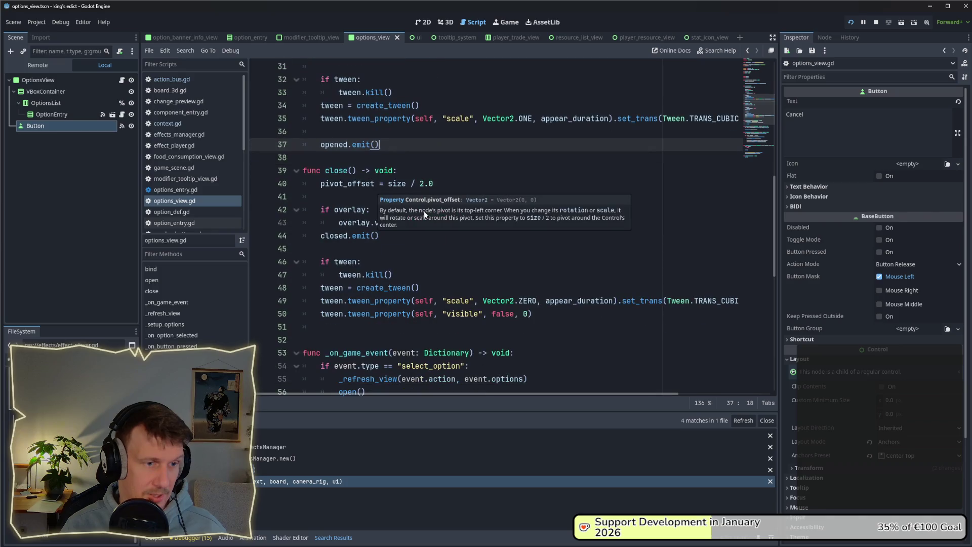
scroll(386, 170, "down", 4)
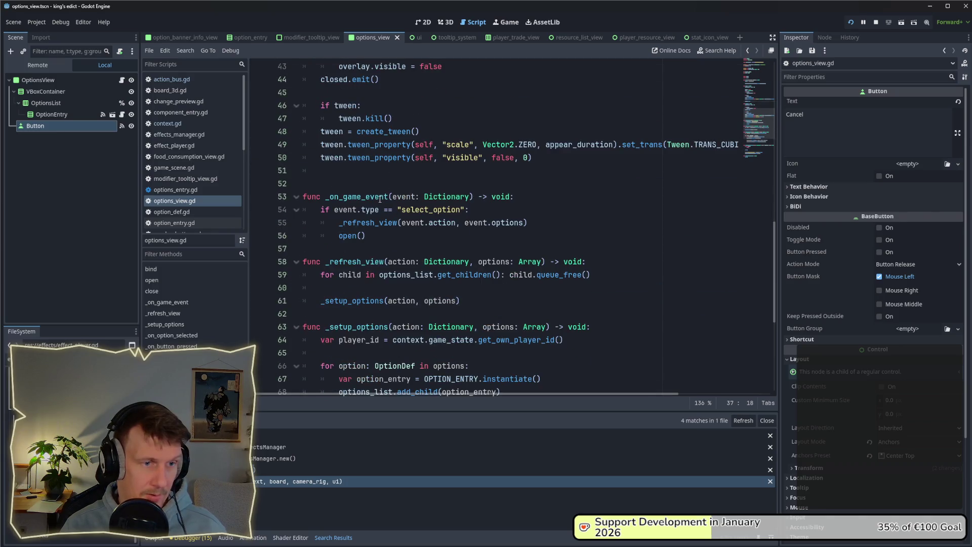
double_click(440, 213)
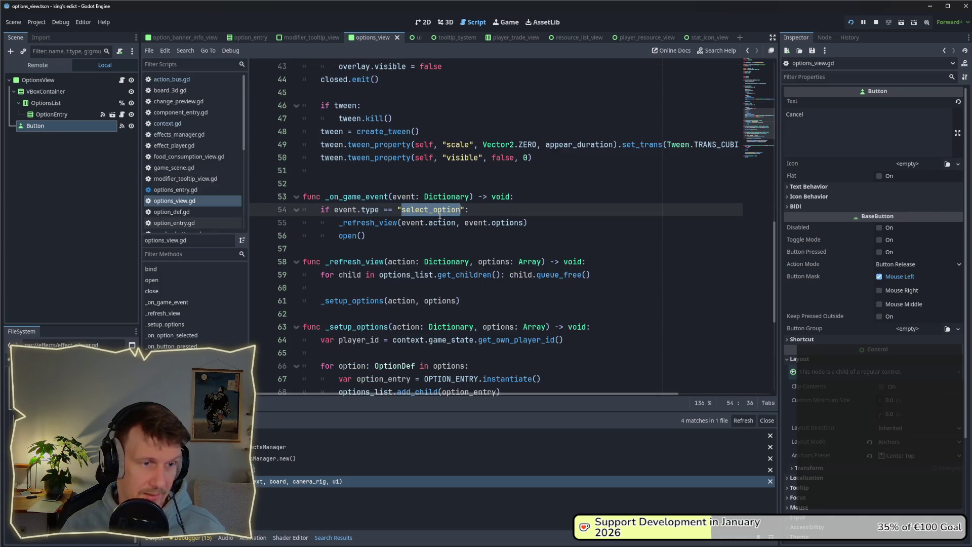
double_click(376, 198)
double_click(435, 212)
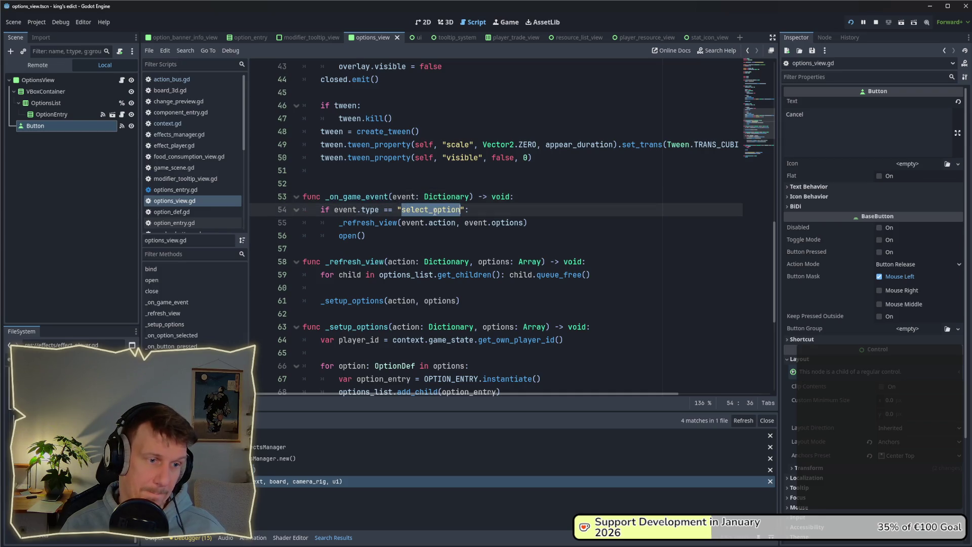
left_click(390, 234)
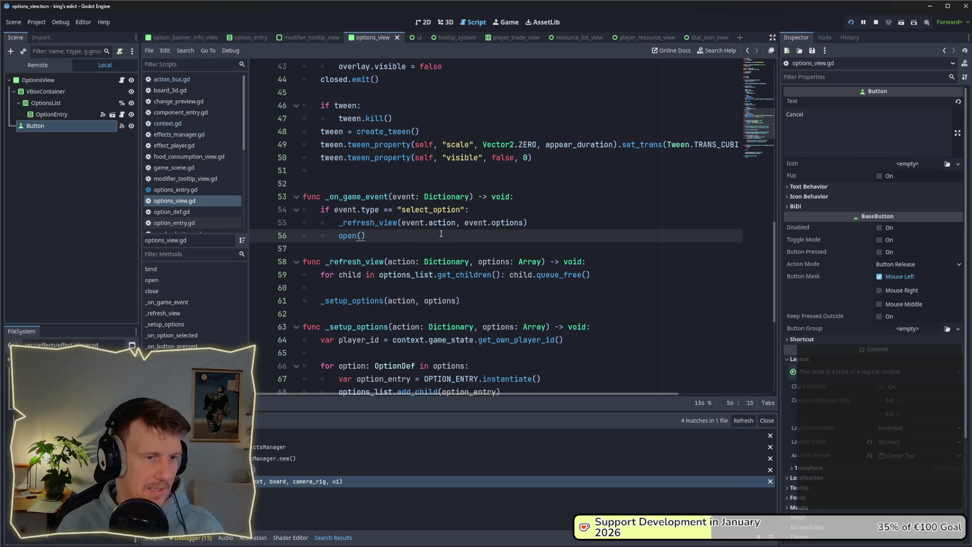
Review event.options and the _refresh_view call, then jump to the open() function's definition.
left_click_drag(525, 223, 481, 223)
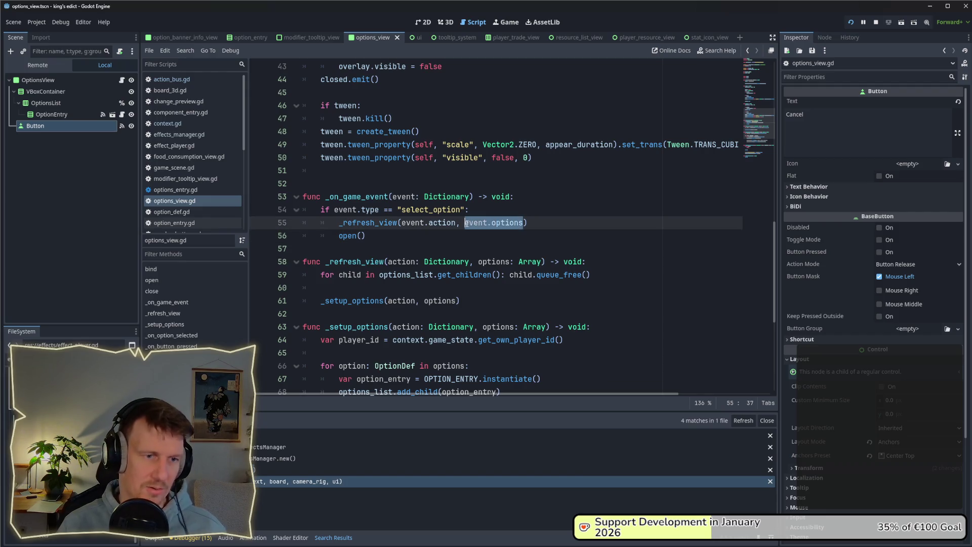
left_click(465, 235)
scroll(464, 233, "down", 1)
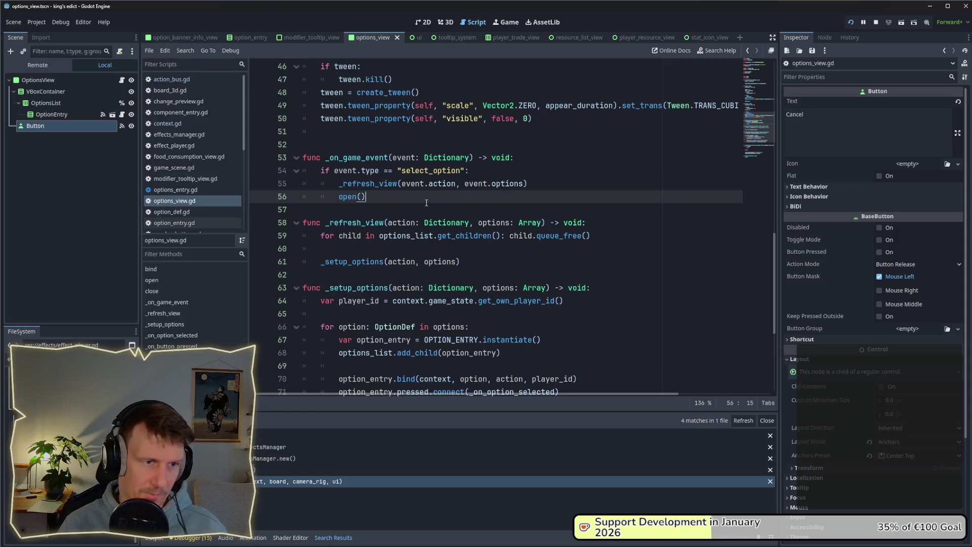
left_click(542, 177)
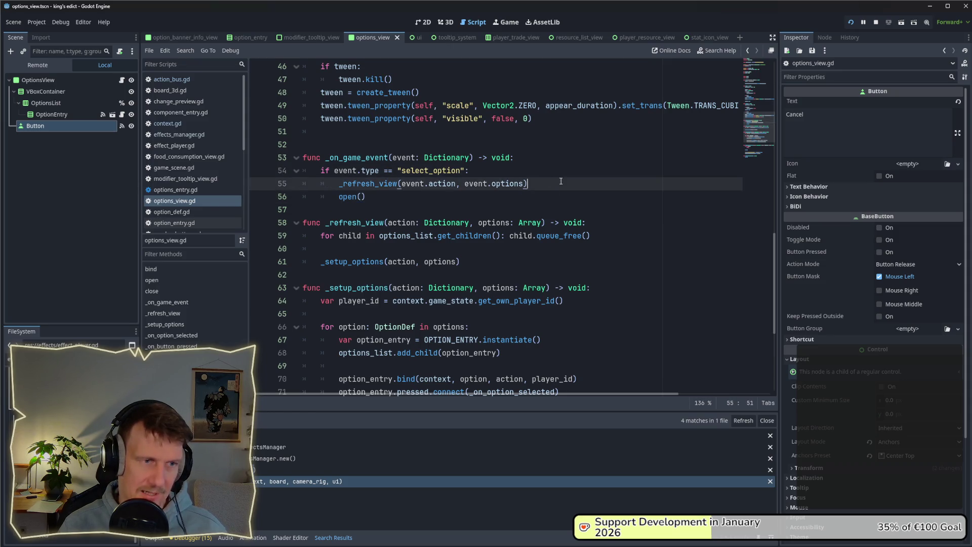
left_click(378, 189)
scroll(378, 190, "up", 1)
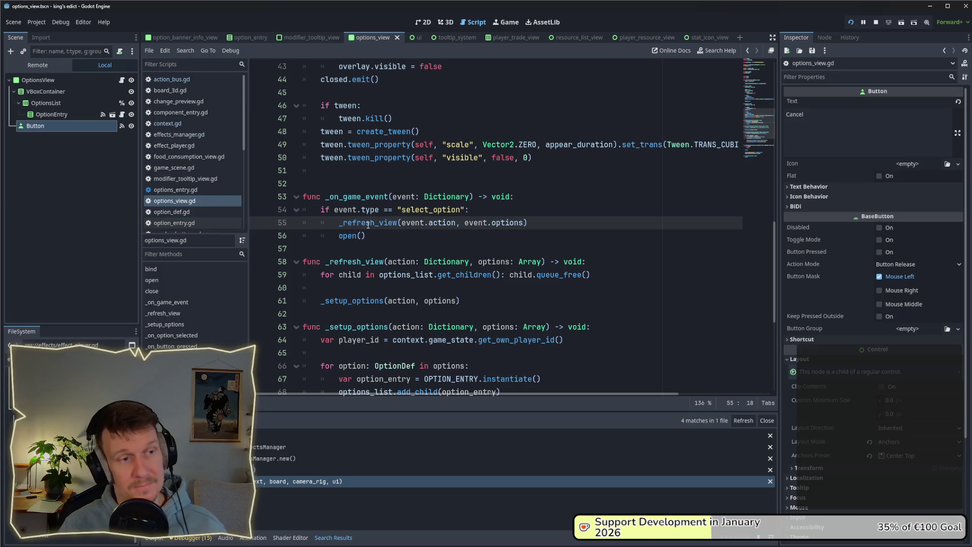
mouse_move(368, 225)
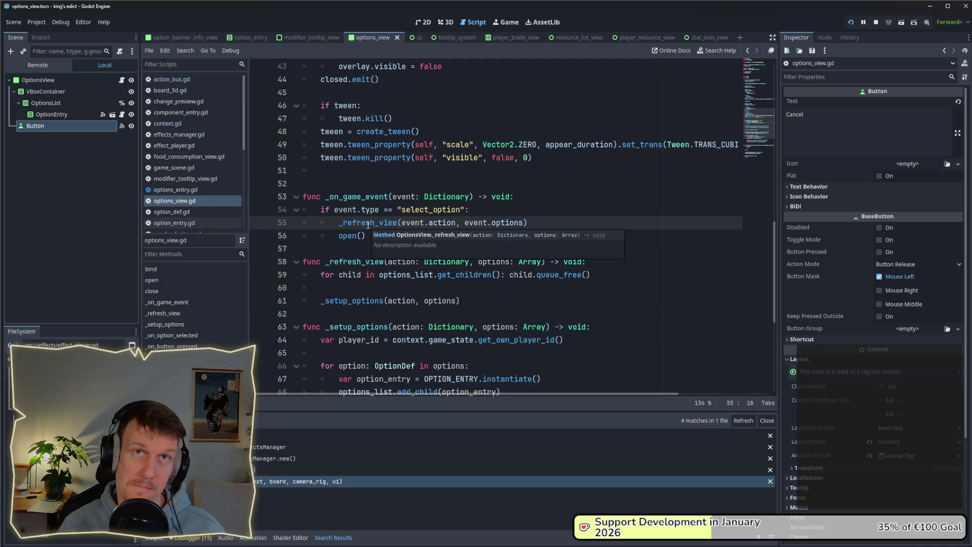
scroll(369, 225, "up", 1)
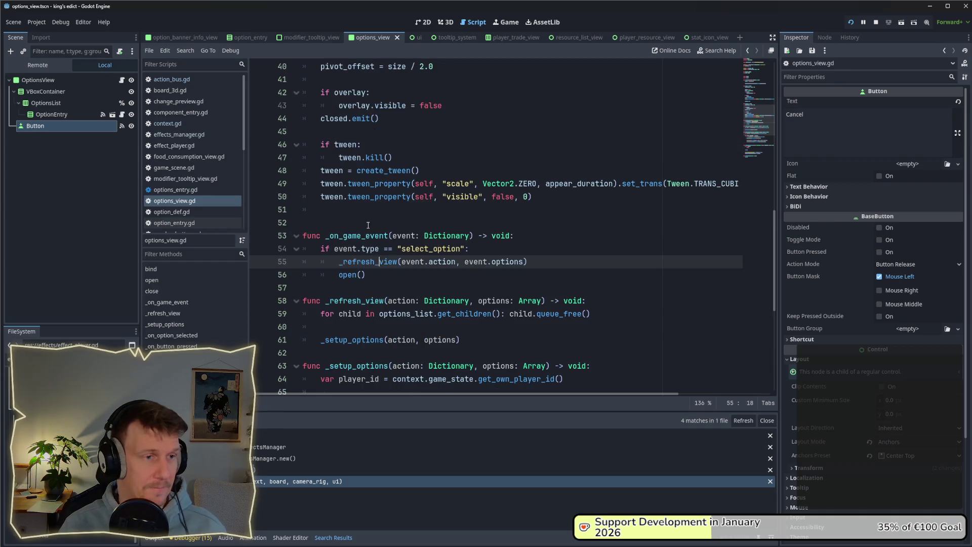
left_click(374, 274)
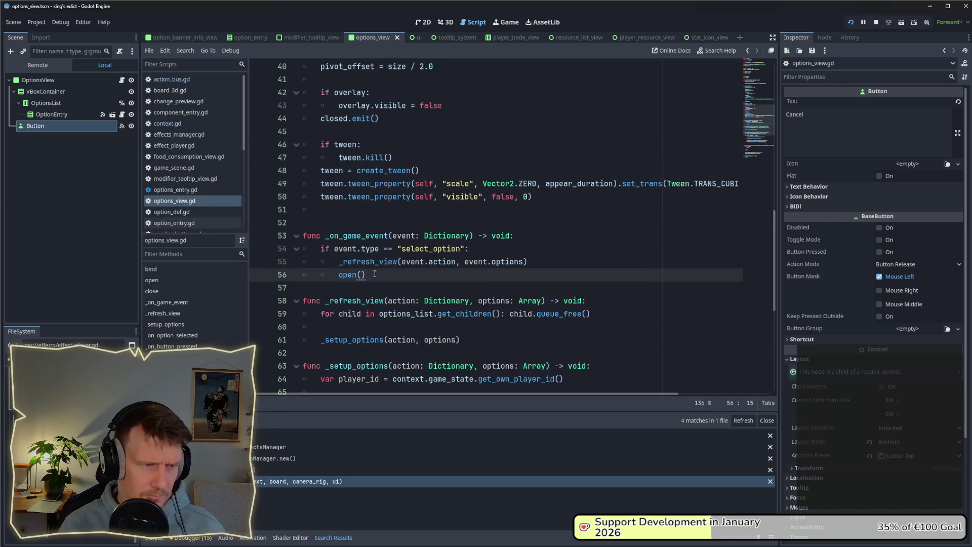
left_click(347, 274, "ctrl")
scroll(399, 245, "down", 3)
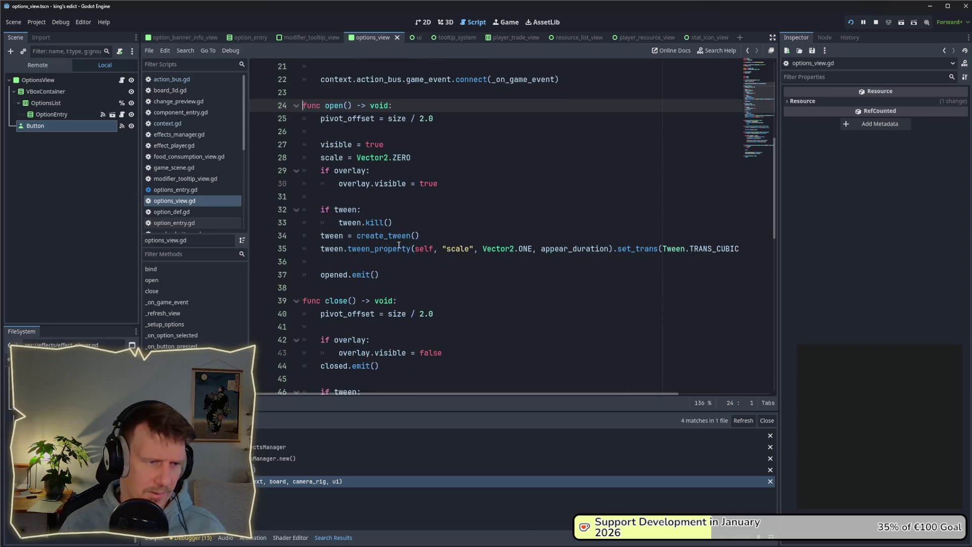
Below opened.emit() in open(), start a context.action_bus.play_effect call on line 39.
left_click(412, 274)
key("Return")
key("Return")
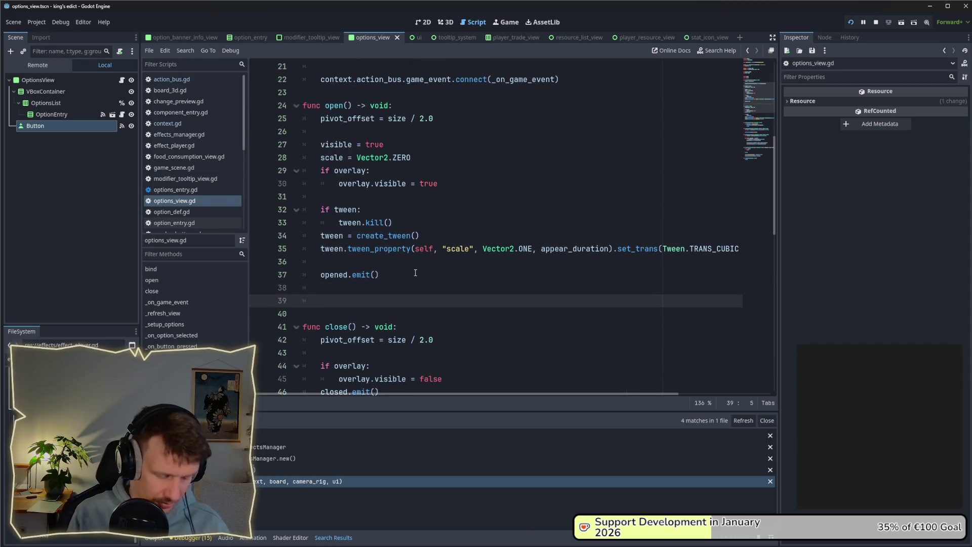
type("play_effect")
key("ctrl+BackSpace")
type("act")
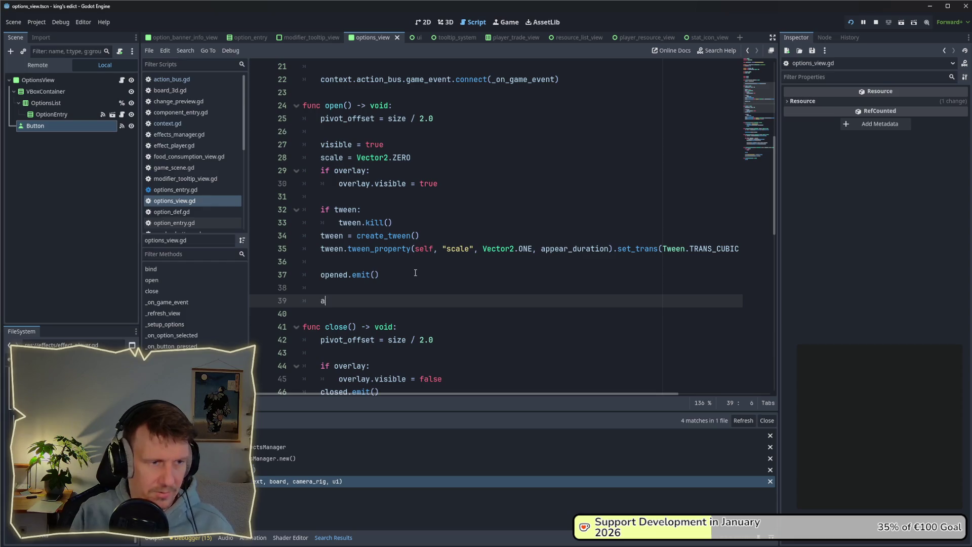
key("BackSpace")
key("BackSpace")
key("BackSpace")
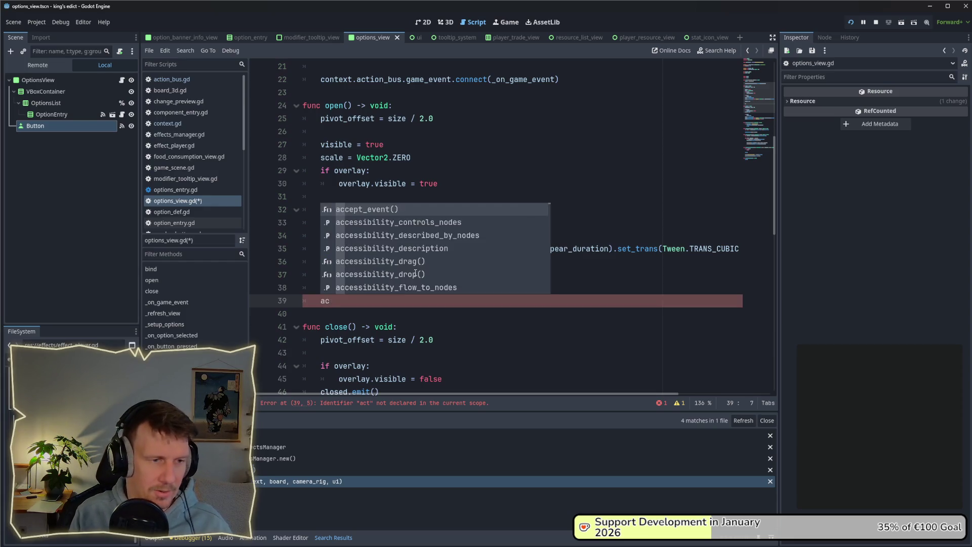
type("context-")
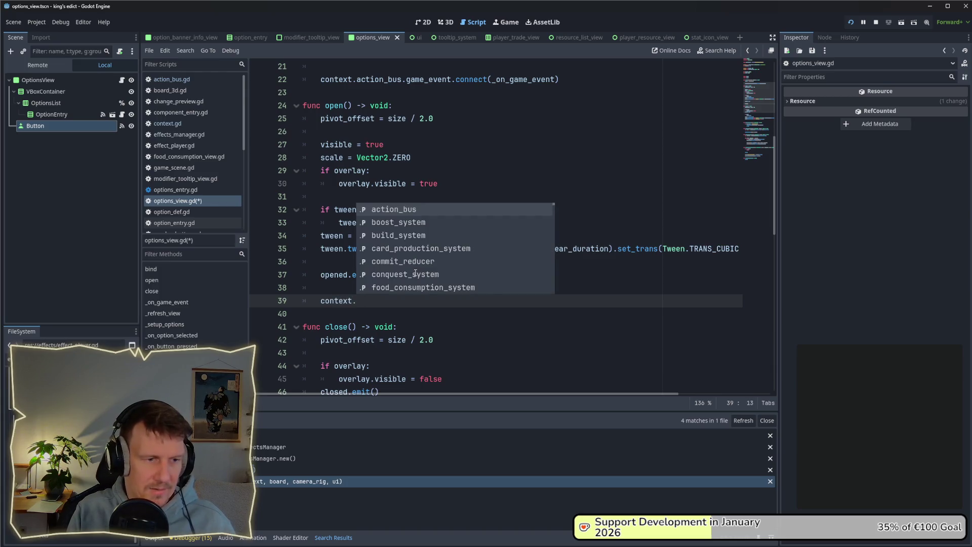
key("Return")
type(".")
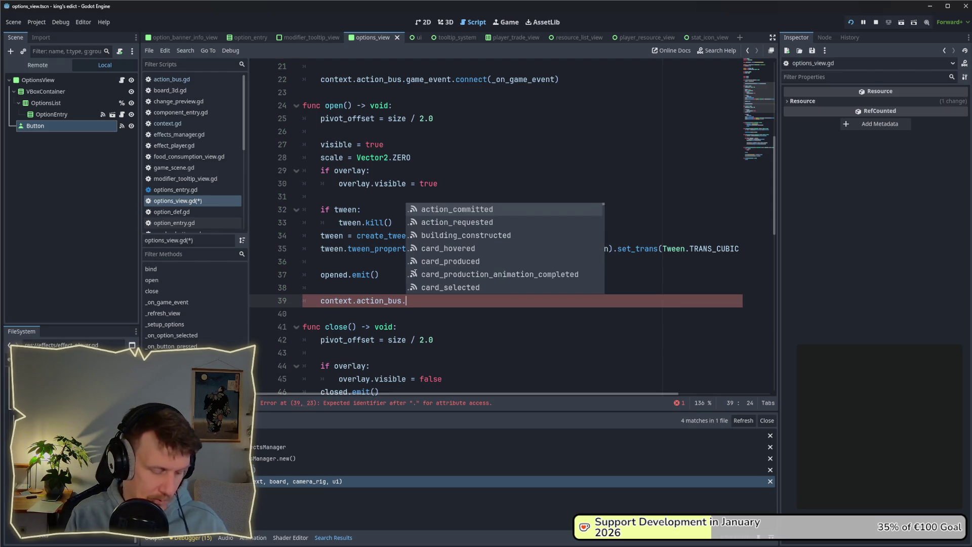
type("play")
key("Return")
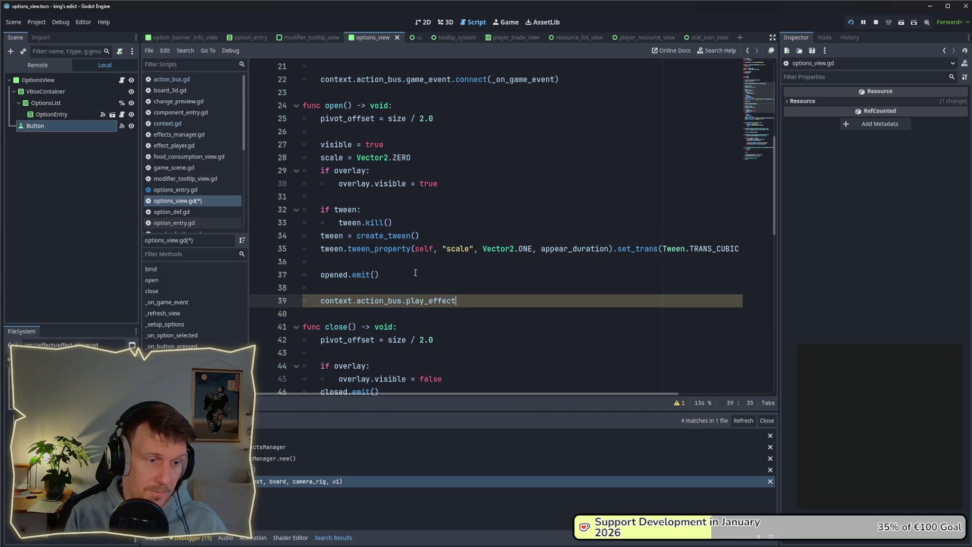
Make it play_effect.emit({"focus_tile": {"tile_id": _action["tile_id"]}}) and save the script.
key("Left")
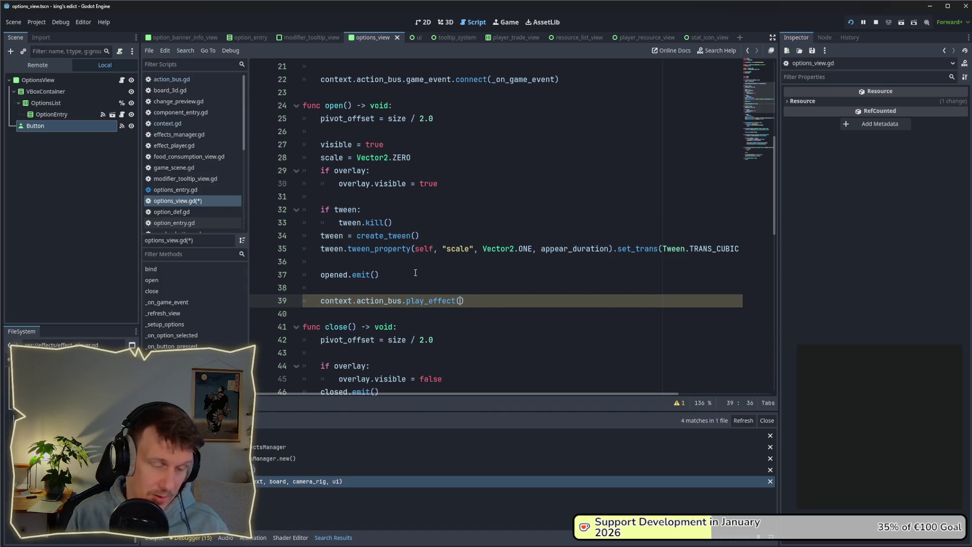
type("{\"f")
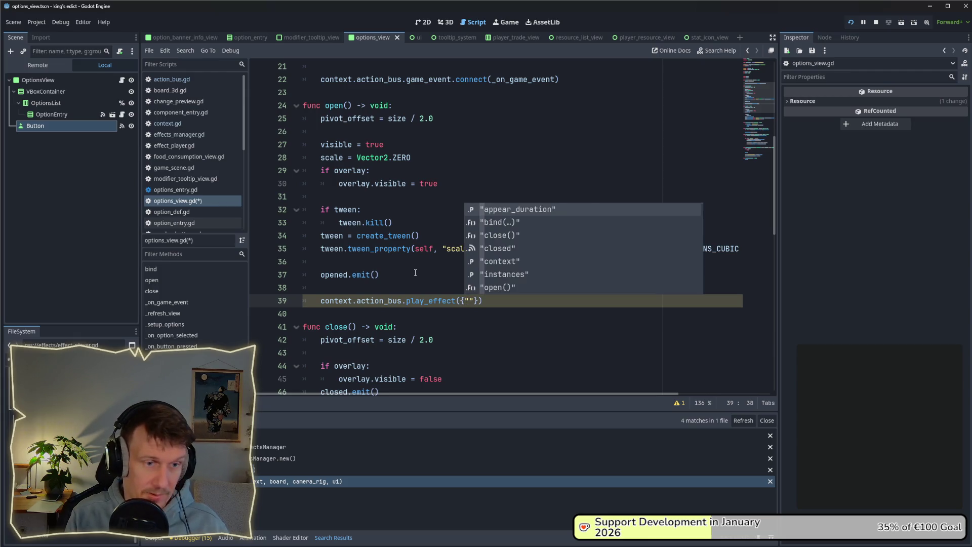
type("o")
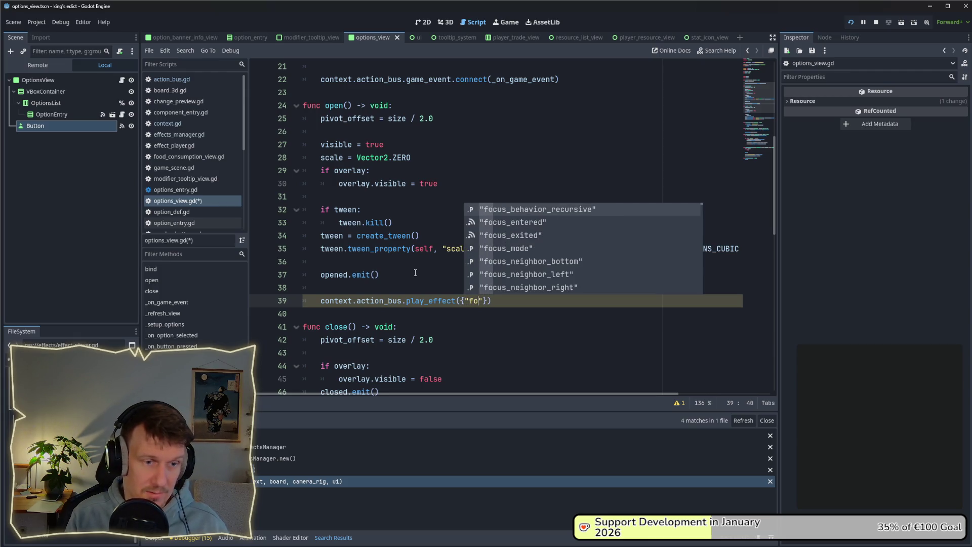
type("cus_til")
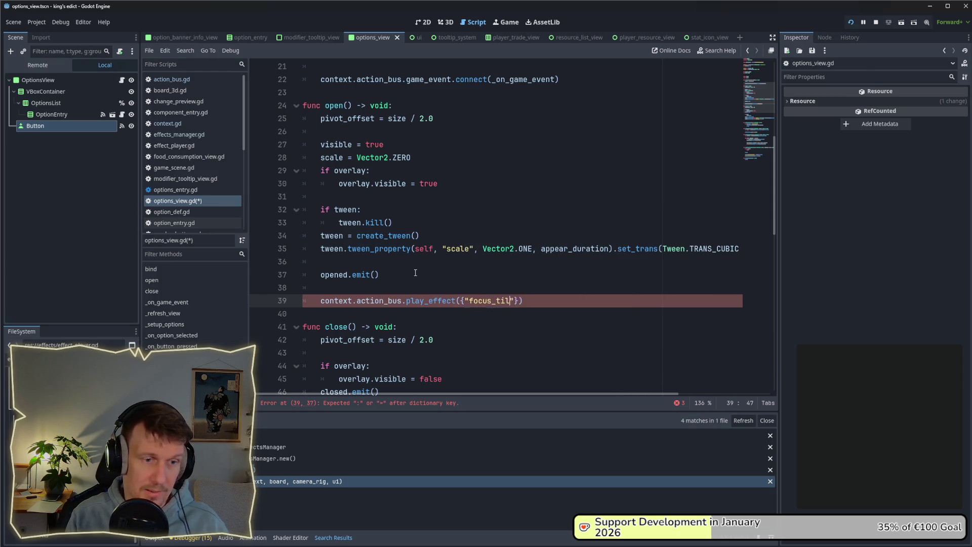
type("e\"")
type(": {\"")
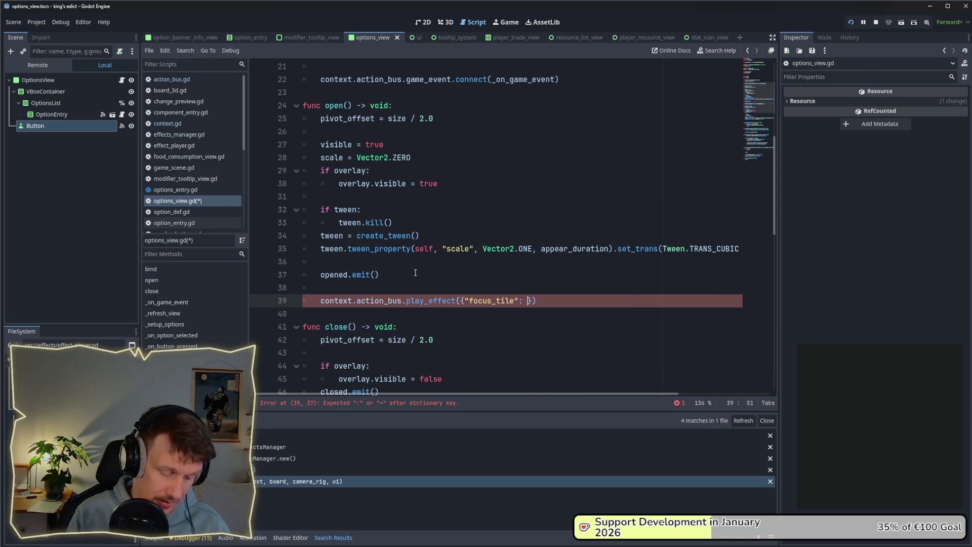
type("tile_id")
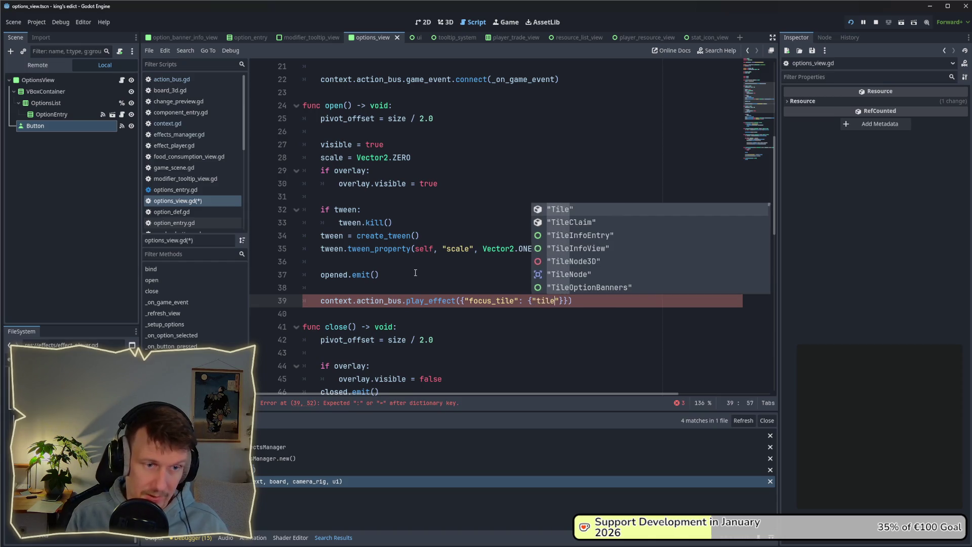
type("\" : ")
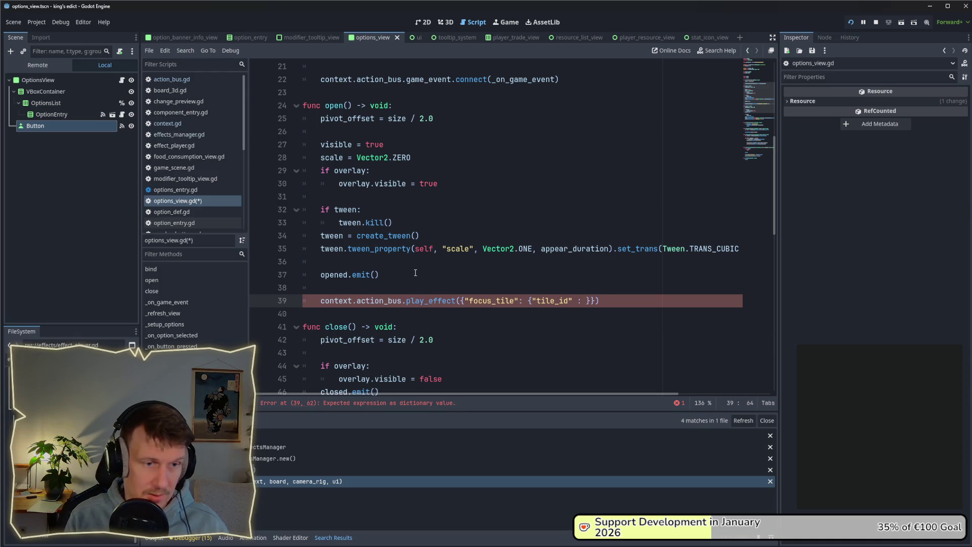
type("action")
key("Escape")
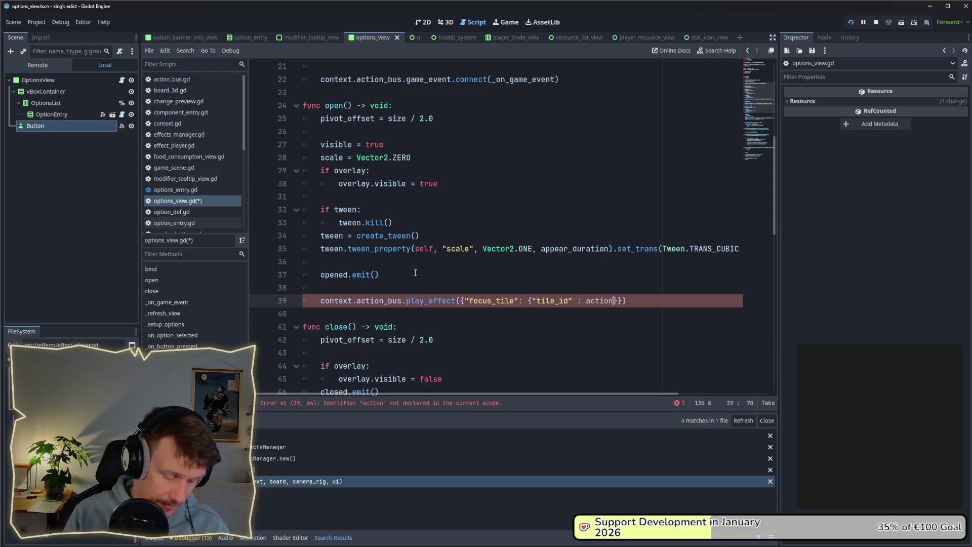
type("[\"")
type("tile_id")
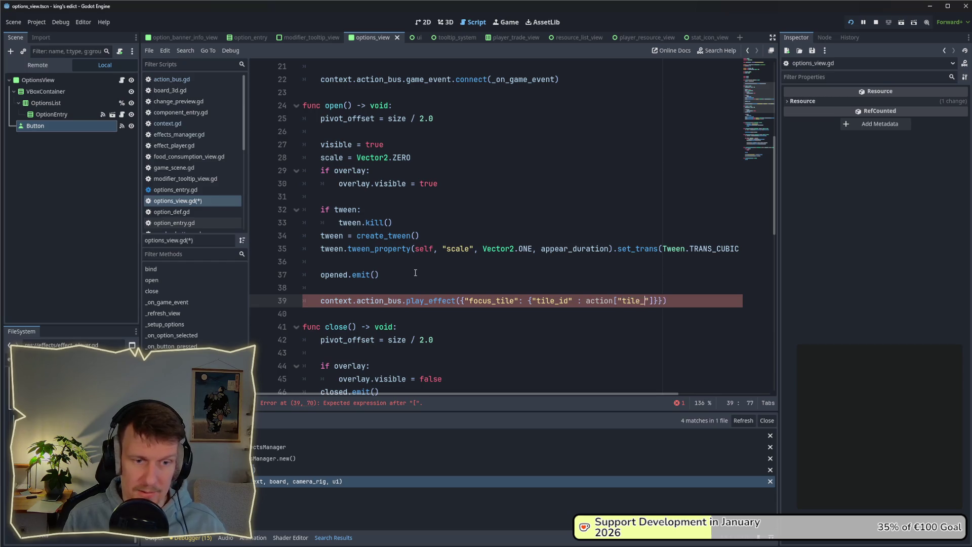
type("\"]")
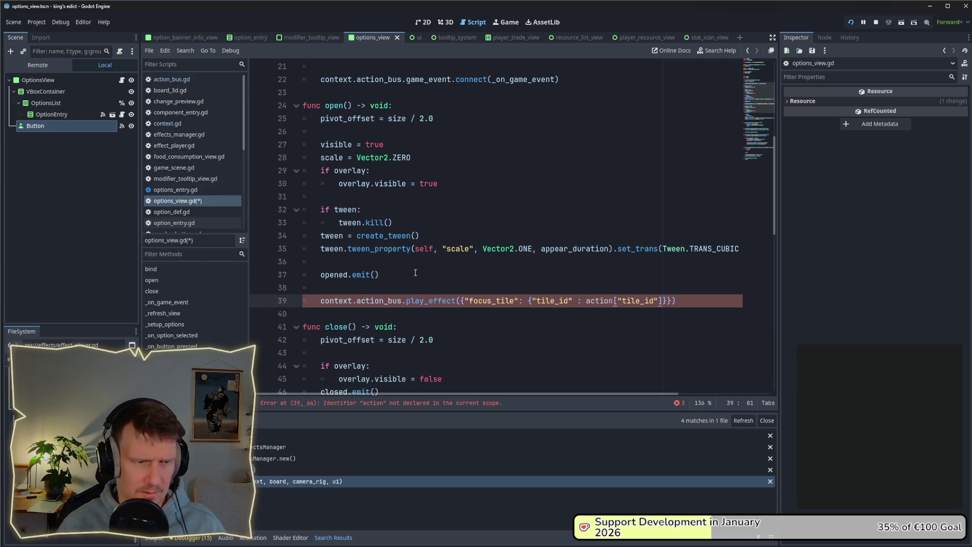
left_click(458, 301)
type(".emit")
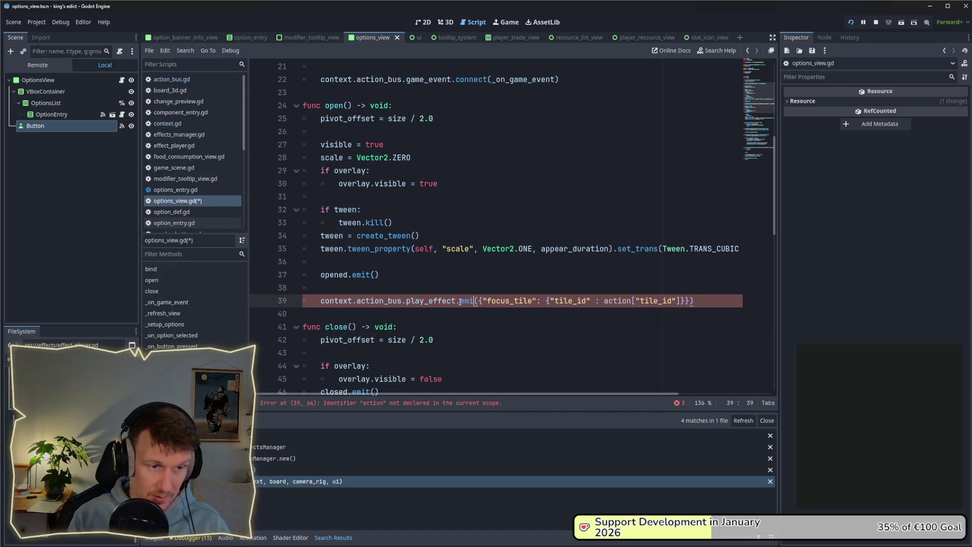
key("ctrl+s")
left_click(606, 289)
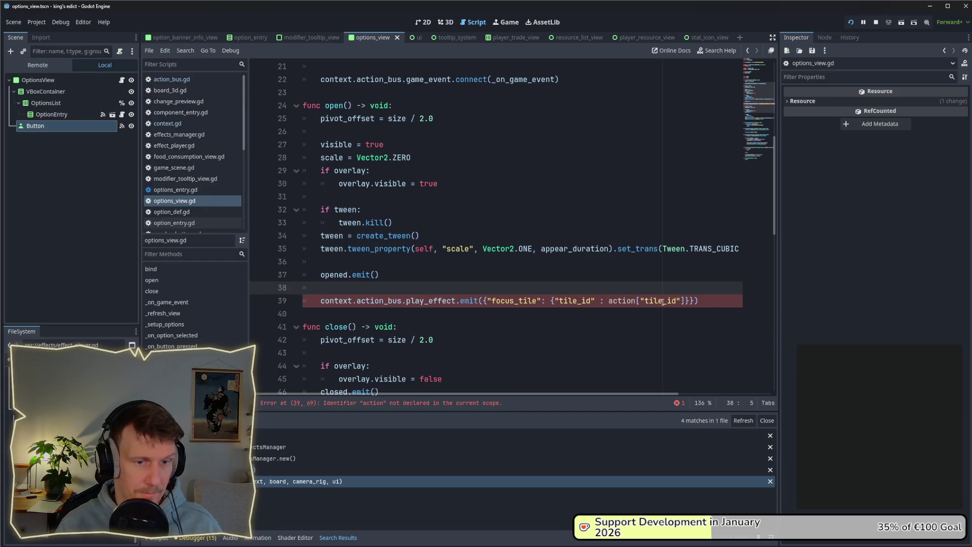
left_click(610, 300)
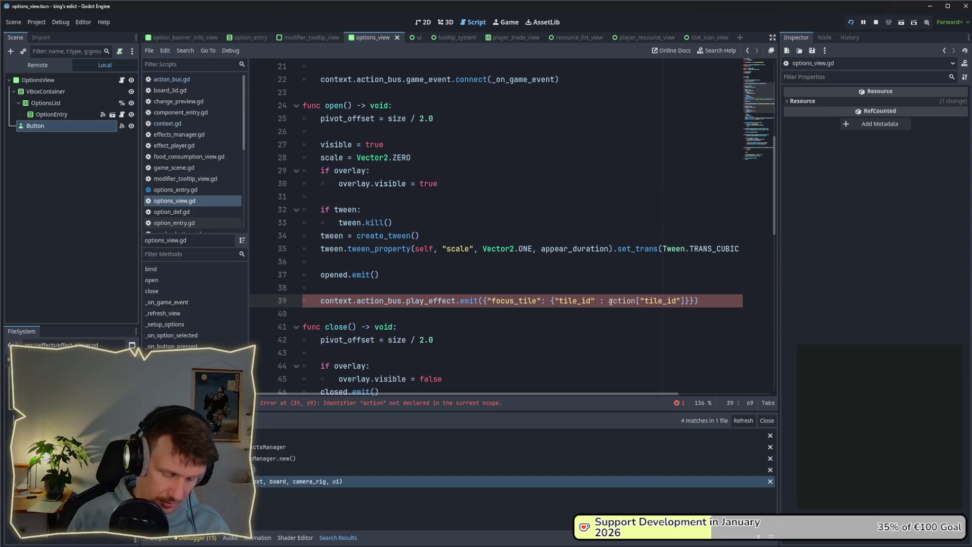
type("_")
left_click(577, 324)
scroll(569, 311, "up", 3)
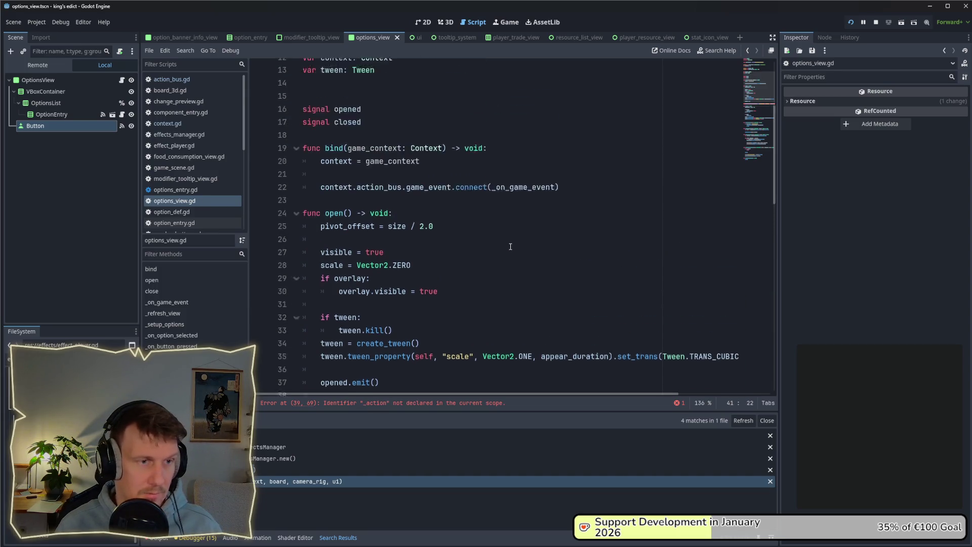
scroll(429, 252, "up", 3)
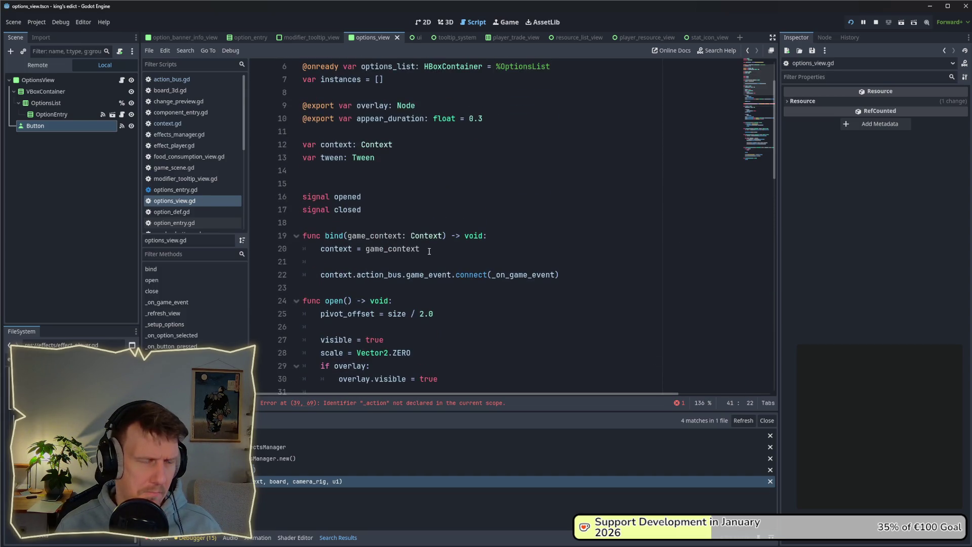
scroll(429, 251, "up", 1)
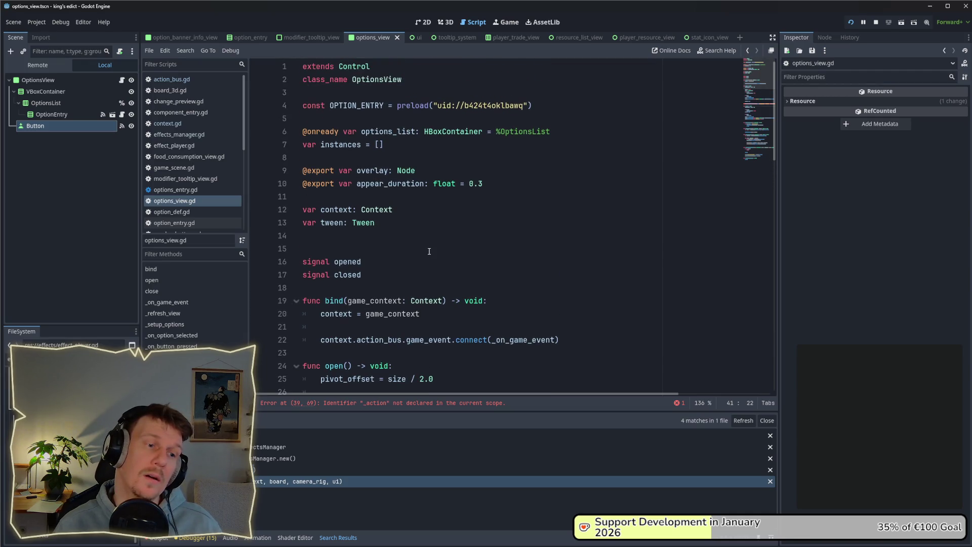
scroll(429, 251, "down", 5)
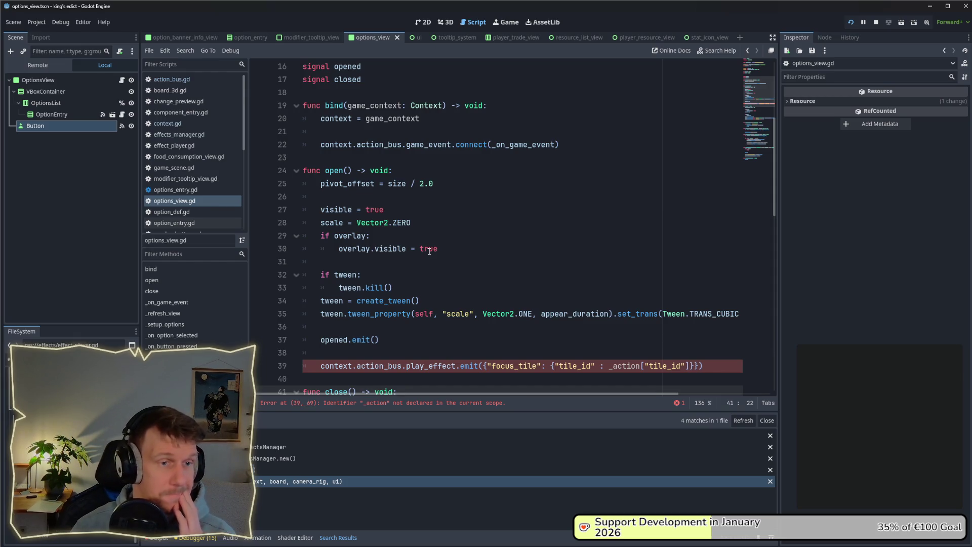
scroll(429, 252, "down", 3)
scroll(433, 241, "up", 3)
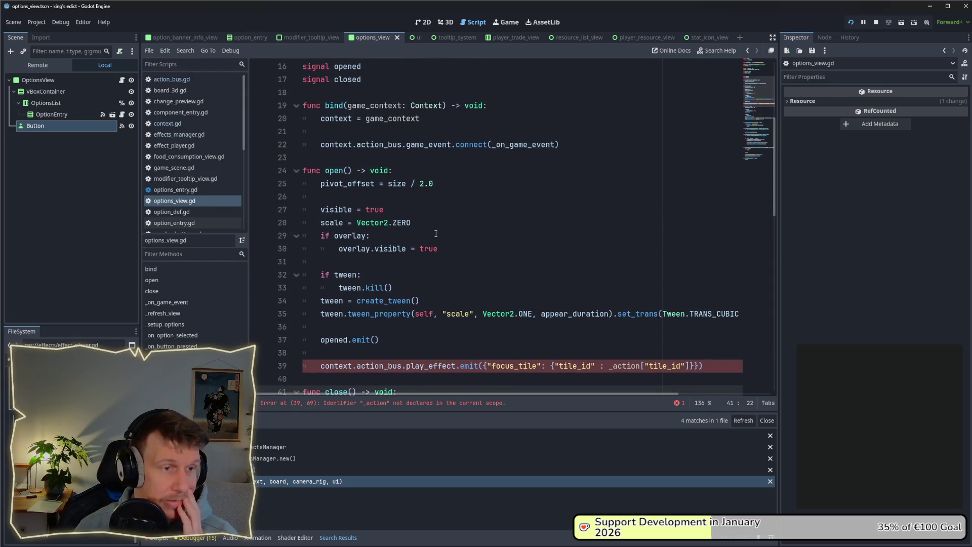
scroll(436, 230, "up", 3)
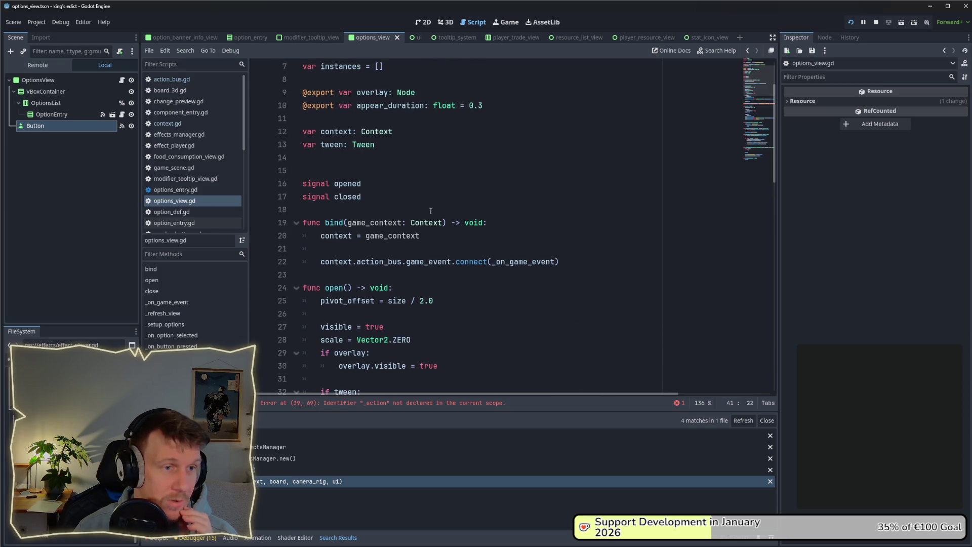
scroll(380, 144, "up", 2)
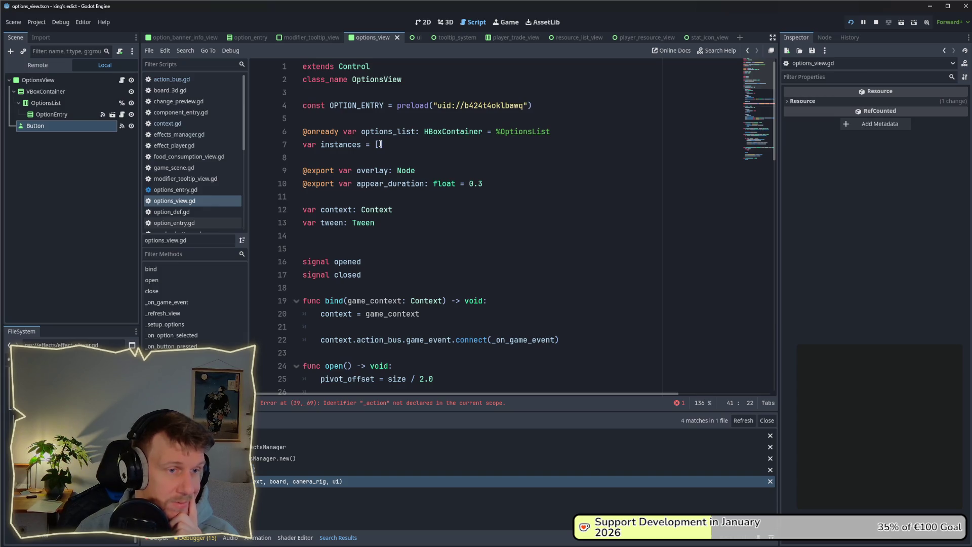
scroll(380, 145, "down", 7)
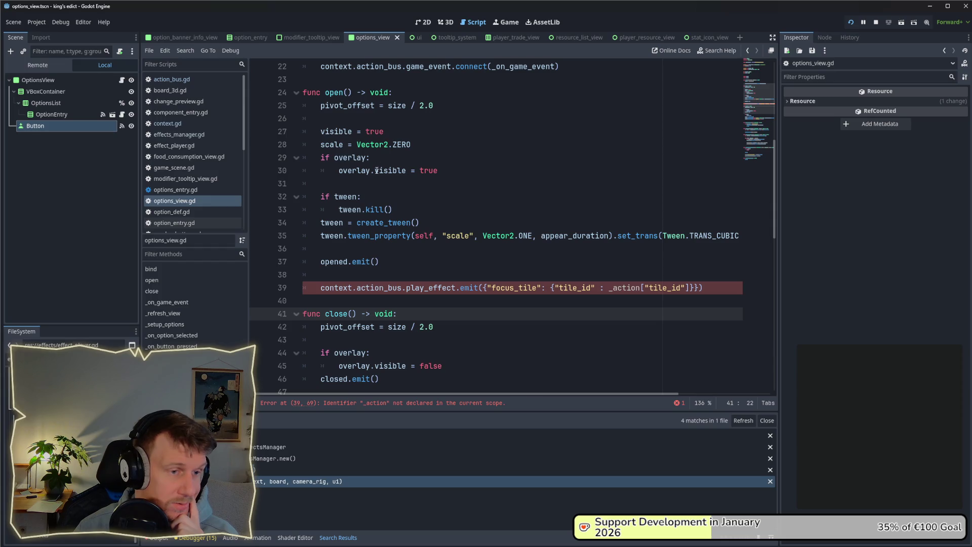
scroll(396, 267, "down", 7)
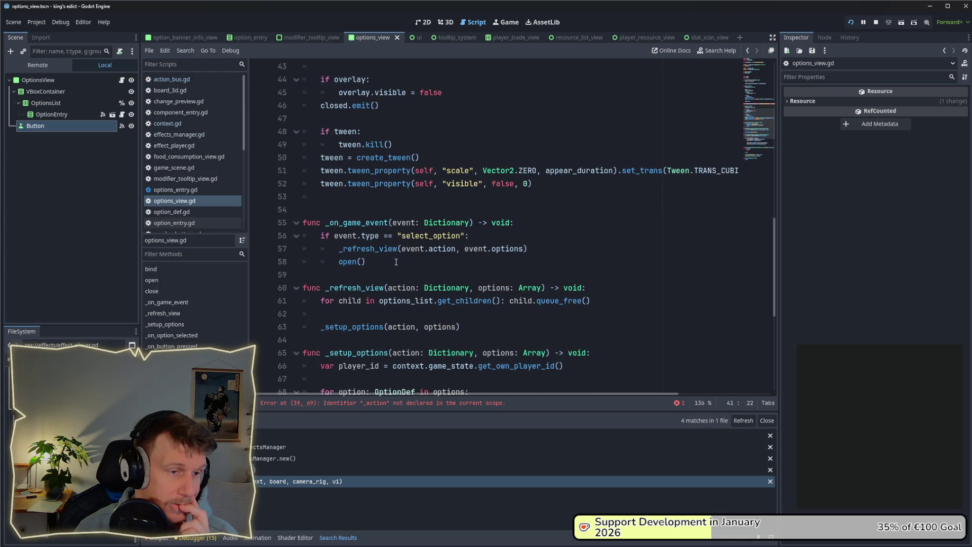
left_click(396, 262)
left_click_drag(528, 248, 345, 250)
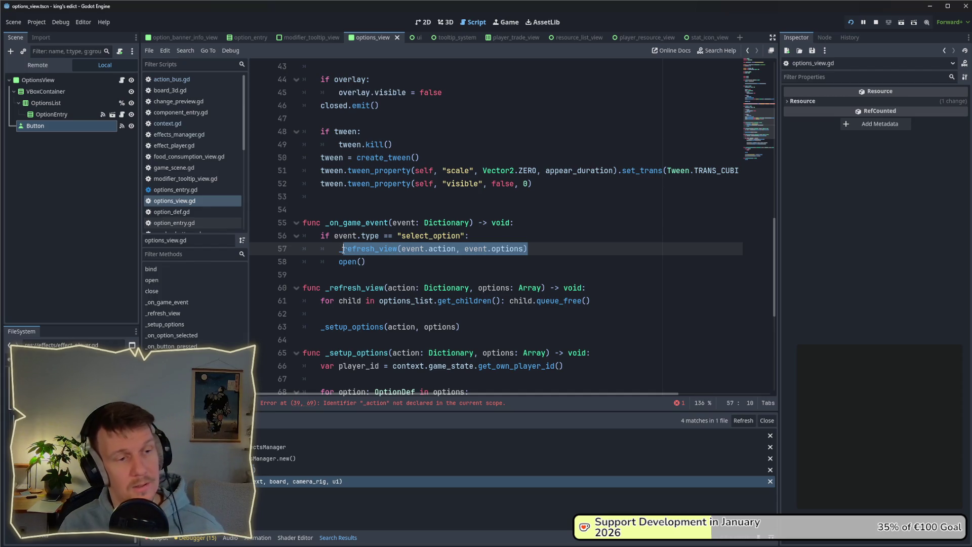
left_click(465, 249)
scroll(435, 144, "up", 2)
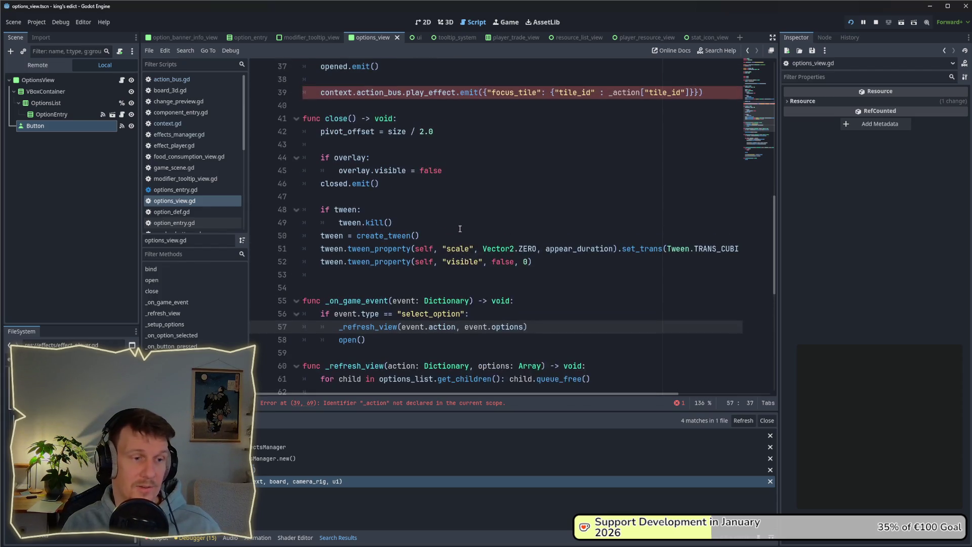
left_click(426, 101)
Move the focus_tile emit line from open() to just after the _refresh_view call in _on_game_event.
left_click_drag(704, 96, 306, 93)
key("ctrl+c")
key("BackSpace")
key("BackSpace")
key("BackSpace")
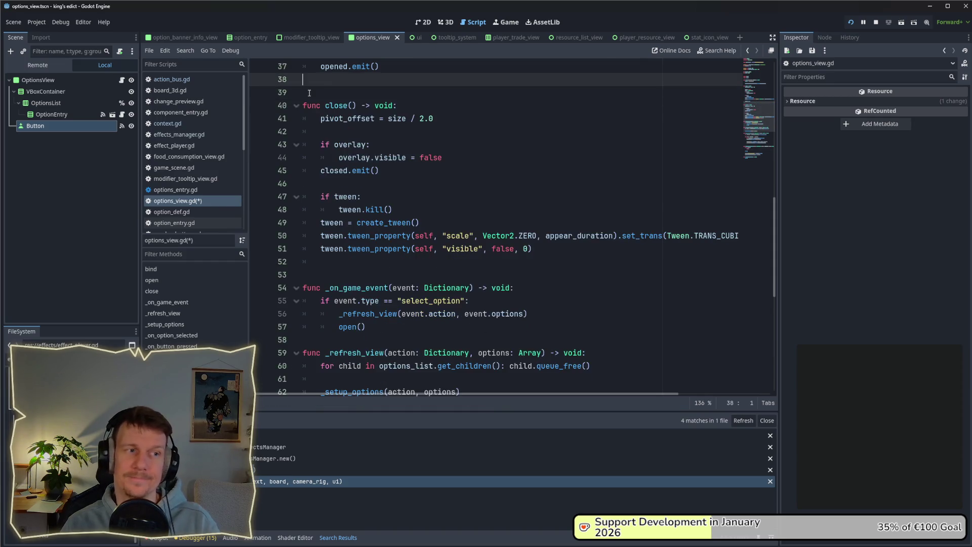
left_click(544, 301)
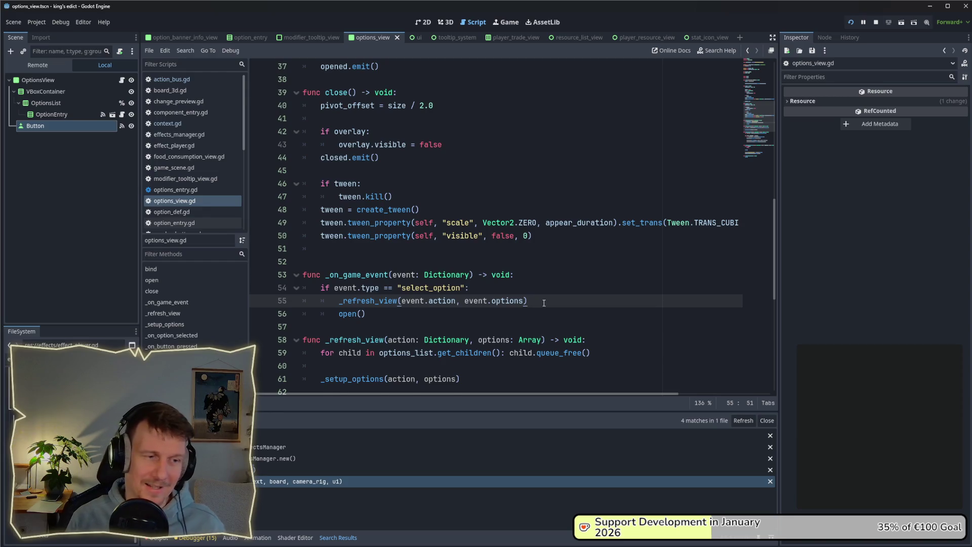
key("Return")
key("ctrl+v")
key("Home")
key("BackSpace")
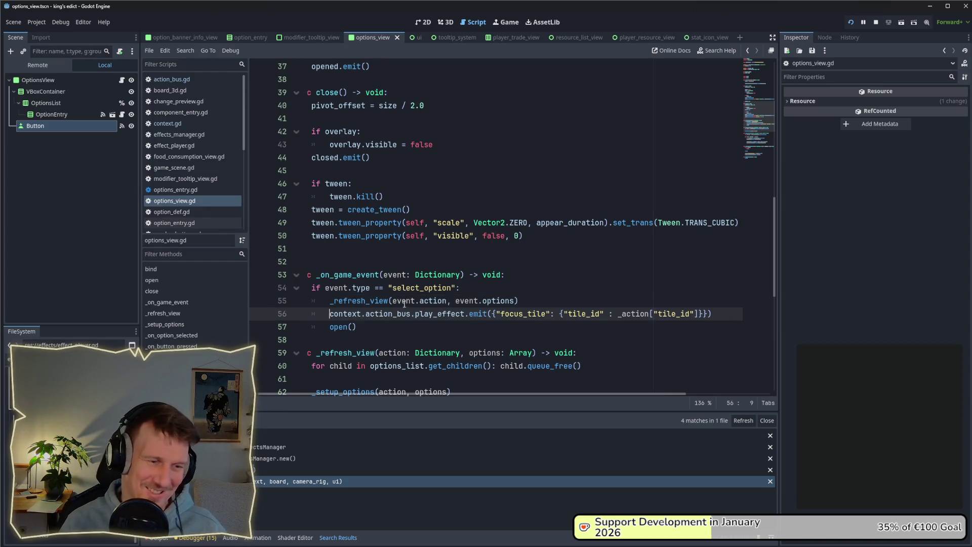
scroll(539, 262, "down", 1)
key("Return")
key("Up")
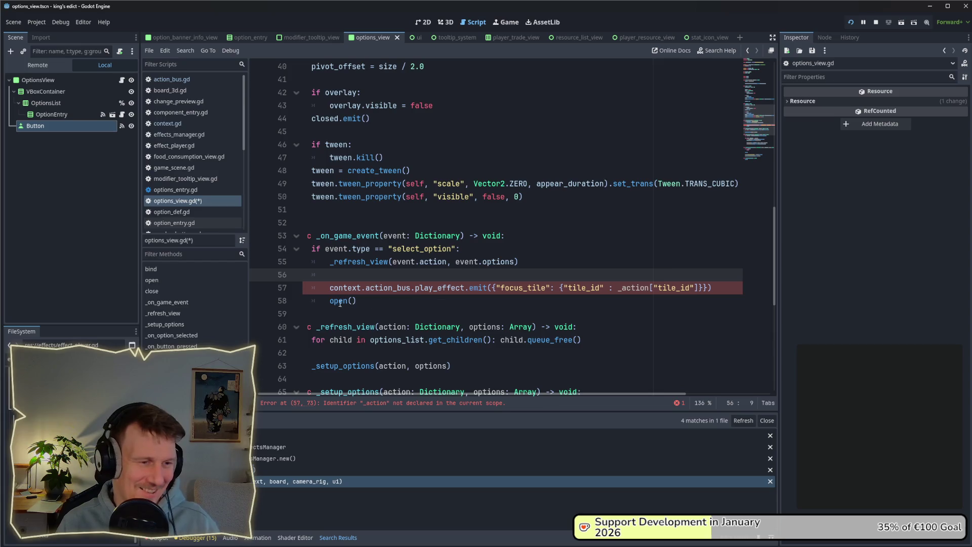
key("Down")
key("Down")
key("Return")
Replace _action with event.action in the emit line and set a breakpoint on it.
left_click(446, 264)
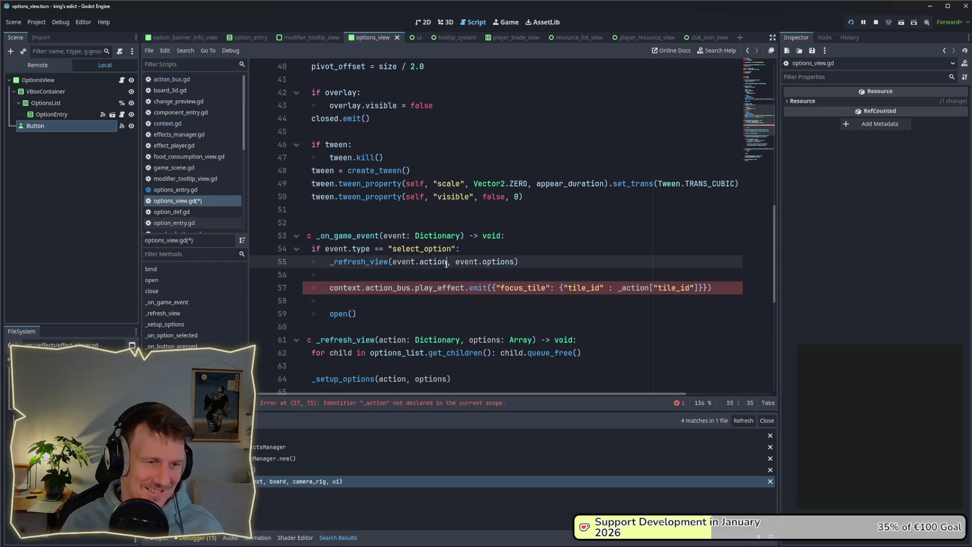
key("ctrl+shift+Left")
key("ctrl+shift+Left")
key("ctrl+shift+Left")
key("ctrl+c")
double_click(633, 288)
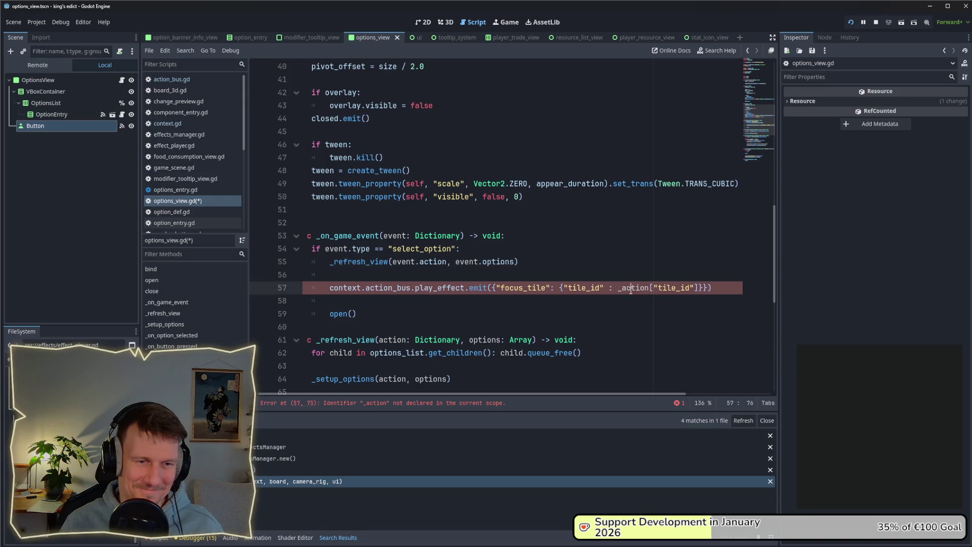
key("ctrl+v")
left_click(609, 267)
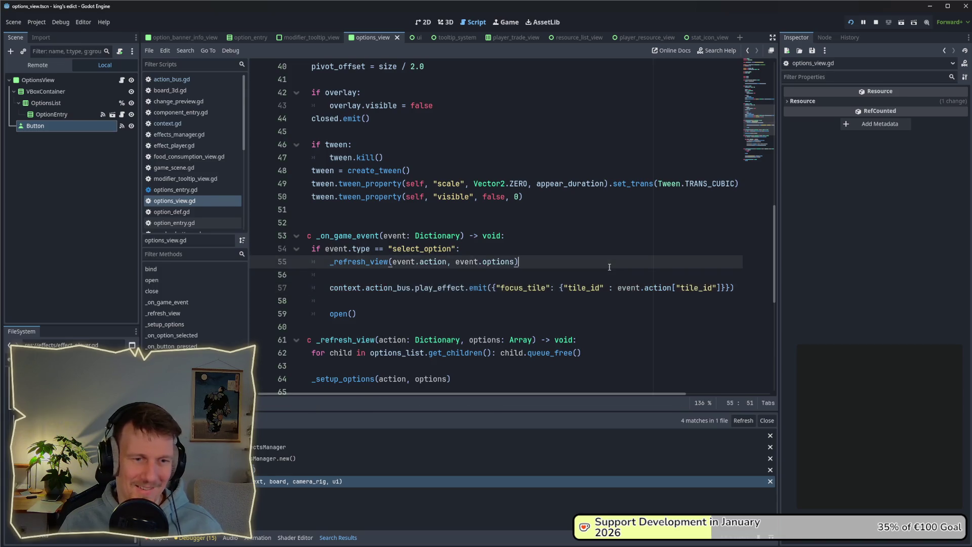
left_click(581, 298)
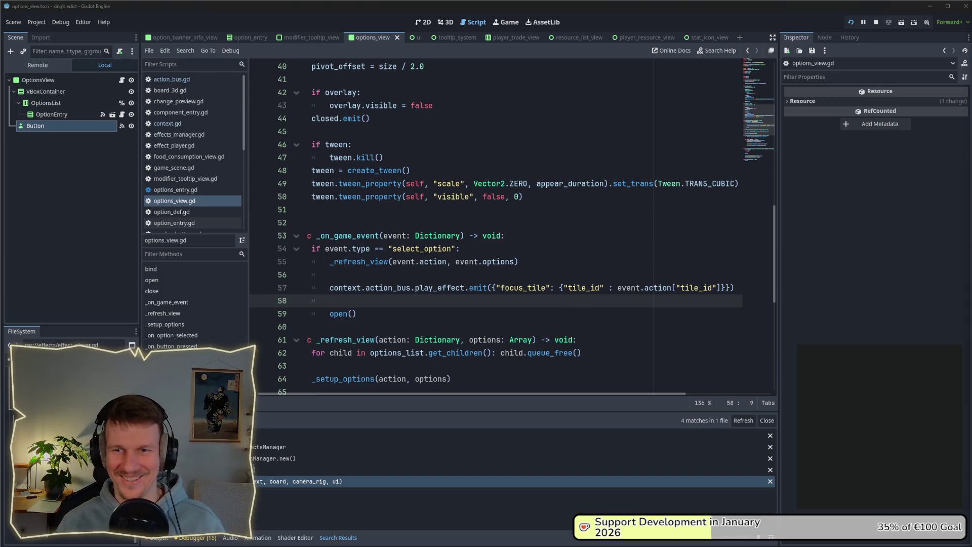
left_click(538, 264)
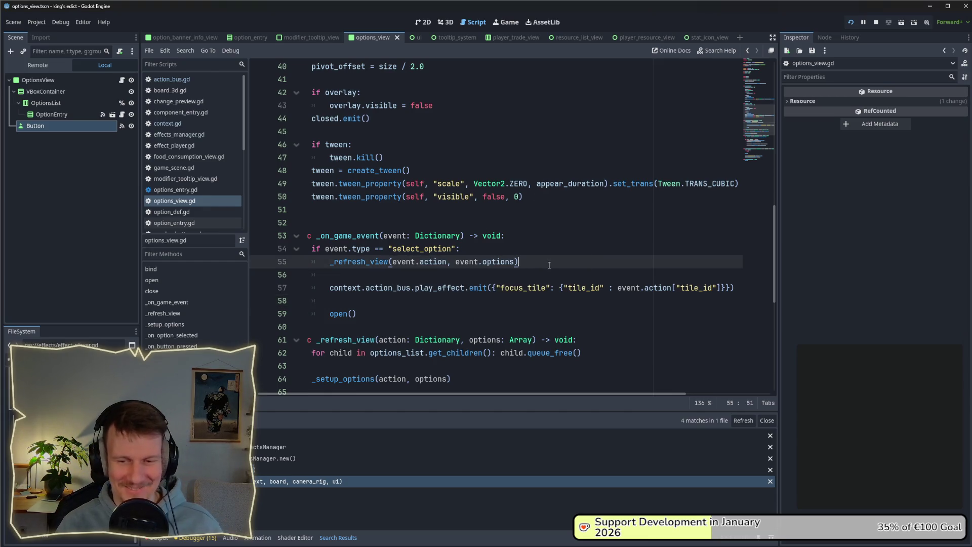
left_click(425, 300)
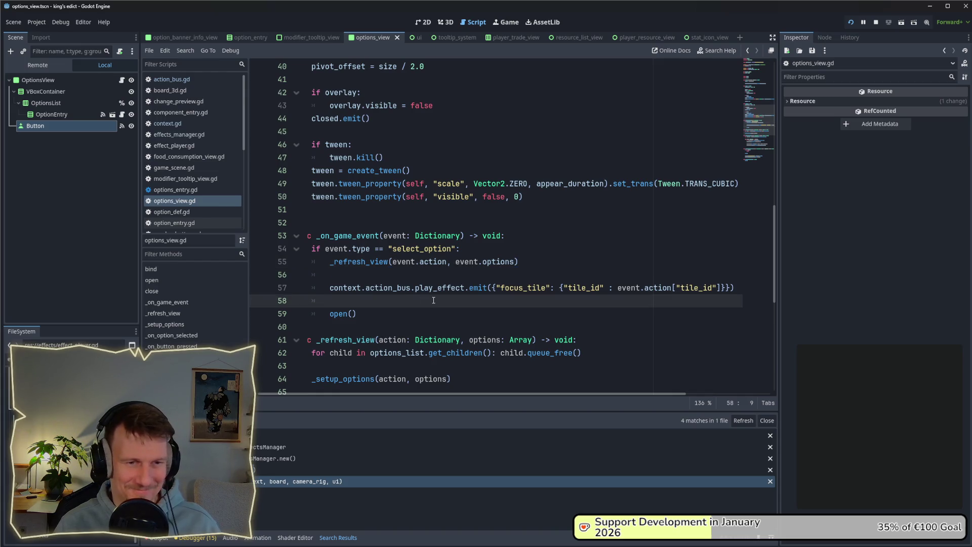
left_click(261, 288)
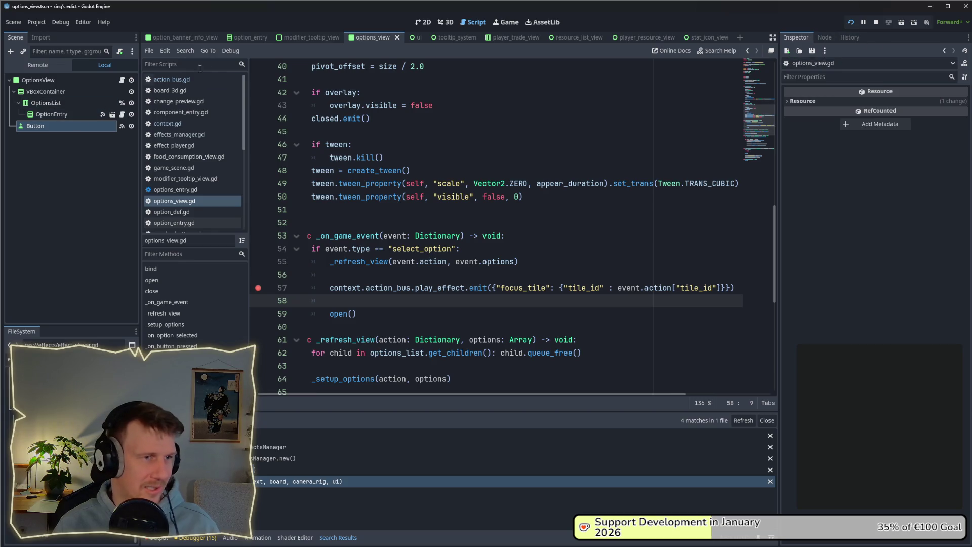
left_click(414, 38)
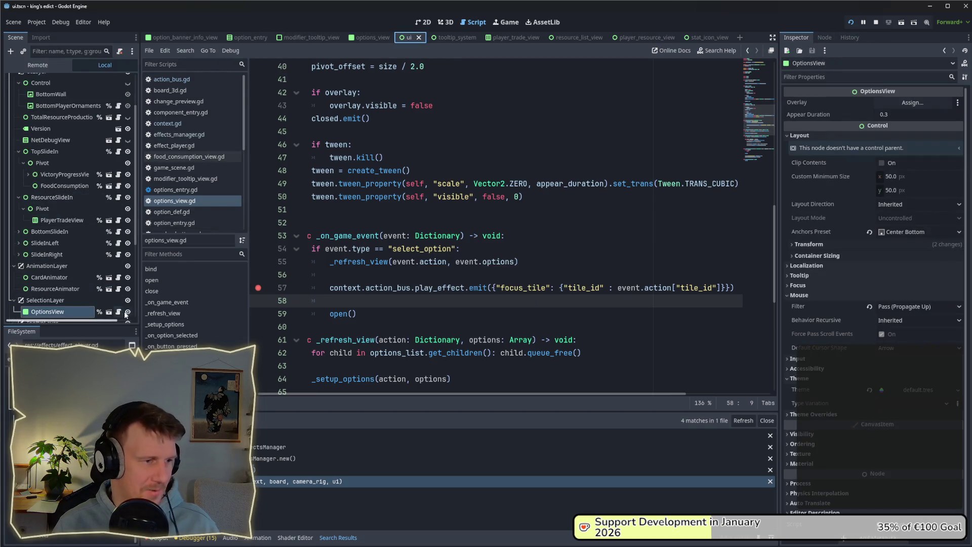
Hide the OptionsView node and save the UI scene.
scroll(110, 283, "down", 2)
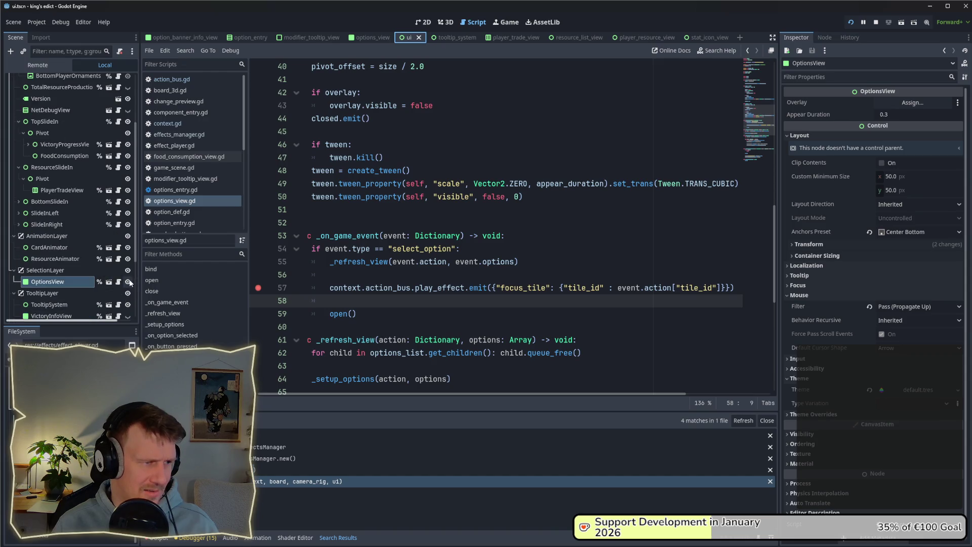
left_click(128, 282)
key("ctrl+s")
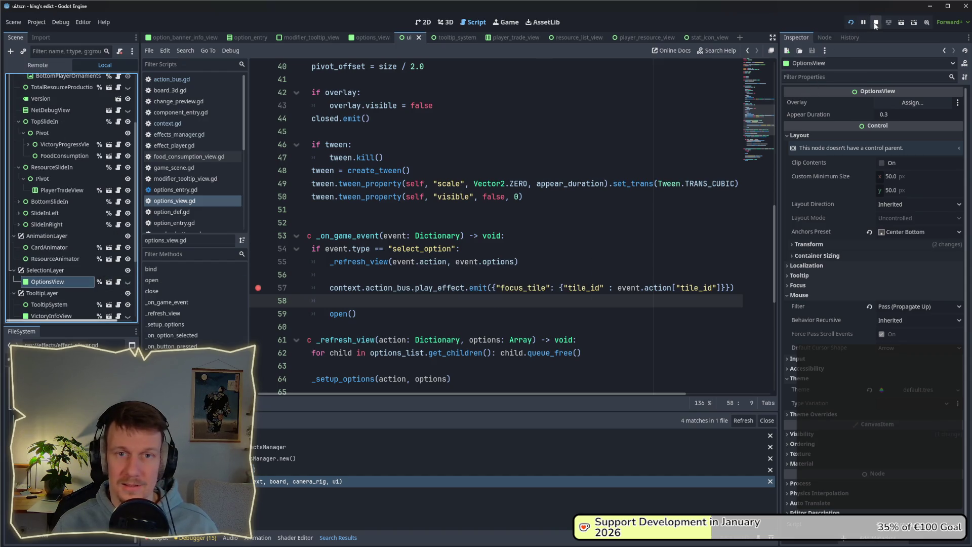
key("alt+Tab")
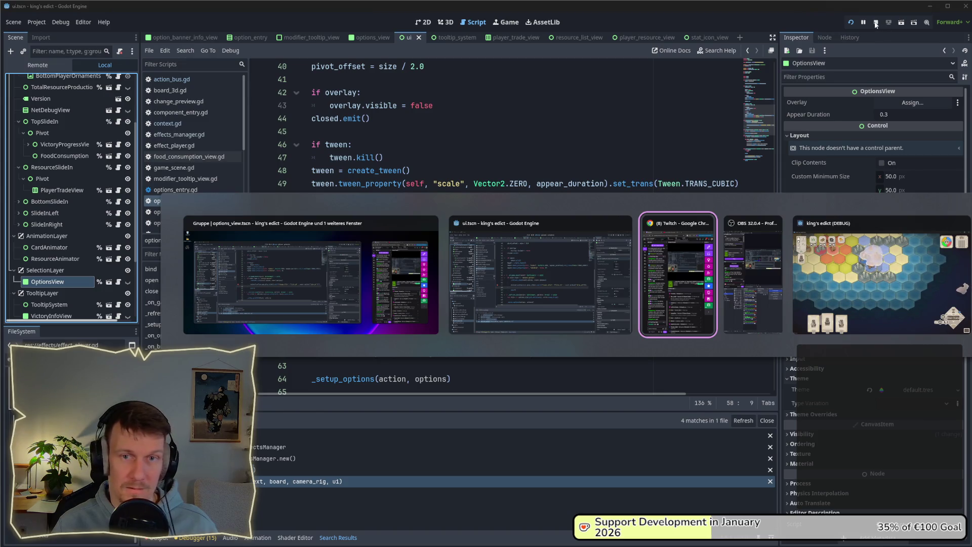
key("Escape")
Relaunch the game and start a multiplayer match on i_know_this_place.map from start 0, targeting a tile.
left_click(852, 22)
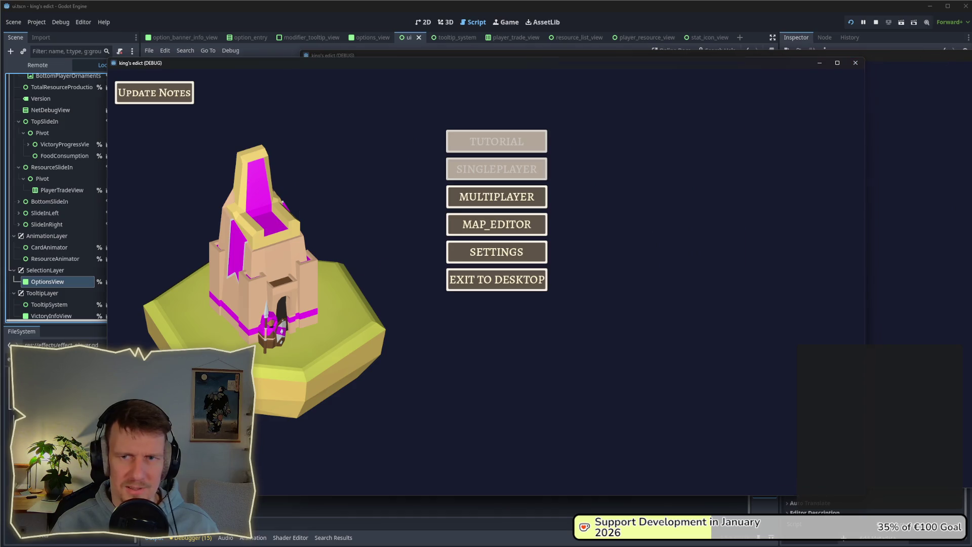
left_click(539, 197)
left_click(585, 117)
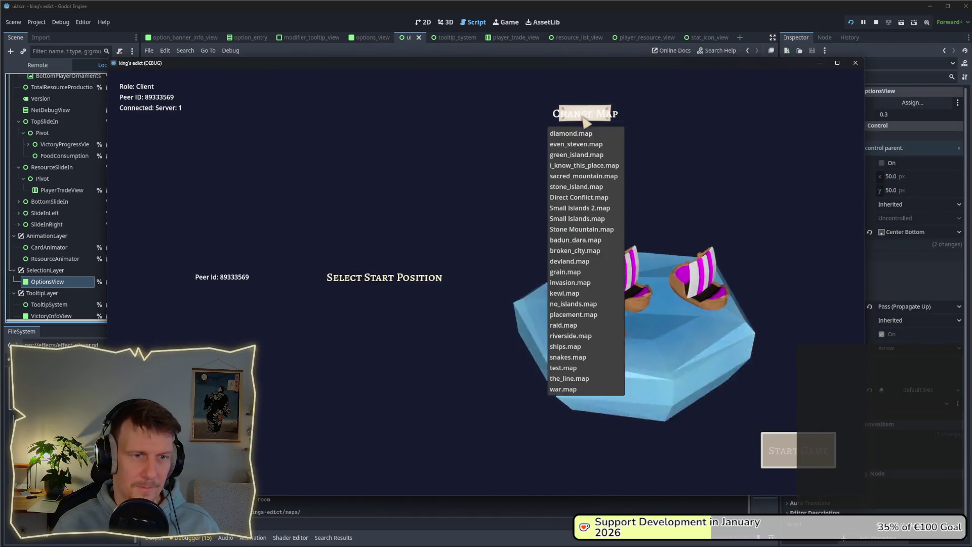
left_click(577, 165)
left_click(328, 300)
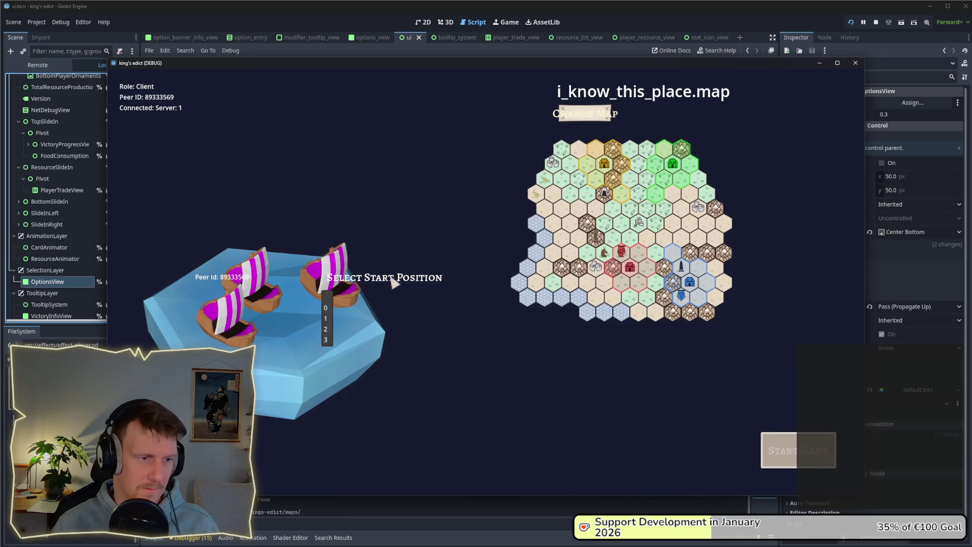
left_click(328, 308)
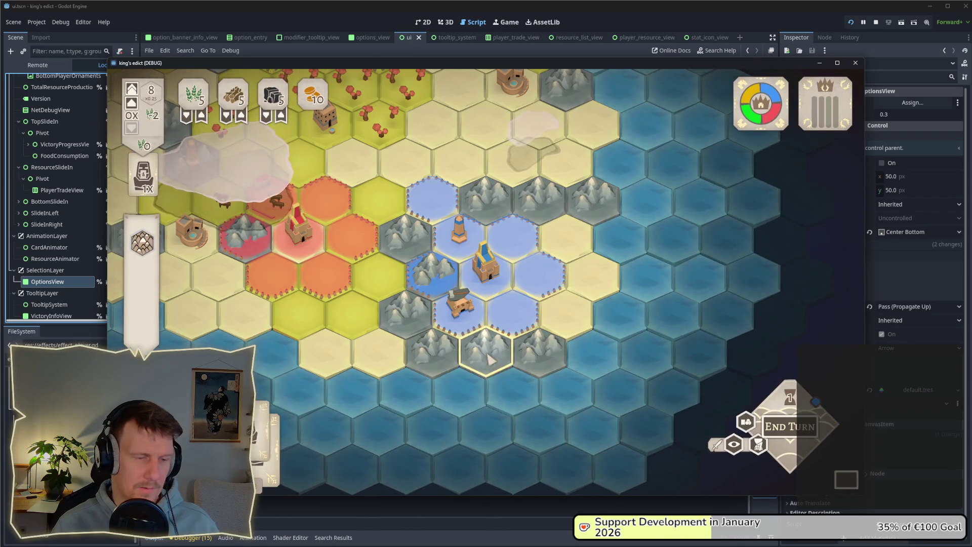
left_click(513, 315)
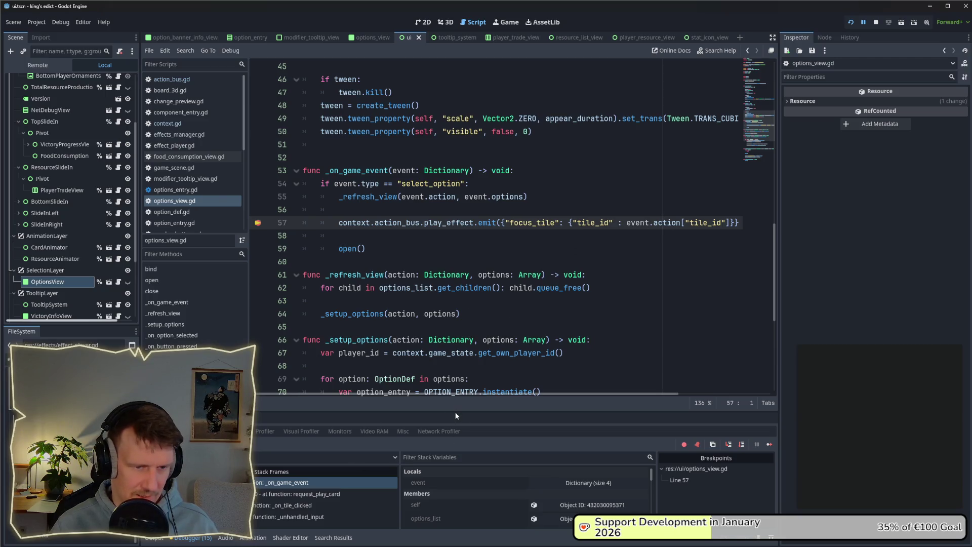
Inspect the event and action dictionaries in Locals, including tile_id 1,-3, then resume execution.
left_click_drag(456, 410, 455, 303)
left_click(588, 374)
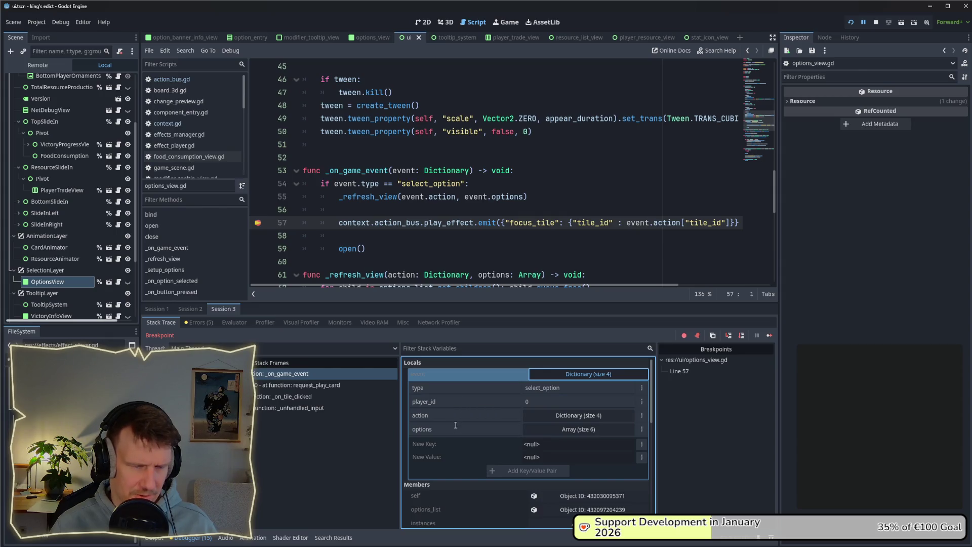
left_click(578, 415)
scroll(516, 410, "down", 1)
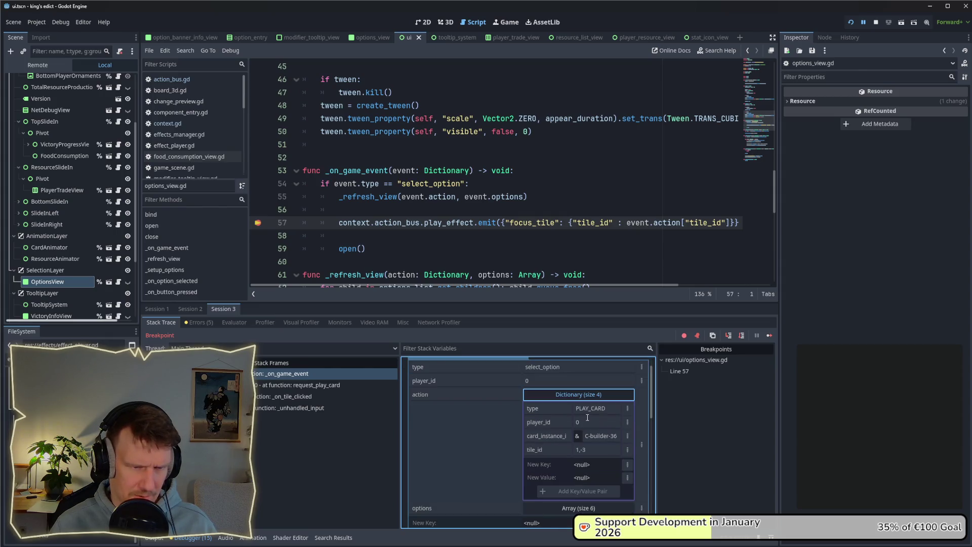
left_click(580, 451)
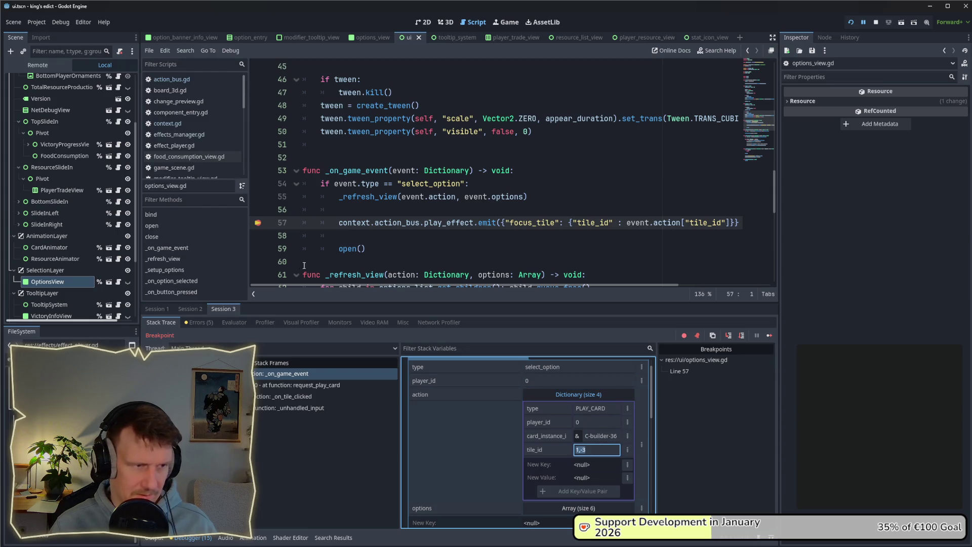
left_click(769, 335)
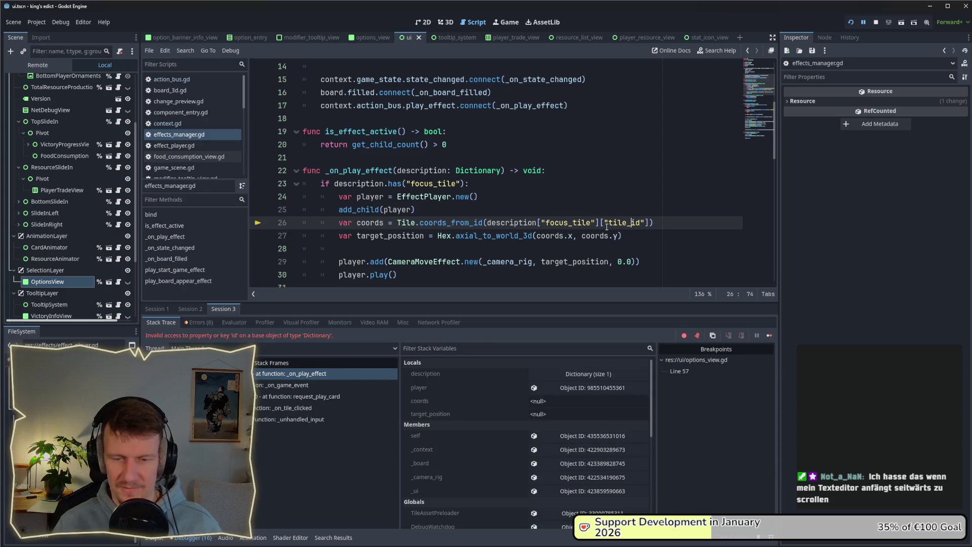
Restart the game, create a new multiplayer game, and play card 1 on a blue hex.
left_click(652, 197)
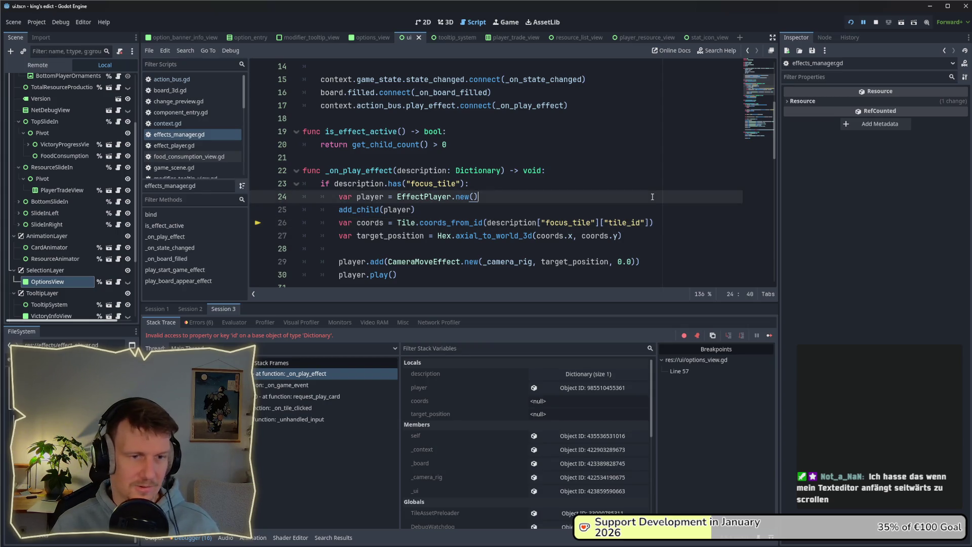
left_click(875, 23)
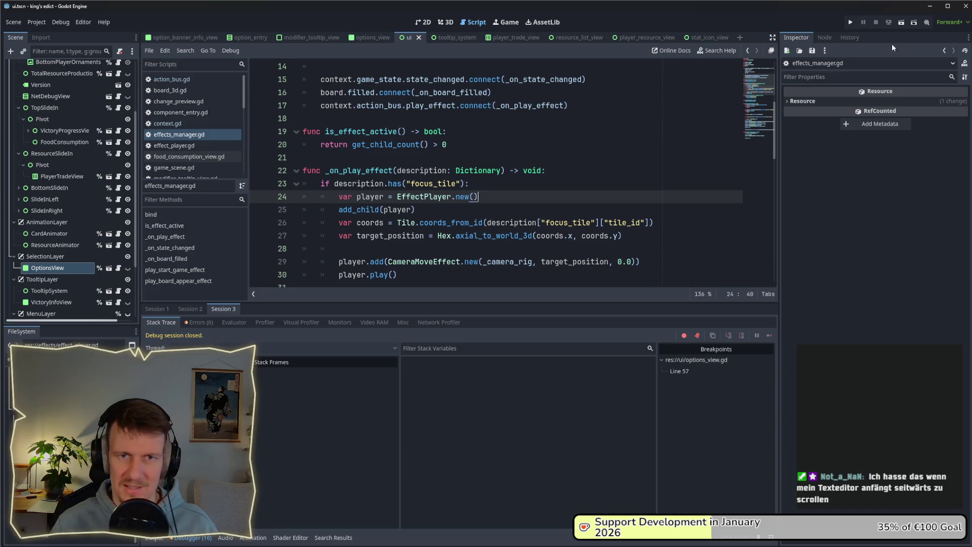
left_click(853, 22)
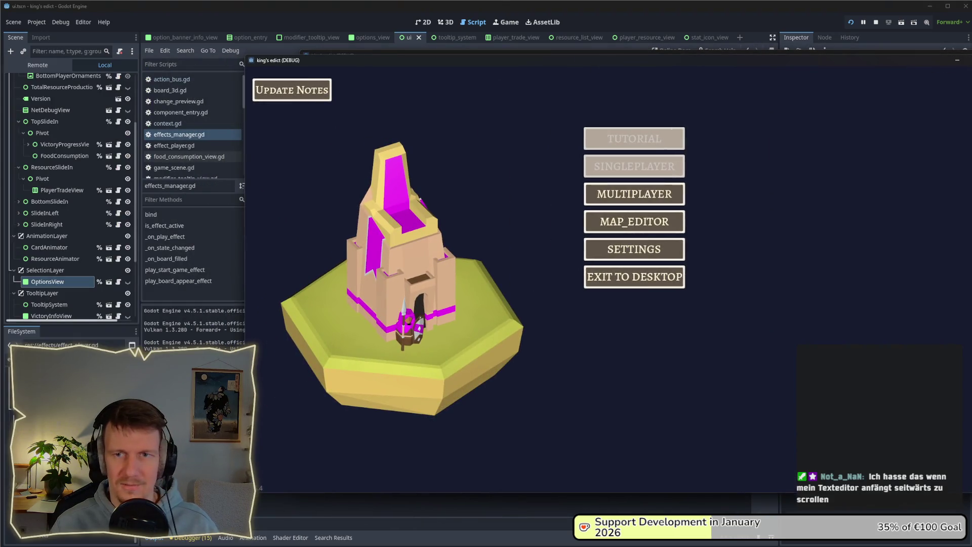
left_click(625, 195)
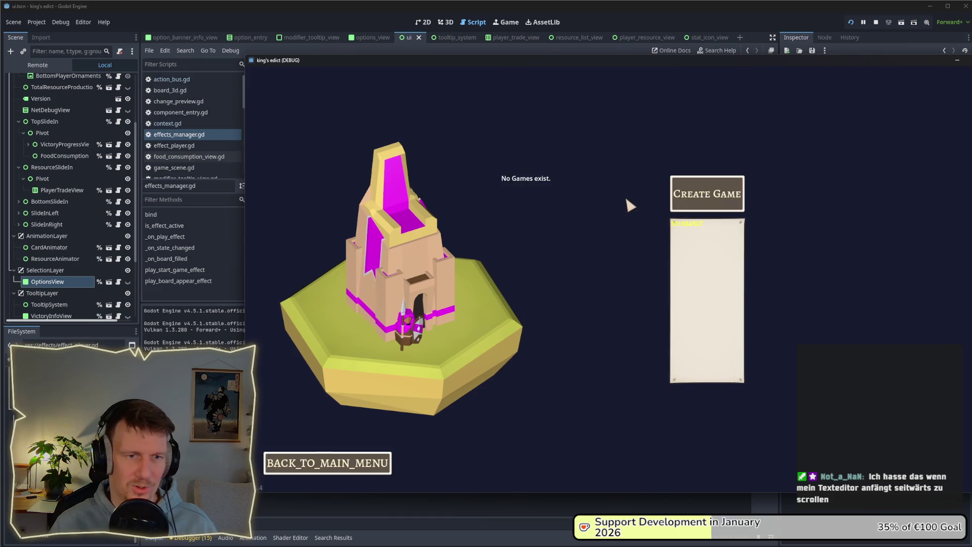
left_click(699, 197)
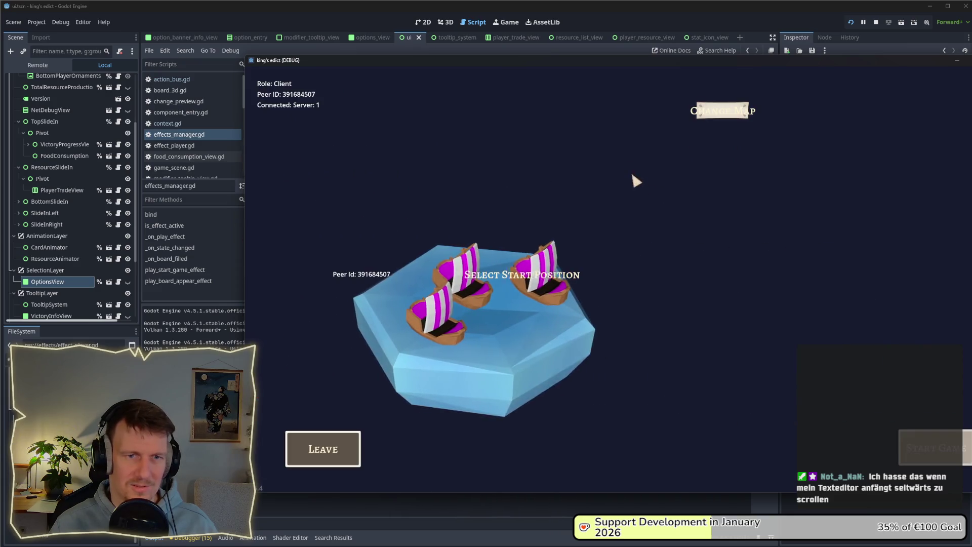
left_click(732, 114)
left_click(712, 165)
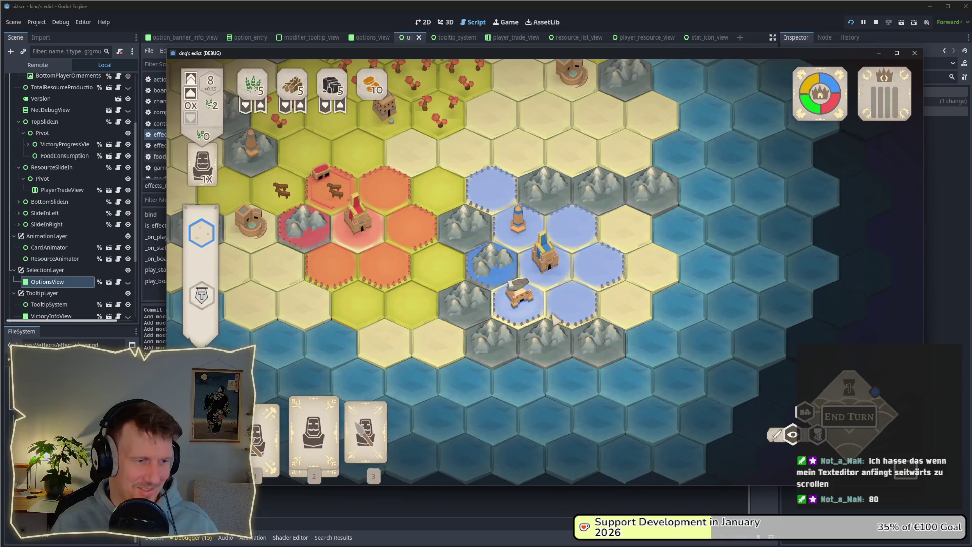
key("1")
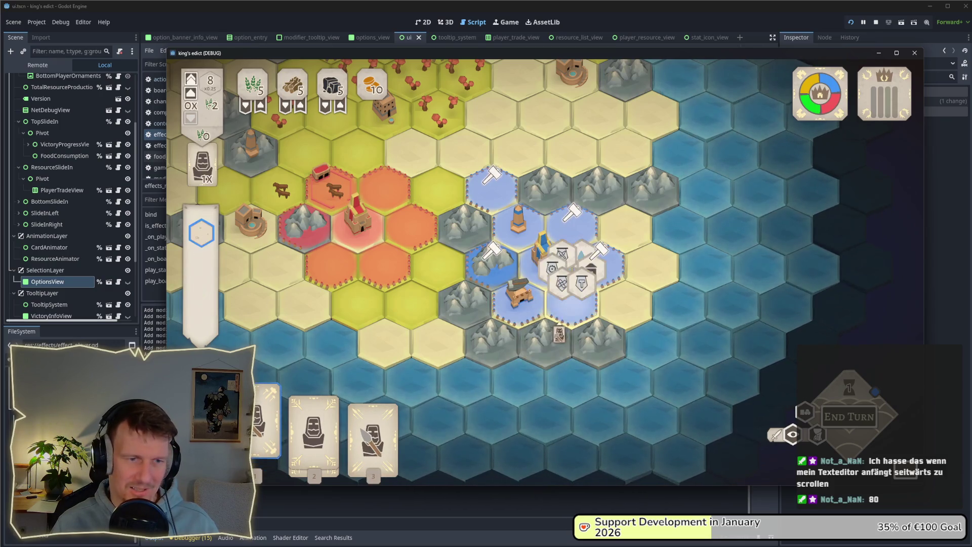
left_click(564, 315)
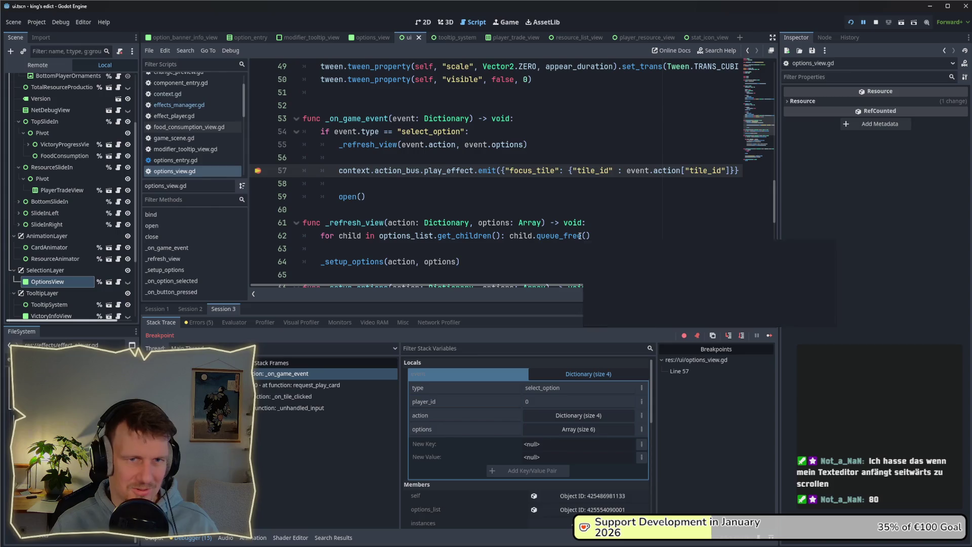
Break line 49 before the set_trans call, then undo to rejoin it.
scroll(514, 210, "up", 2)
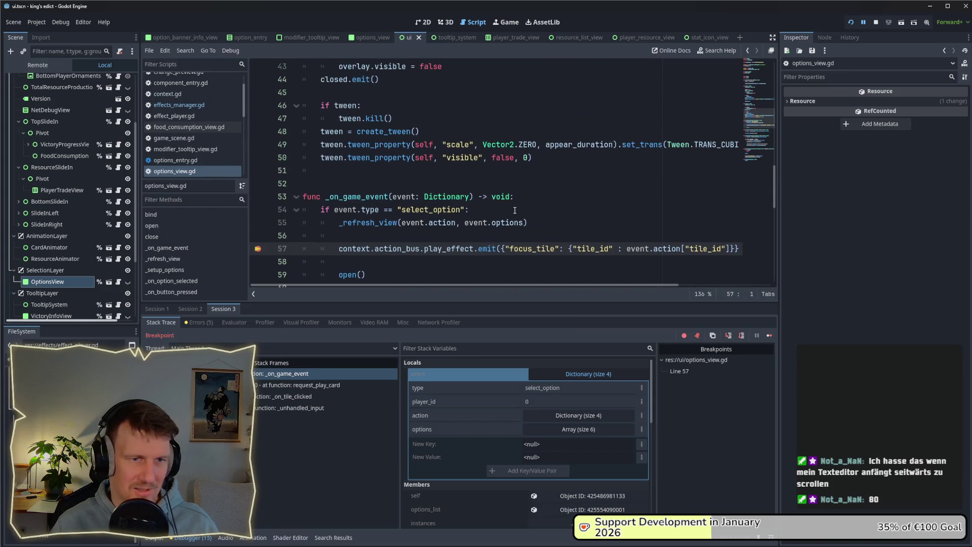
mouse_move(512, 286)
left_mouse_down()
mouse_move(653, 293)
mouse_move(472, 291)
mouse_move(602, 289)
left_mouse_up()
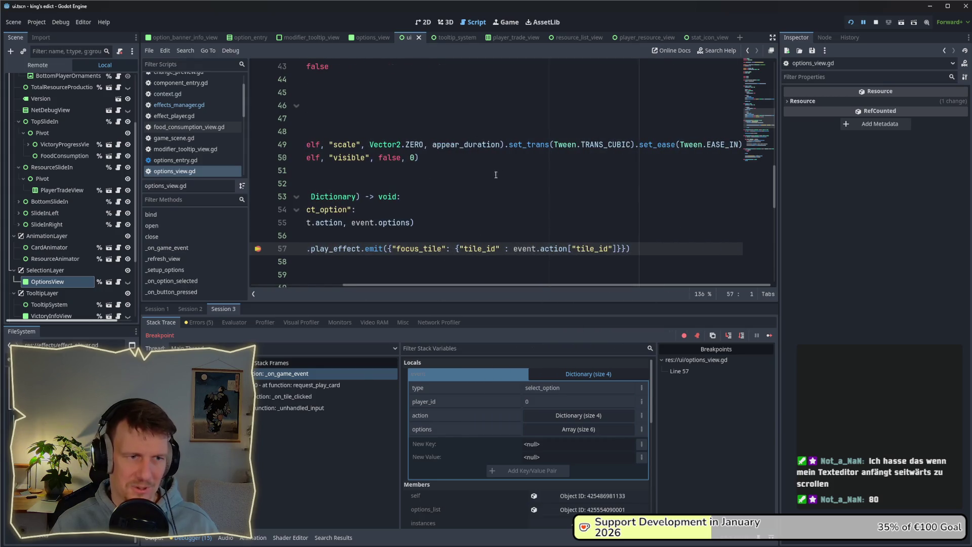
left_click(511, 144)
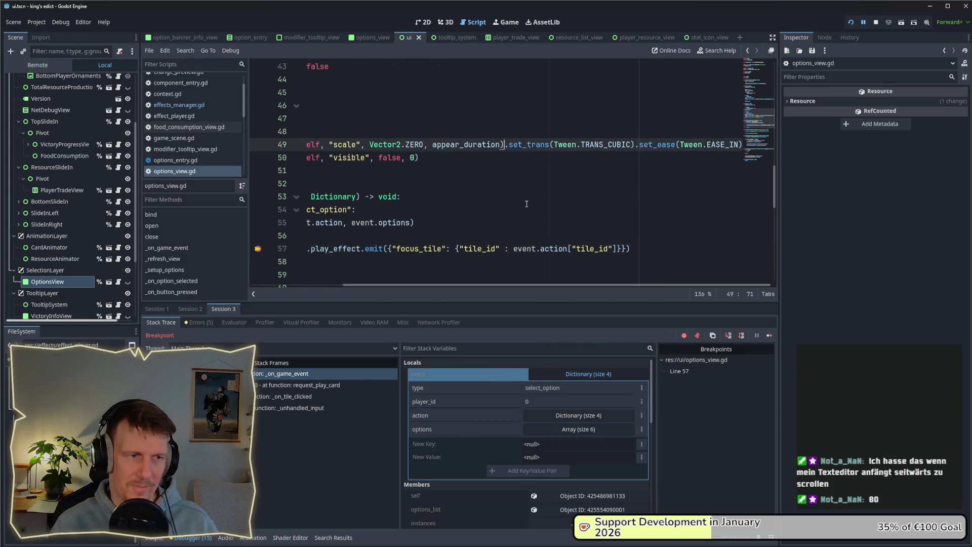
left_click_drag(532, 283, 437, 282)
key("Return")
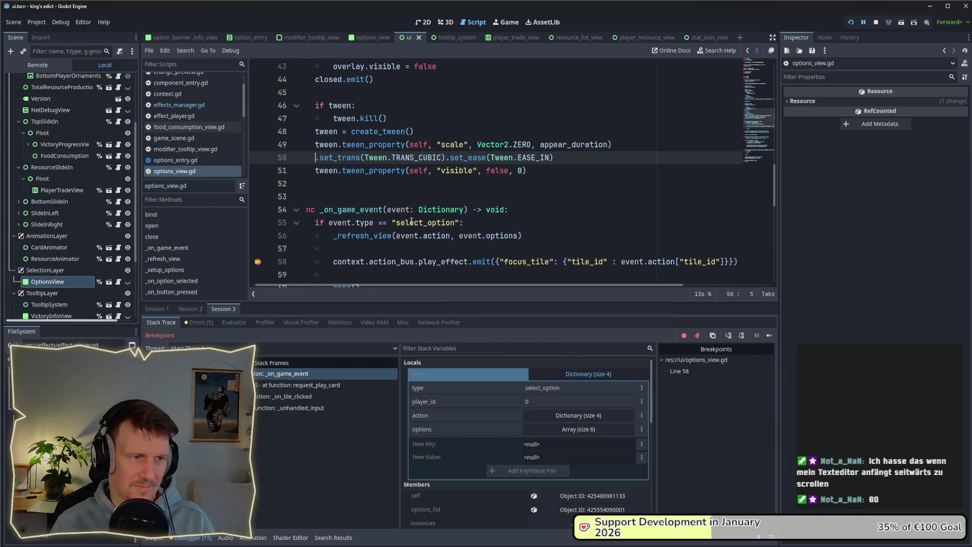
key("ctrl+z")
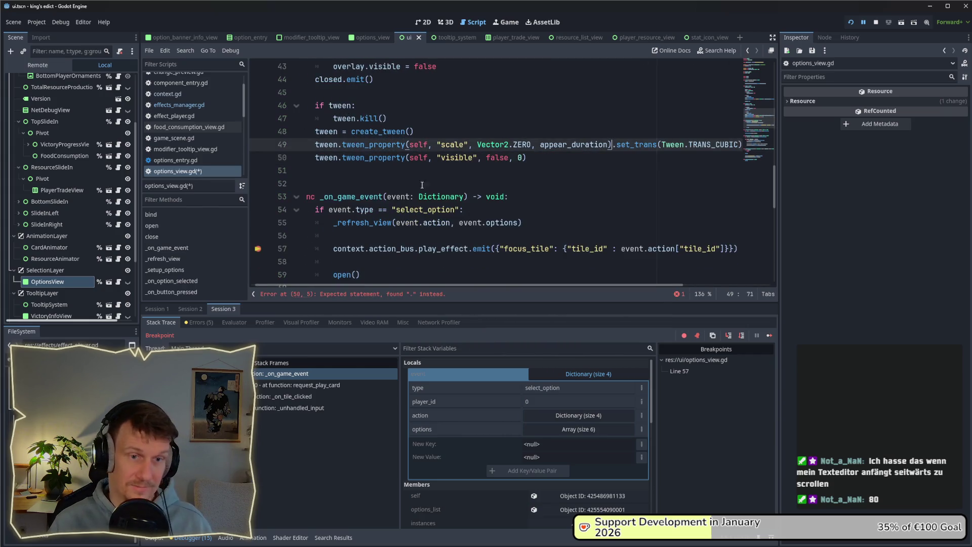
left_click(591, 169)
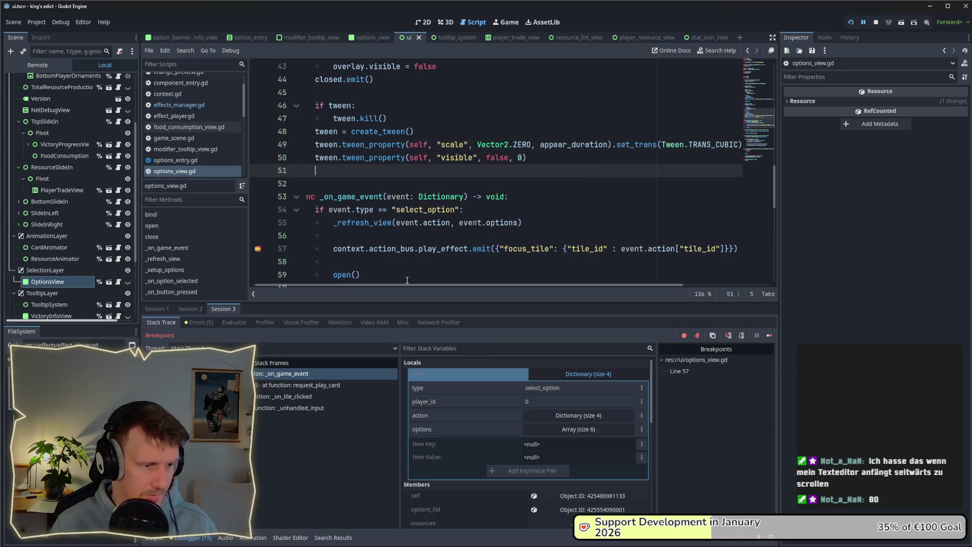
Remove the line 57 breakpoint in options_view.gd and resume the paused game.
left_click(258, 249)
left_click(769, 335)
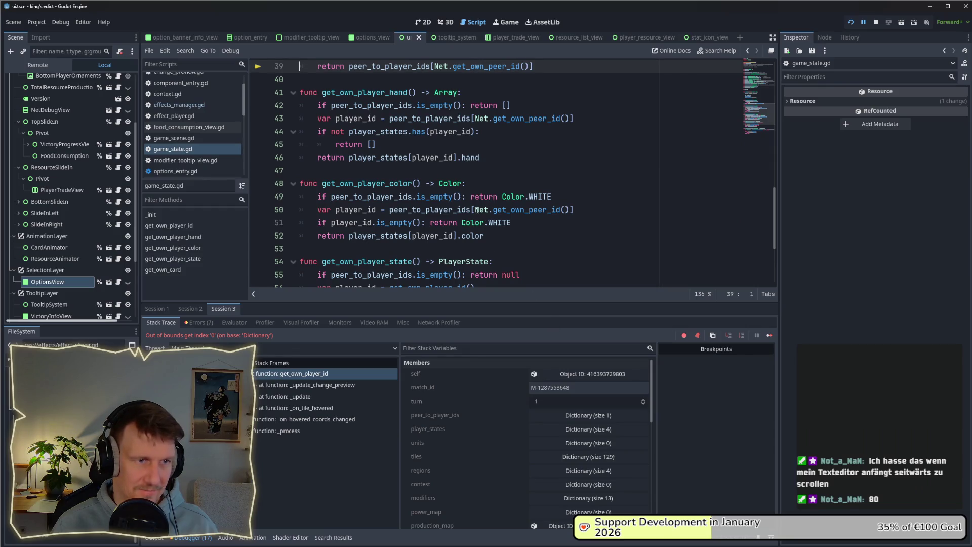
scroll(477, 210, "up", 1)
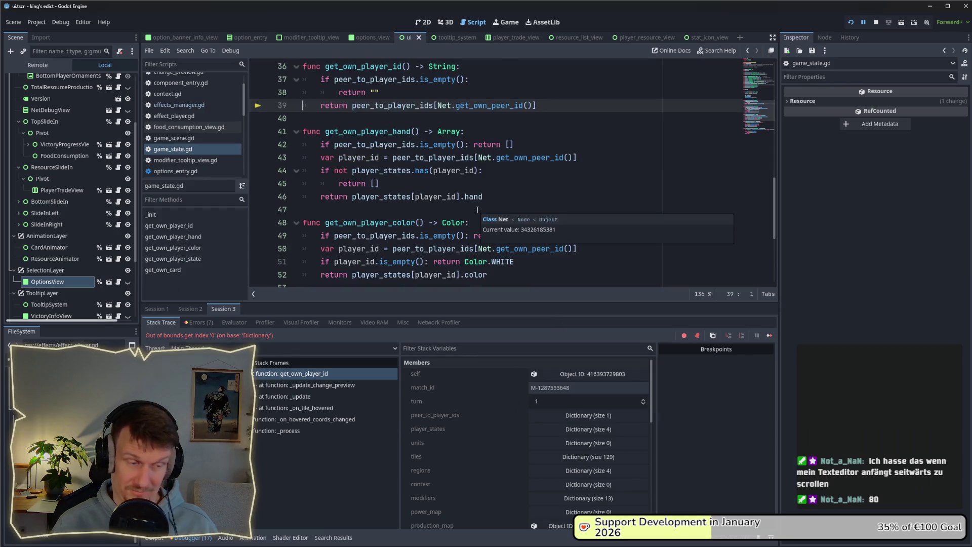
Stop the running game and open the effects_manager.gd script.
left_click(875, 22)
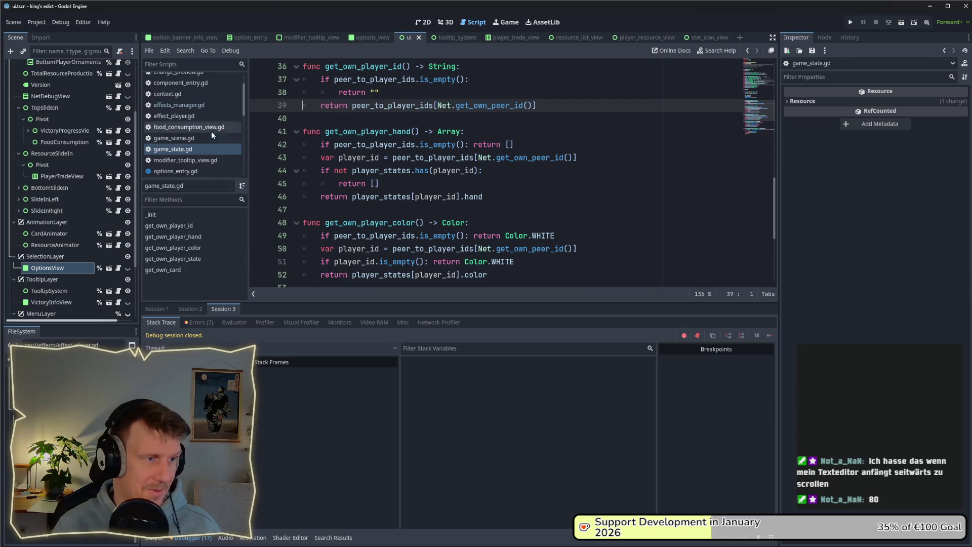
left_click(191, 112)
left_click(190, 105)
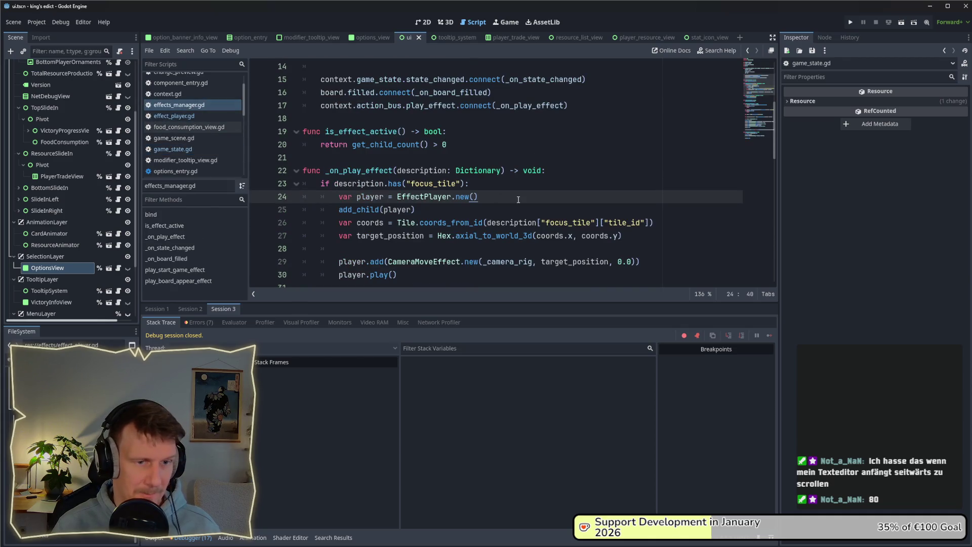
scroll(518, 200, "down", 2)
Change the CameraMoveEffect duration on line 29 from 0.0 to .5.
double_click(628, 184)
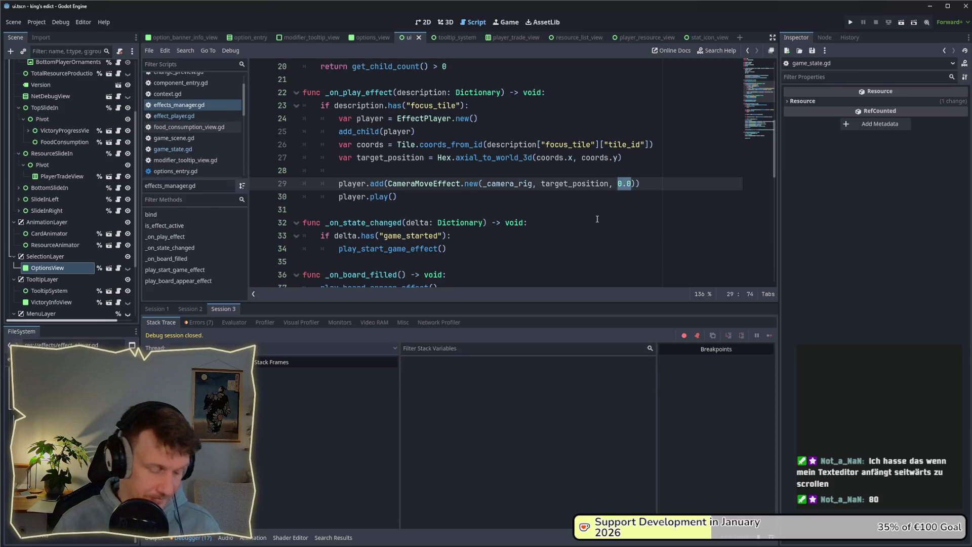
scroll(597, 219, "up", 6)
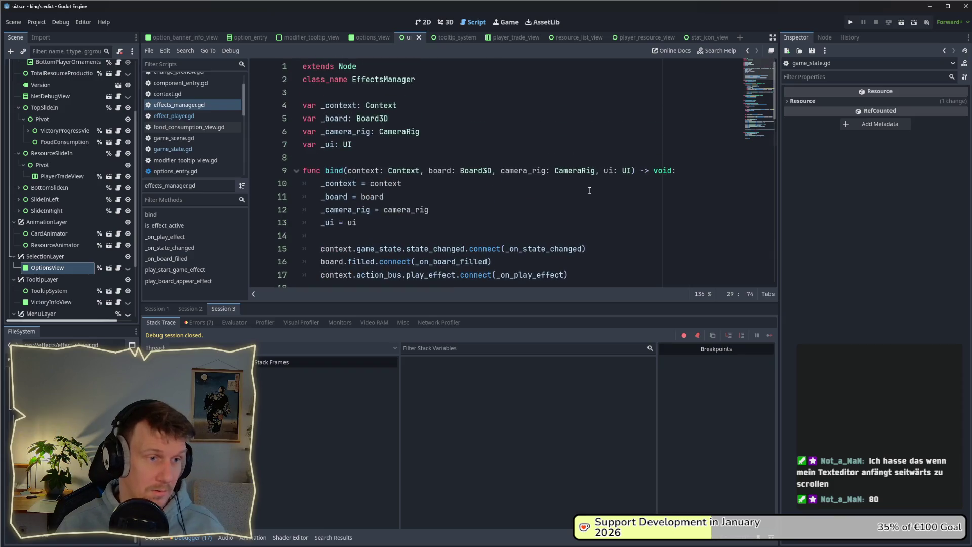
scroll(590, 190, "down", 7)
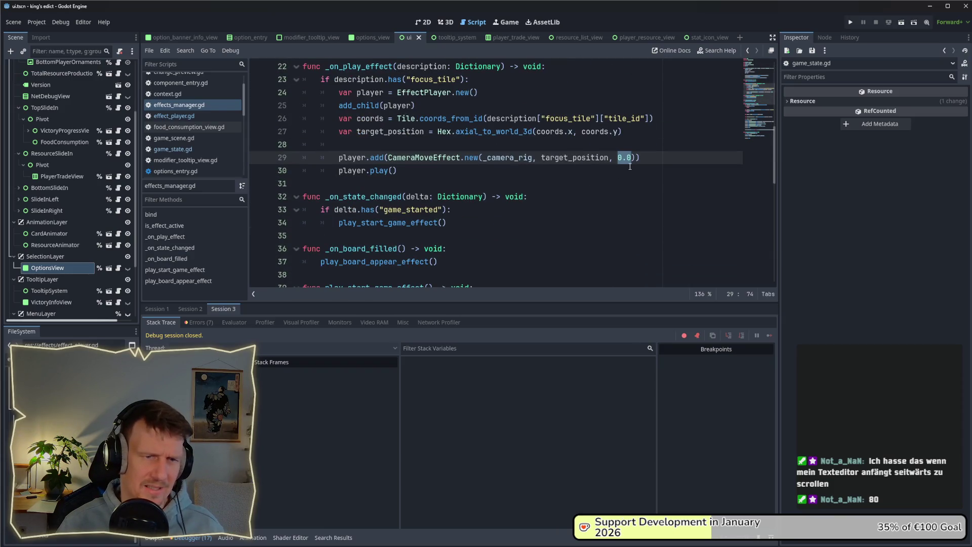
type("1.0")
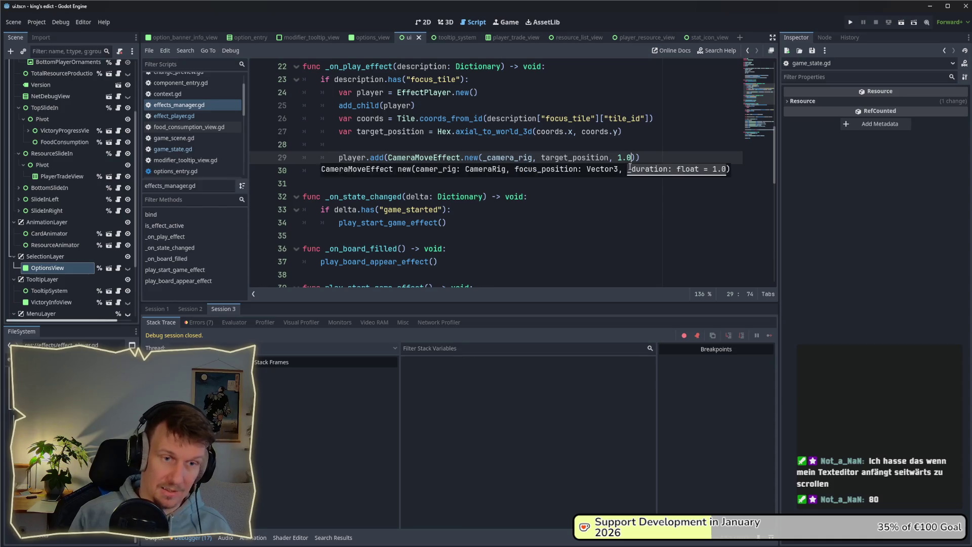
left_click(623, 157)
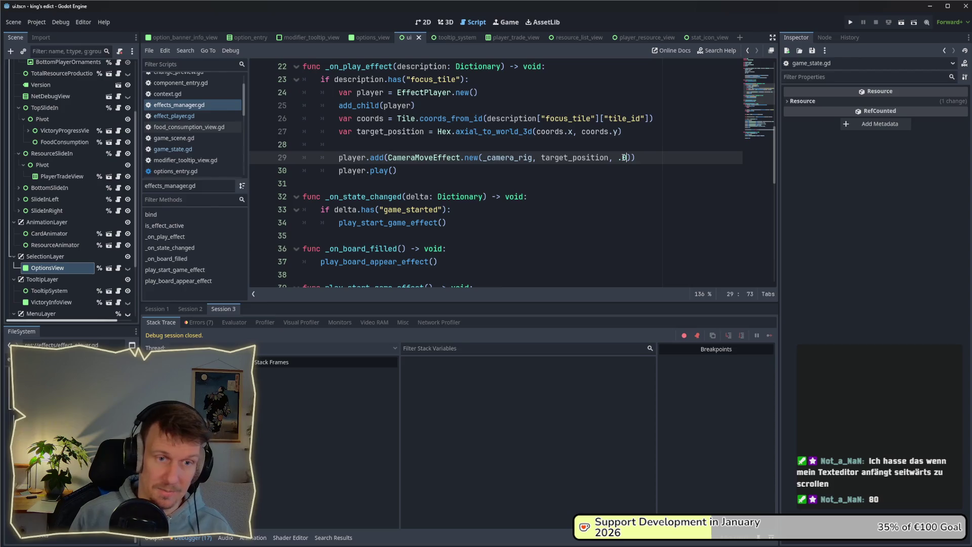
key("BackSpace")
type("5")
left_click(623, 144)
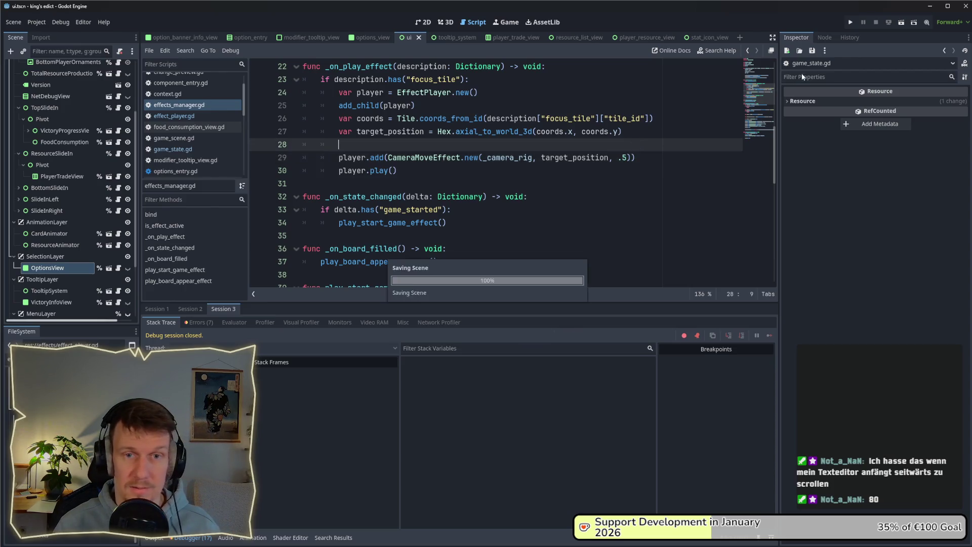
Launch the game and start a multiplayer match on green_island.map.
left_click(847, 24)
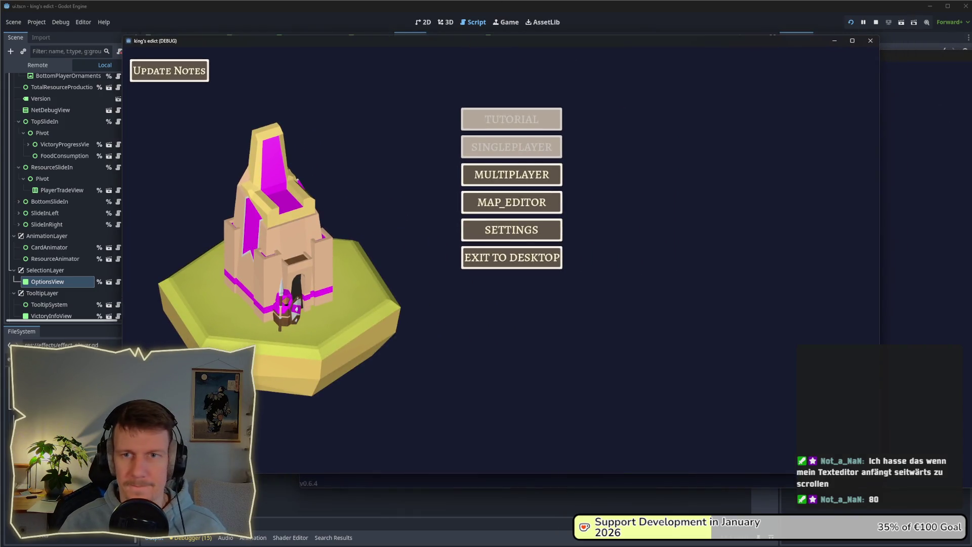
left_click(554, 183)
left_click(604, 173)
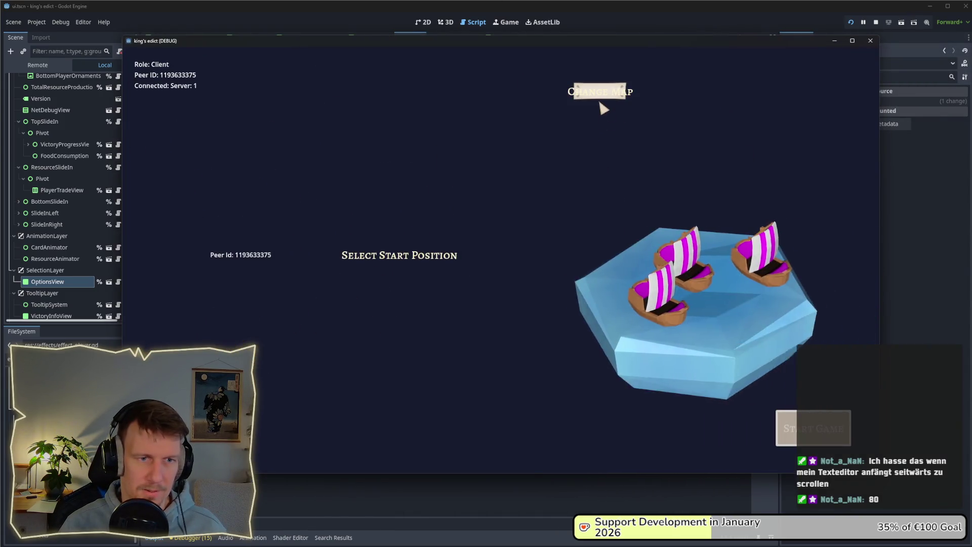
left_click(601, 97)
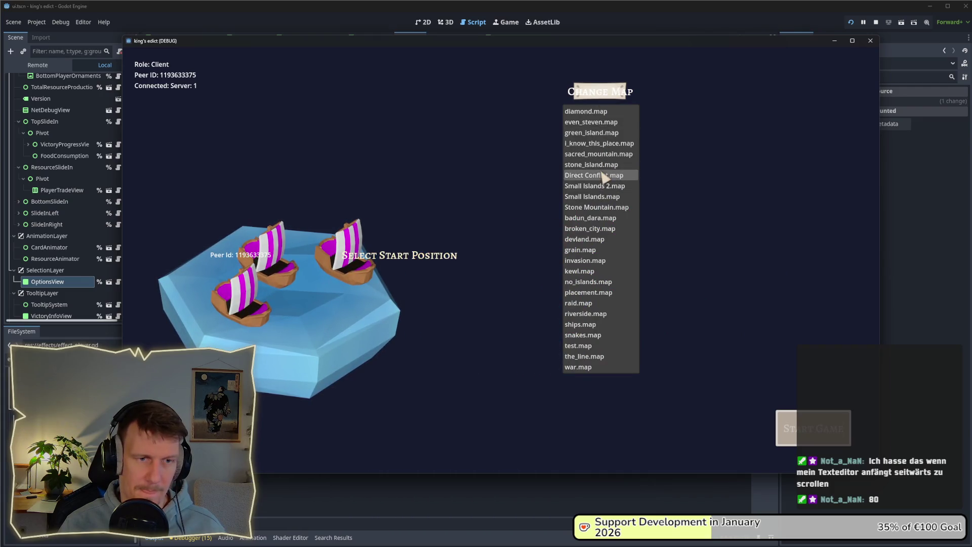
left_click(602, 185)
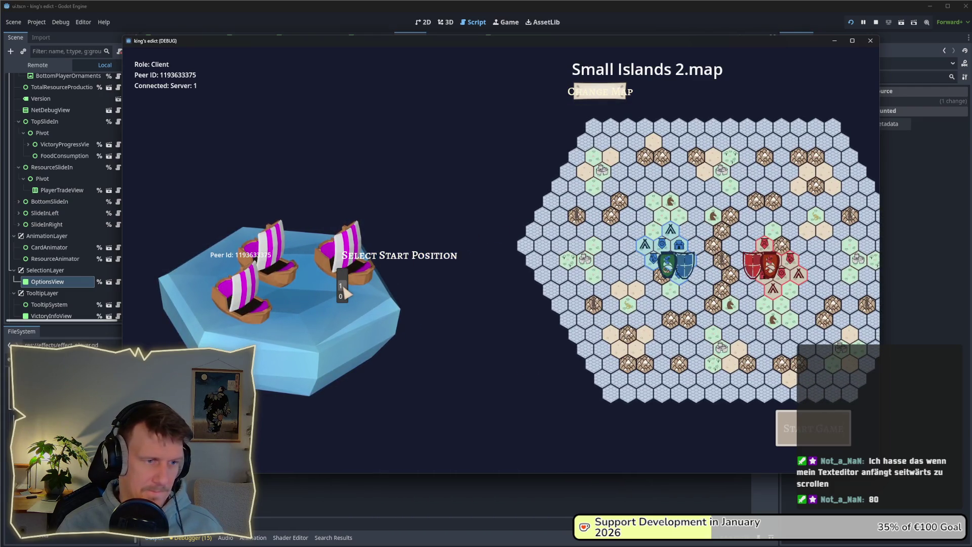
left_click(601, 93)
left_click(592, 132)
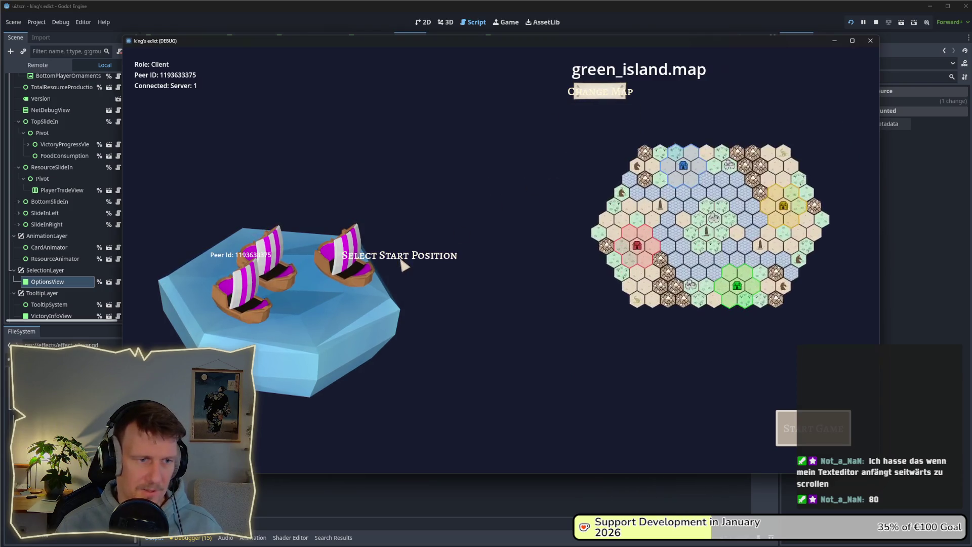
left_click(346, 284)
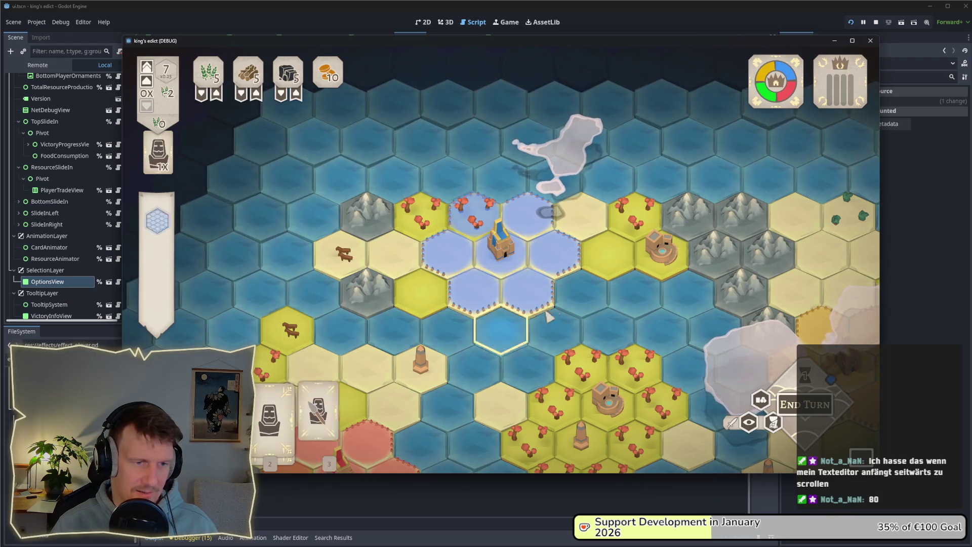
Play the builder card and build a Saw Mill on a chosen tile.
left_click(545, 355)
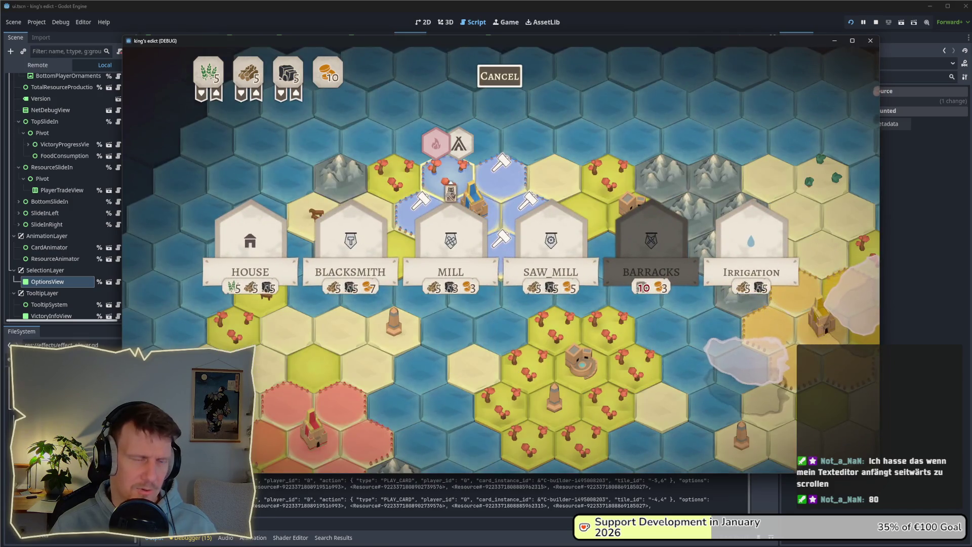
left_click(447, 171)
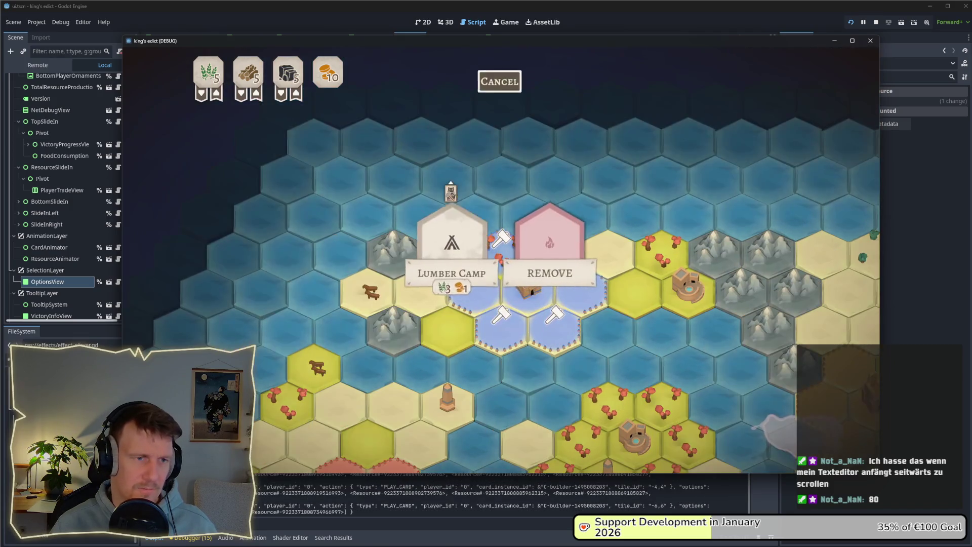
left_click(554, 315)
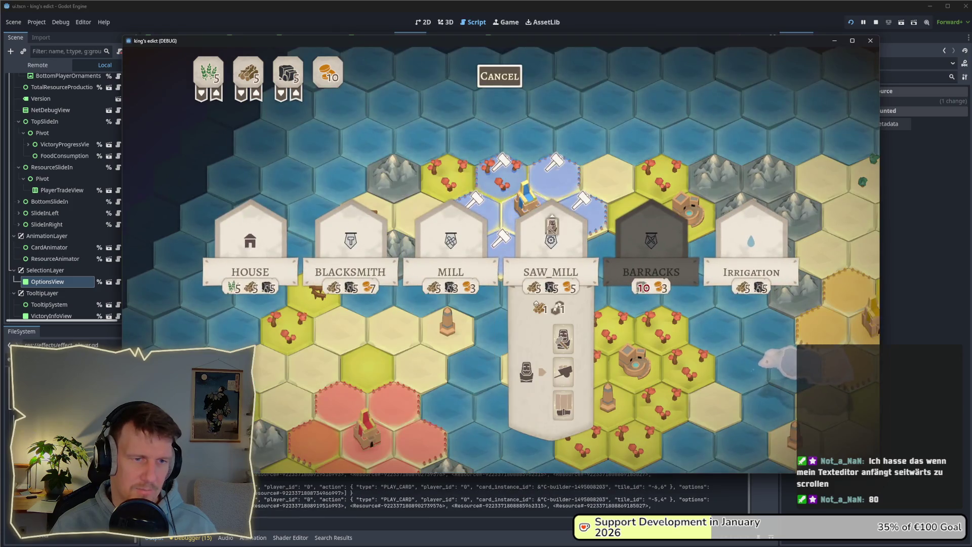
left_click(548, 256)
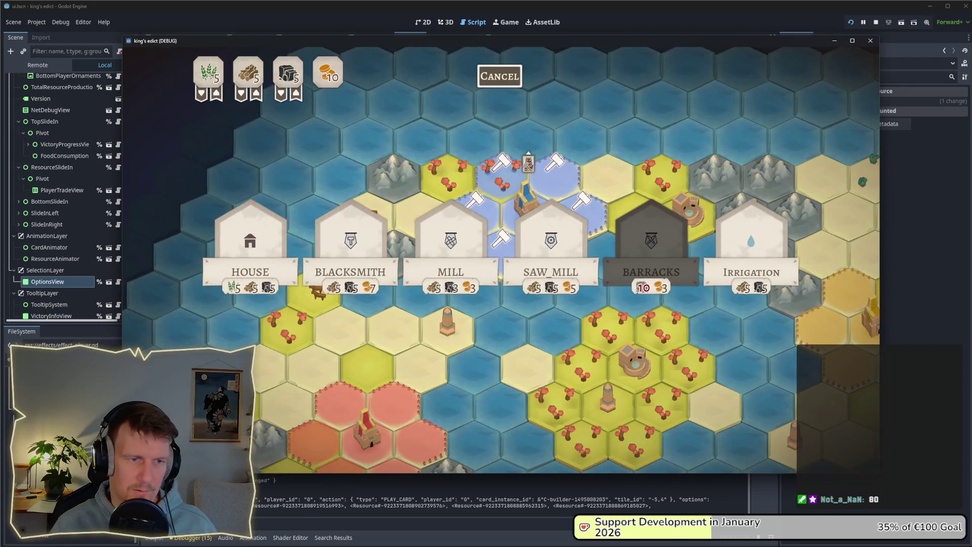
Stop the game and enlarge the effects_manager.gd code text with Ctrl+=.
left_click(874, 22)
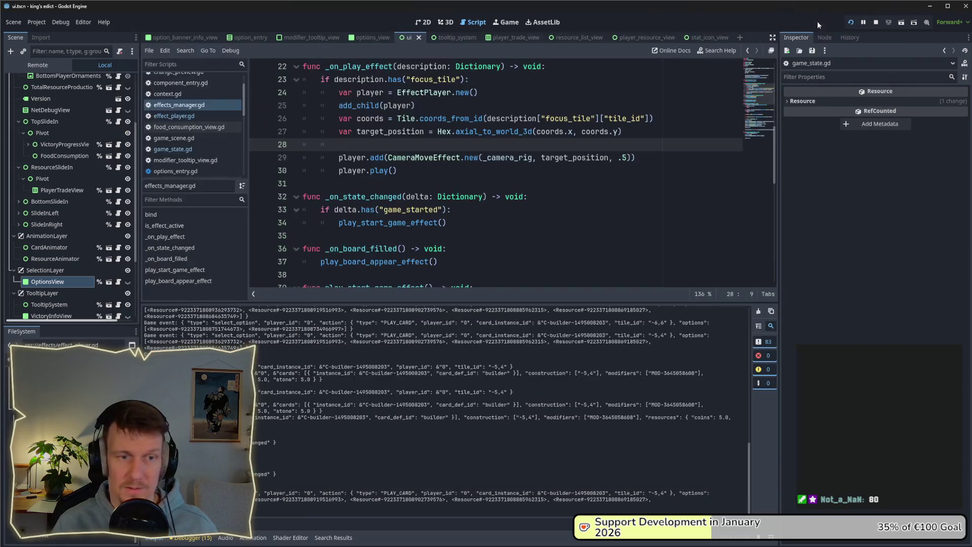
scroll(562, 150, "up", 1)
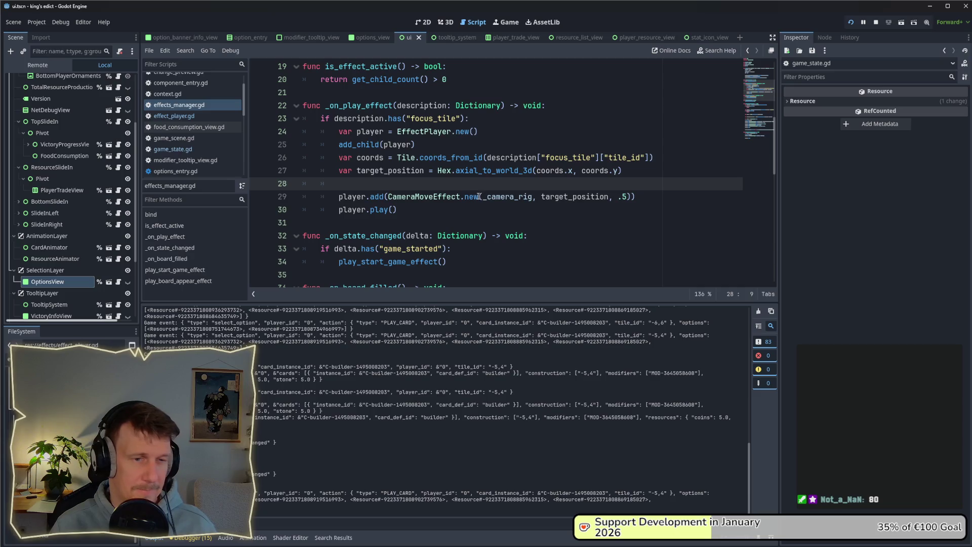
mouse_move(480, 197)
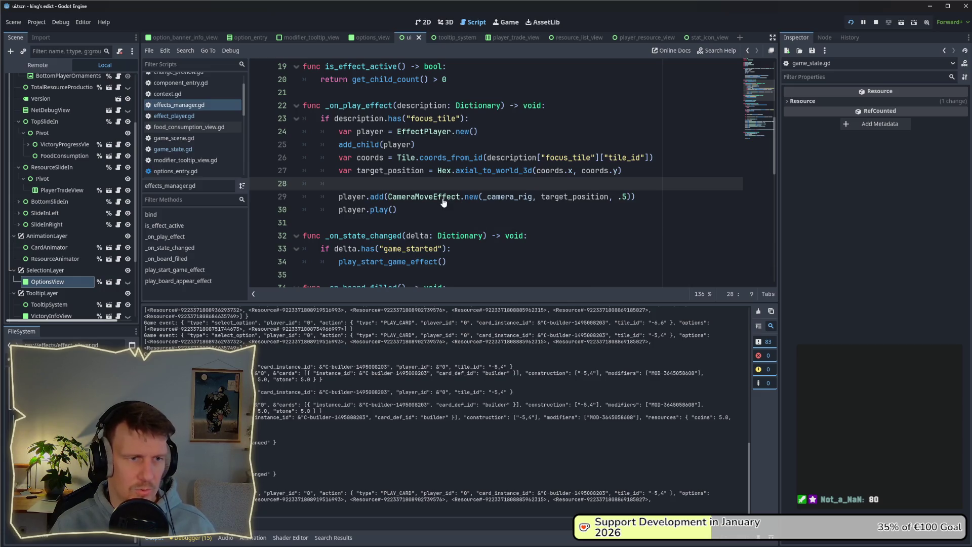
left_click(626, 197)
left_click(517, 221)
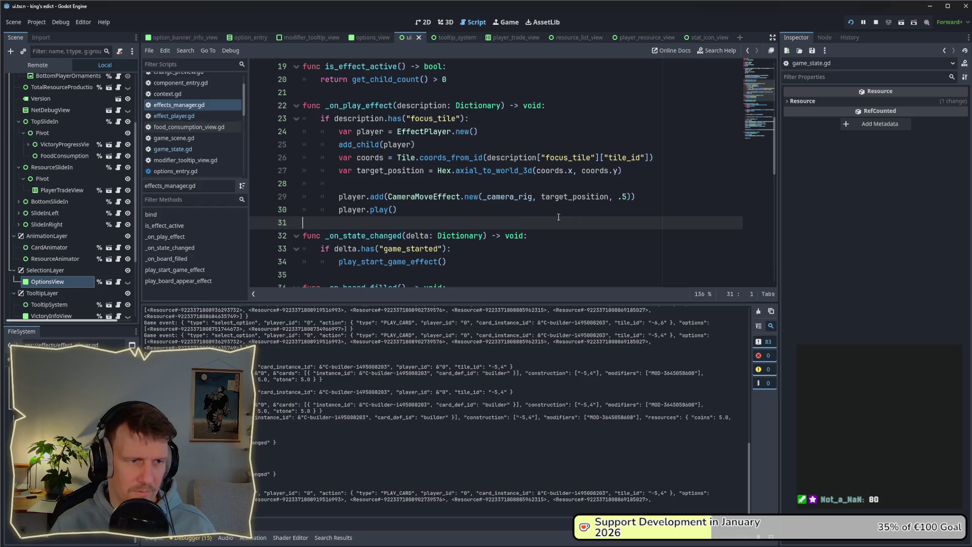
scroll(516, 215, "down", 2)
scroll(517, 215, "down", 2)
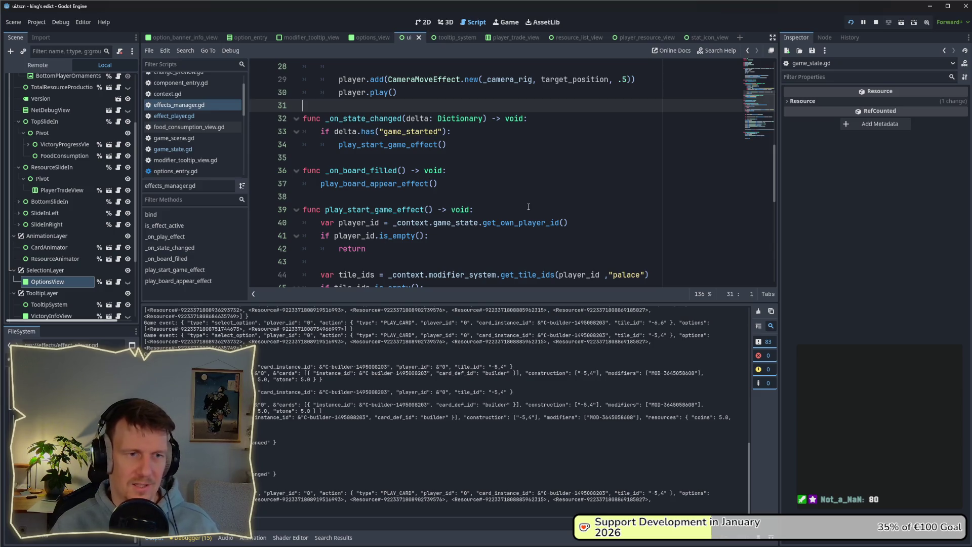
key("ctrl+equal")
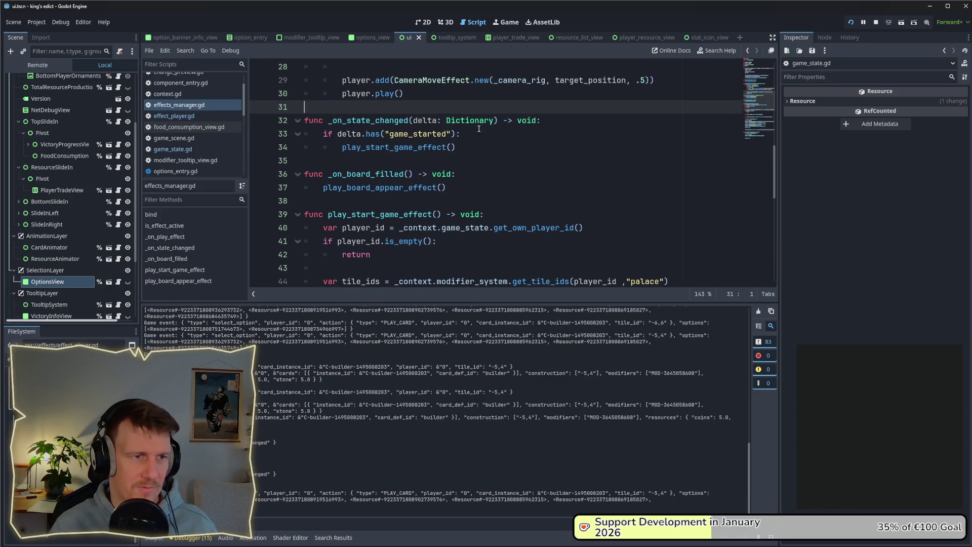
scroll(474, 172, "up", 2)
Open the CameraMoveEffect class definition and review its _init _duration parameter.
left_click(441, 126, "ctrl")
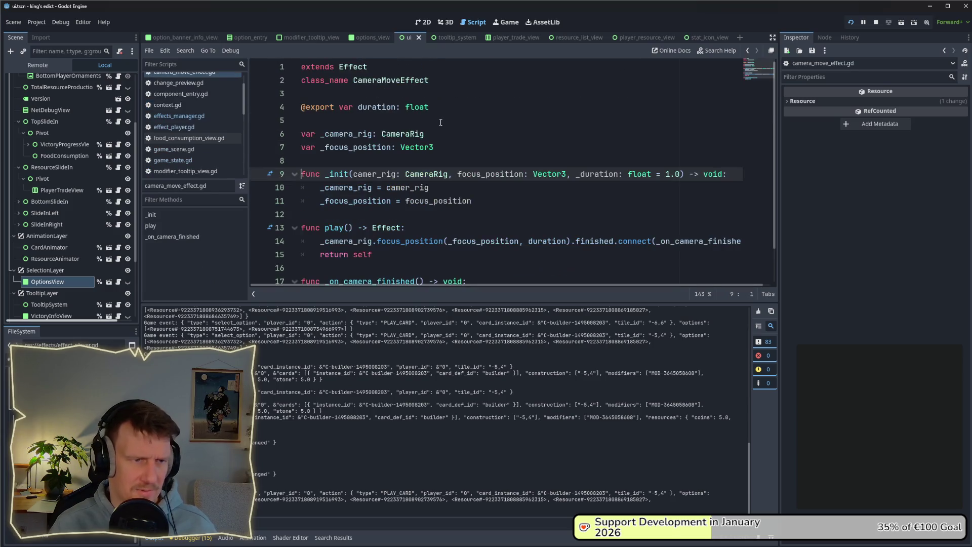
double_click(607, 174)
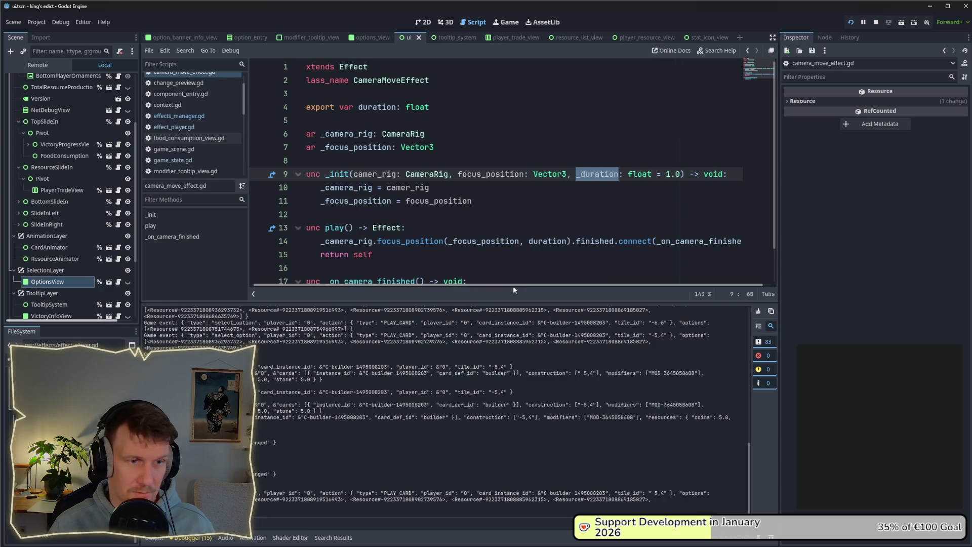
left_click(501, 202)
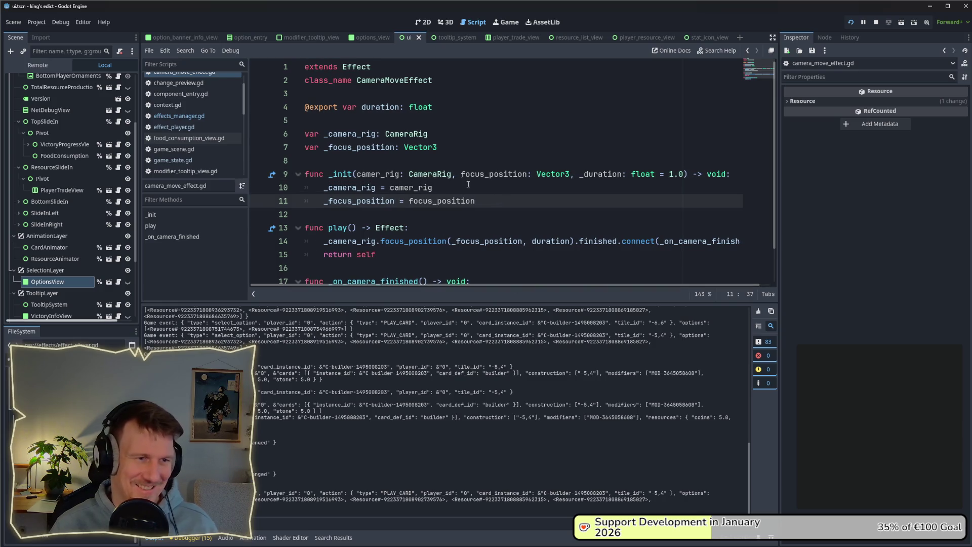
left_click(454, 147)
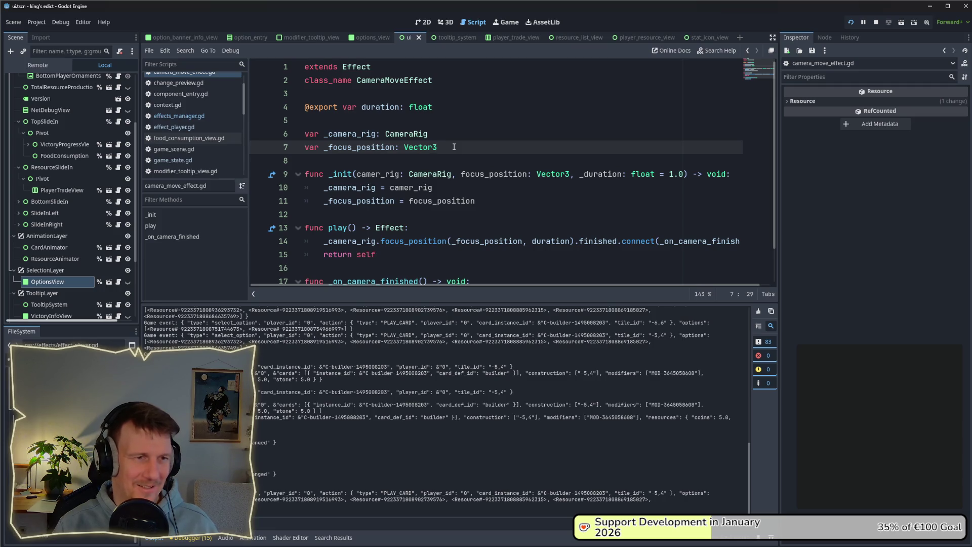
Add 'duration = _duration' to the constructor in camera_move_effect.gd.
left_click(485, 204)
key("Return")
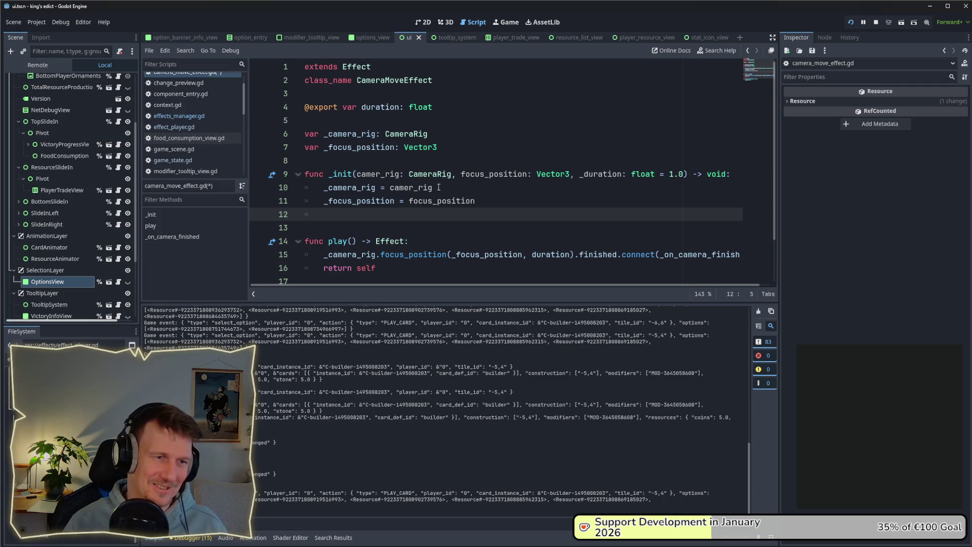
left_click(582, 174)
left_click(594, 203)
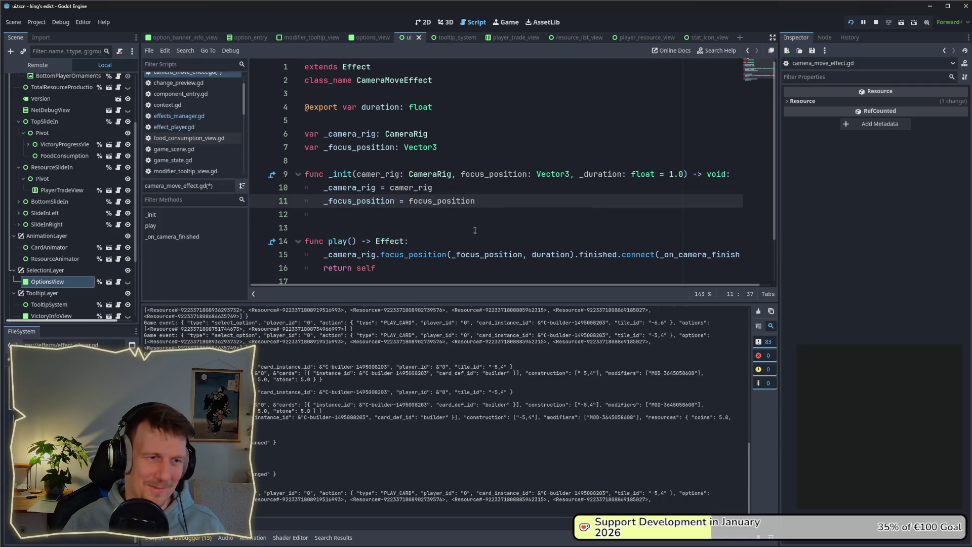
key("Return")
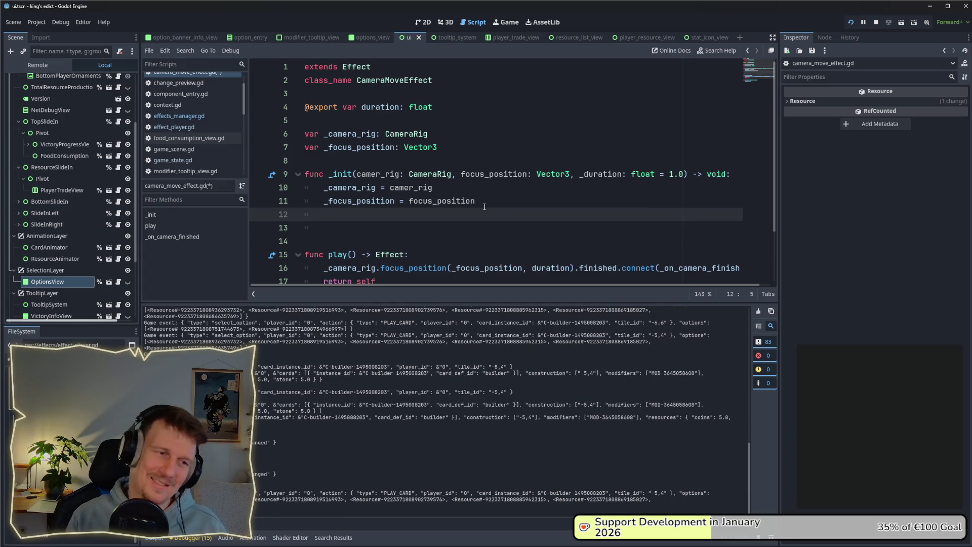
type("_")
key("BackSpace")
type("dur")
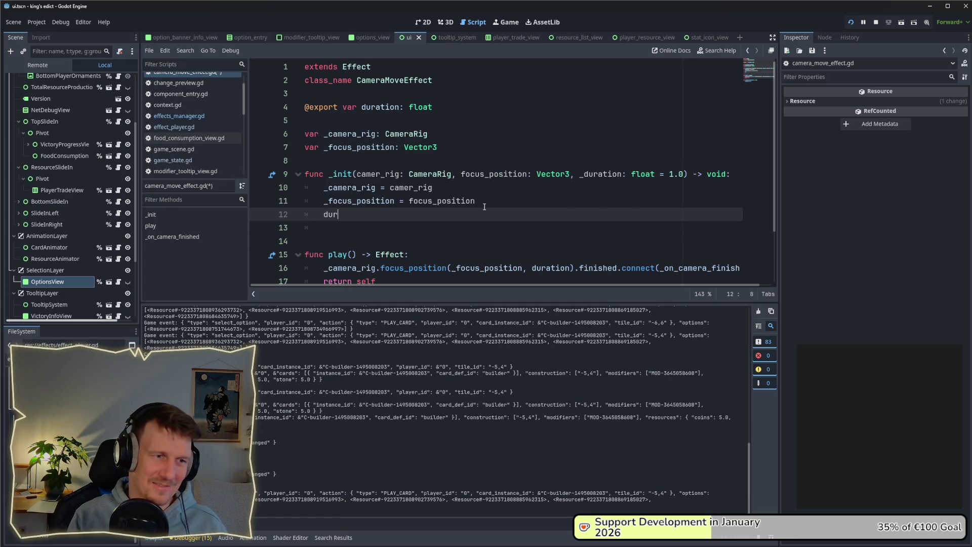
type("ation")
key("Return")
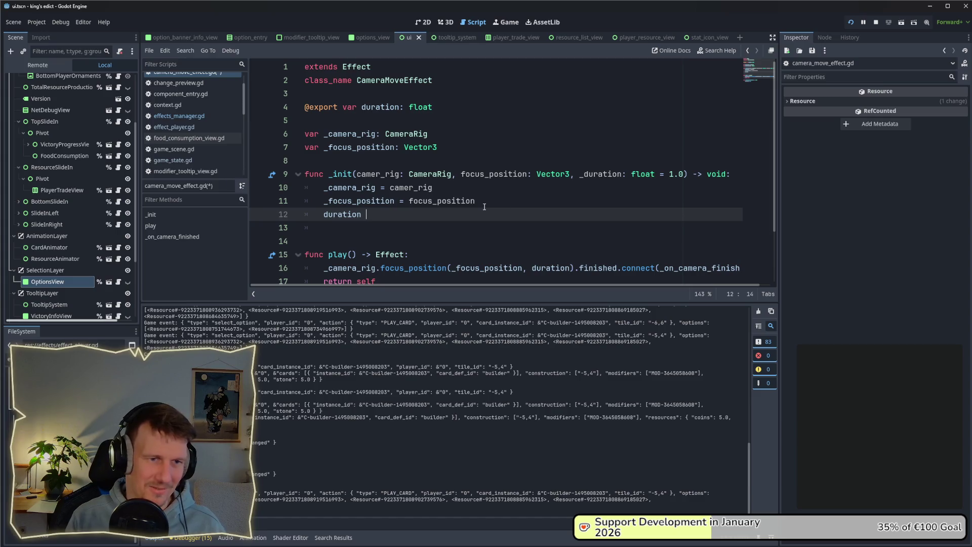
type("= _de")
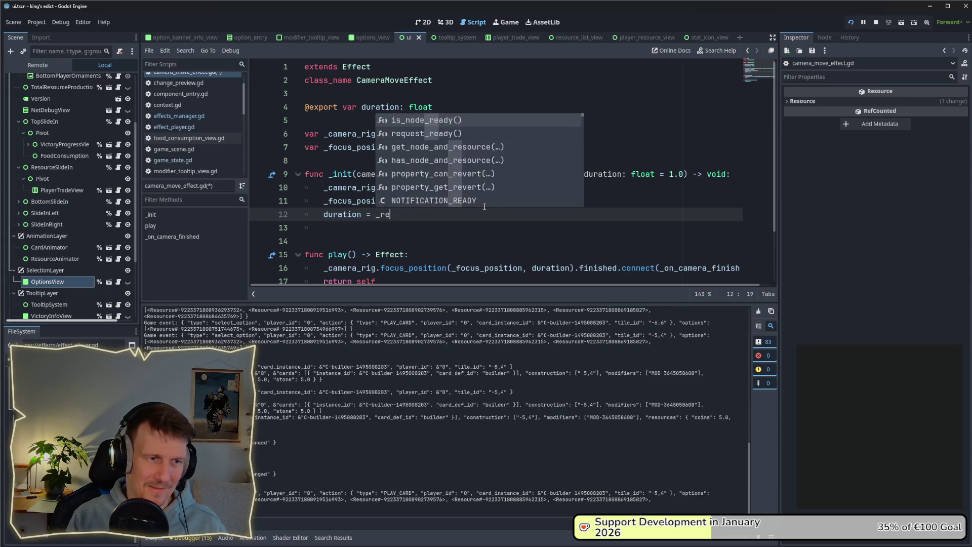
key("BackSpace")
type("ureat")
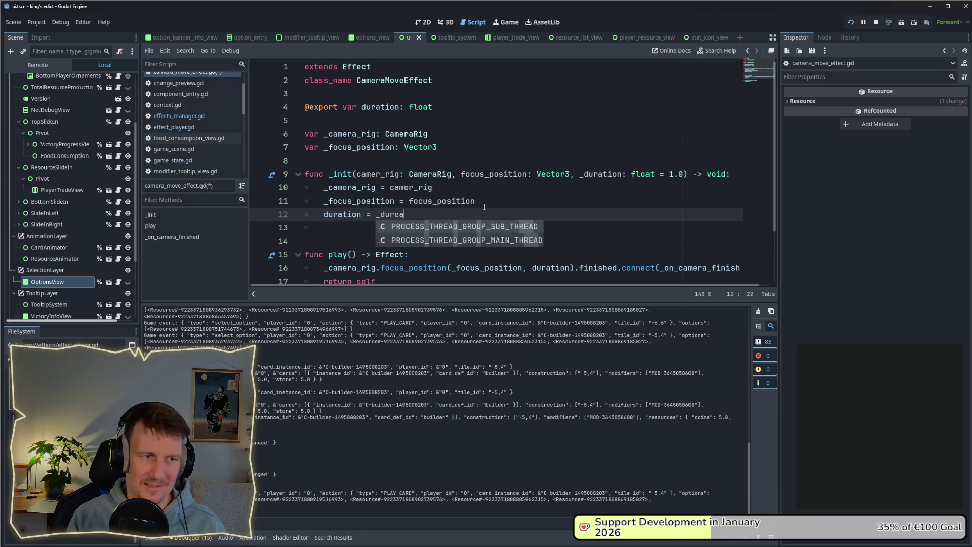
key("BackSpace")
key("BackSpace")
type("ation")
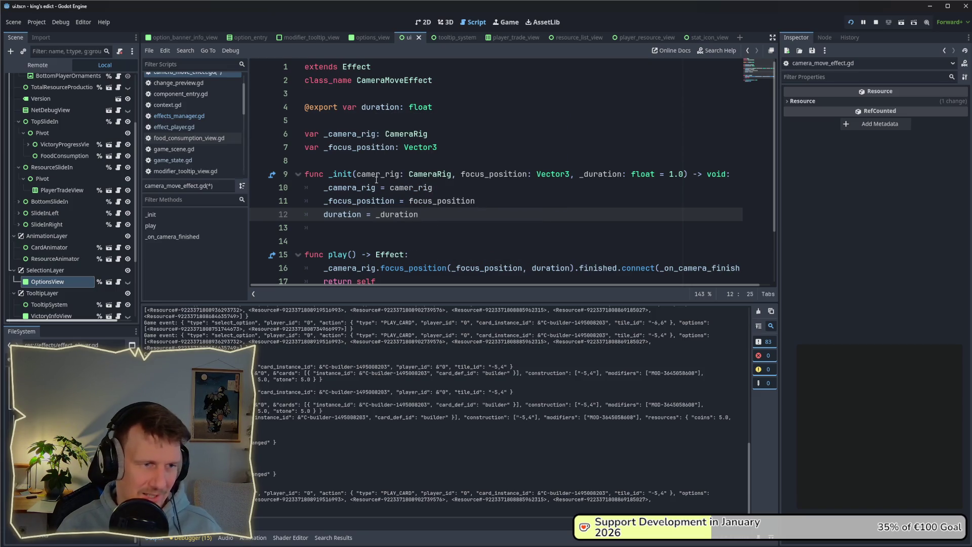
Delete the empty line below the new assignment and save the script.
left_click(360, 174)
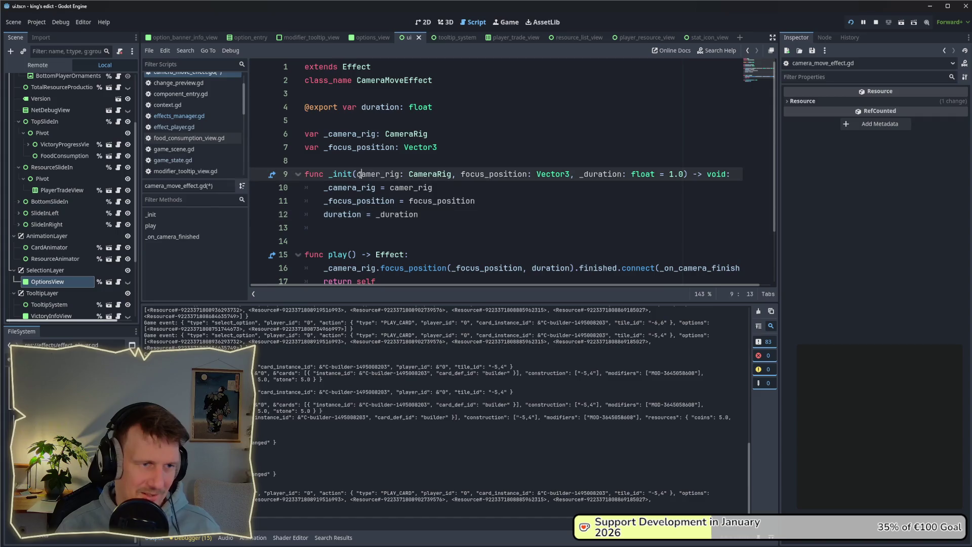
mouse_move(526, 174)
left_mouse_down()
mouse_move(436, 188)
mouse_move(686, 174)
left_mouse_up()
left_click(476, 201)
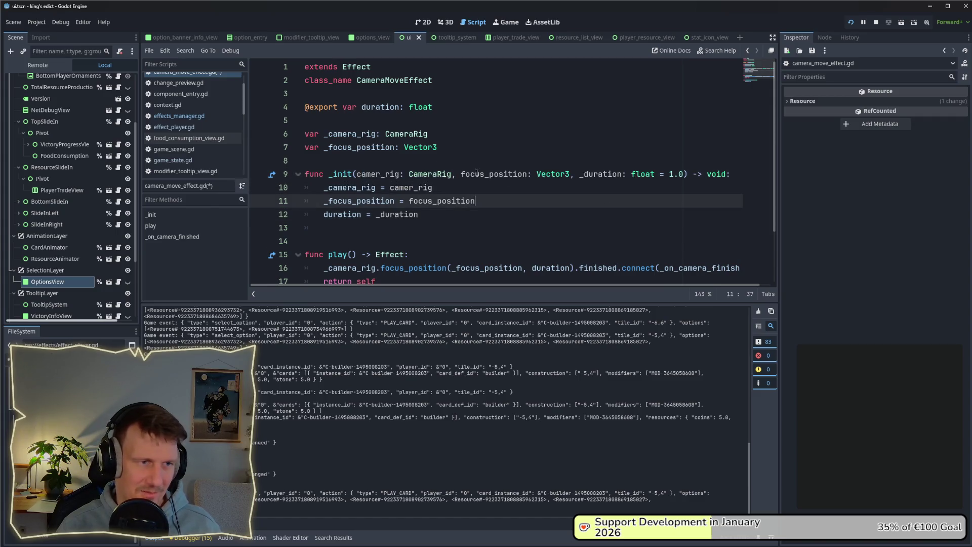
left_click_drag(423, 215, 325, 214)
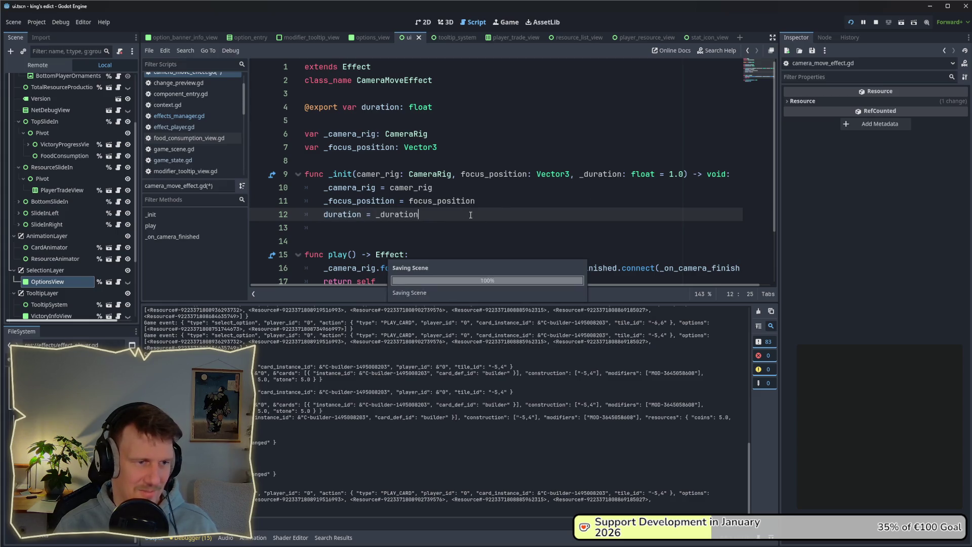
scroll(406, 213, "down", 2)
left_click(385, 161)
key("BackSpace")
key("BackSpace")
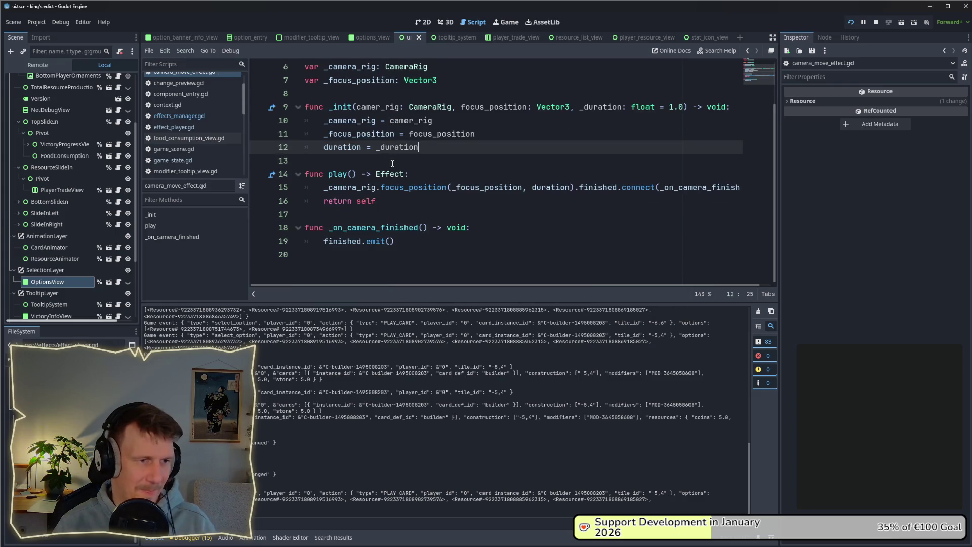
key("ctrl+s")
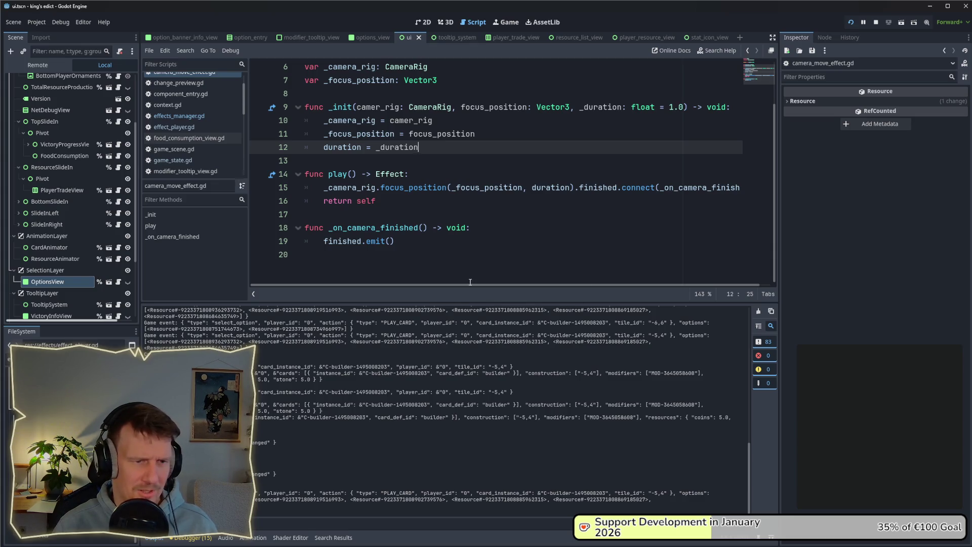
Jump to focus_position's definition in camera_rig.gd and restart the game.
scroll(471, 283, "up", 1)
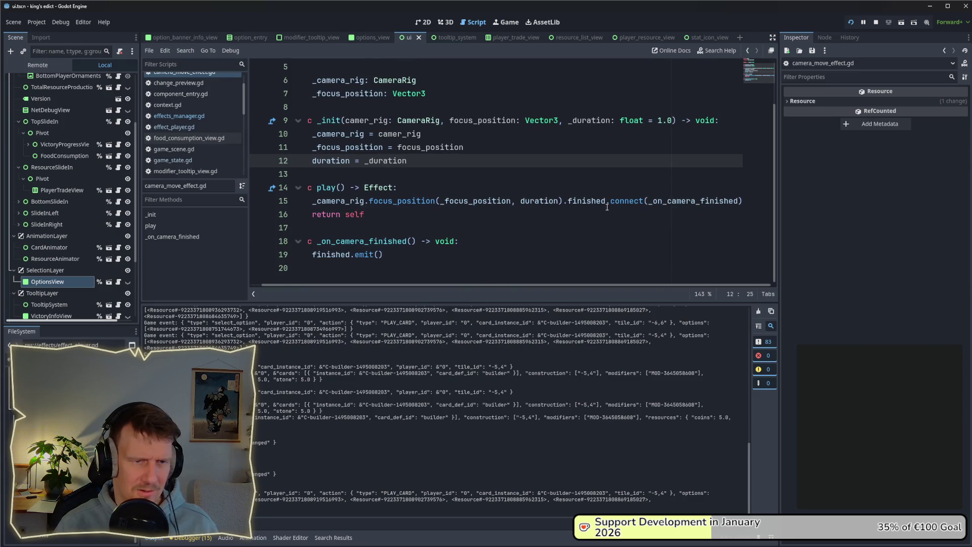
left_click(429, 201, "ctrl")
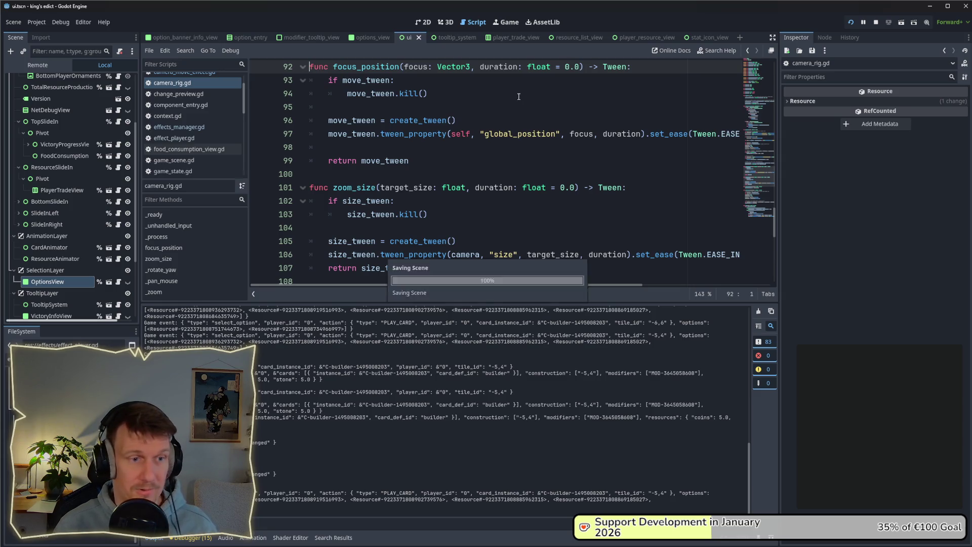
left_click(877, 22)
Rerun with F5, create a multiplayer lobby on sacred_mountain.map, and start the match.
key("F5")
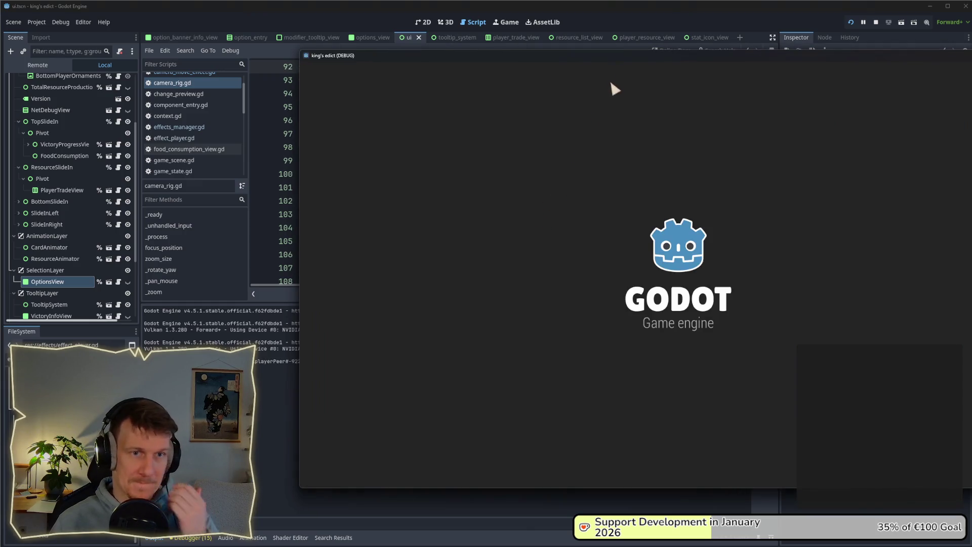
left_click(489, 190)
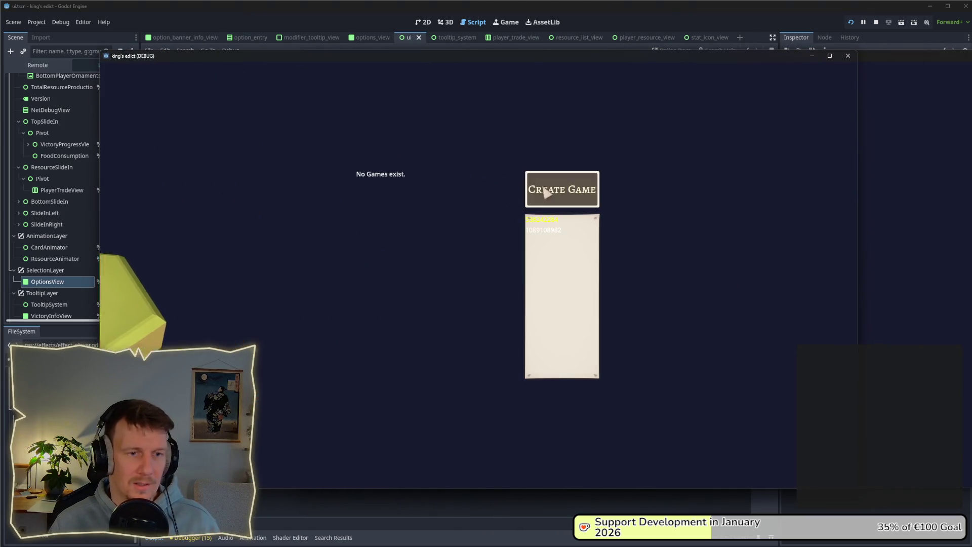
left_click(546, 194)
left_click(574, 107)
left_click(561, 210)
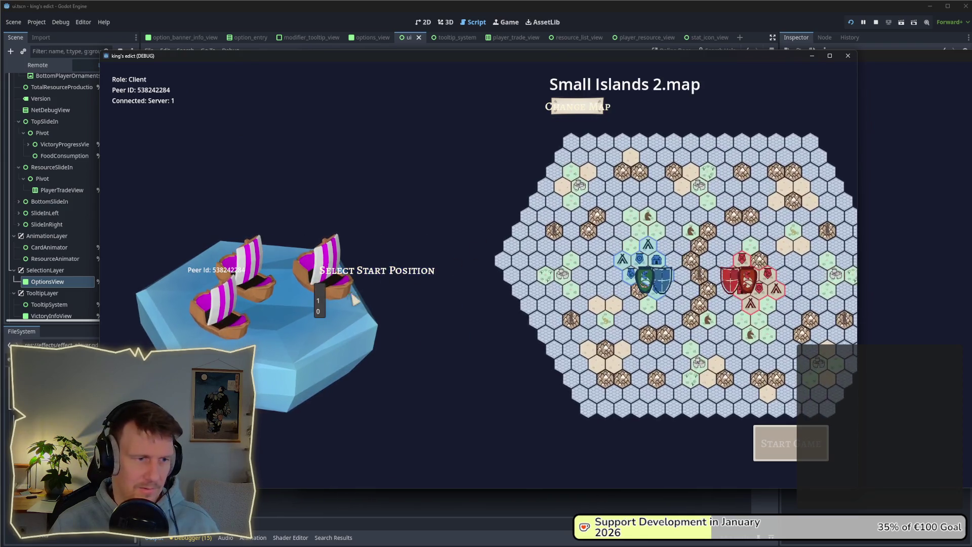
left_click(575, 106)
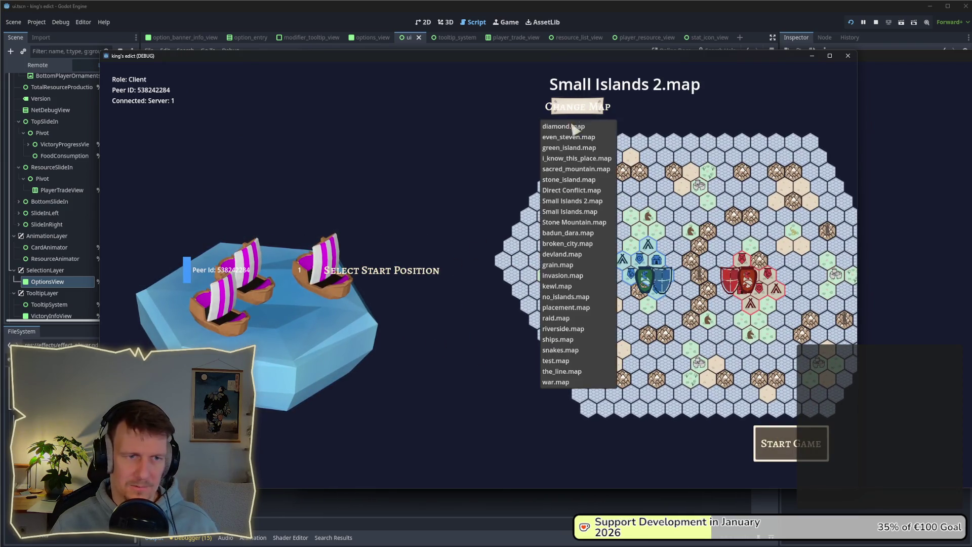
left_click(540, 180)
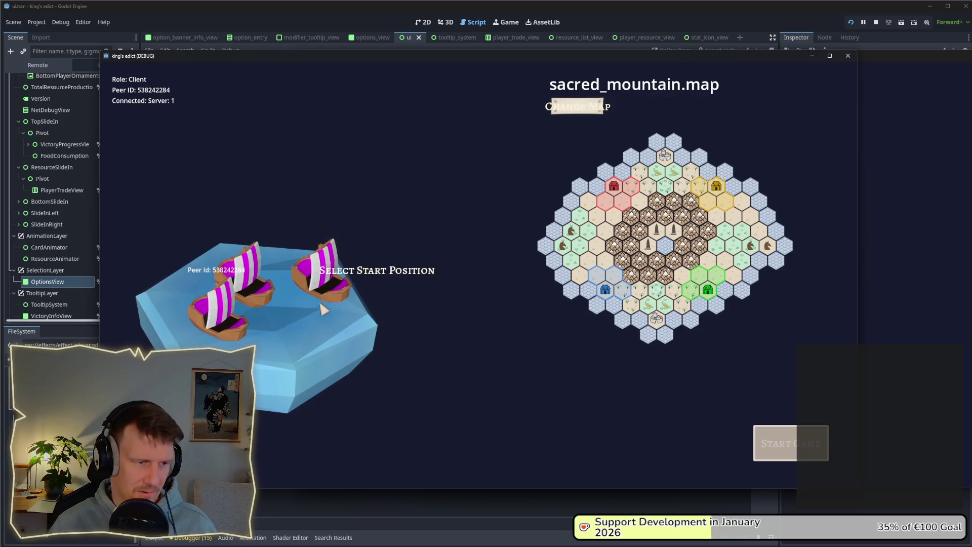
left_click(780, 453)
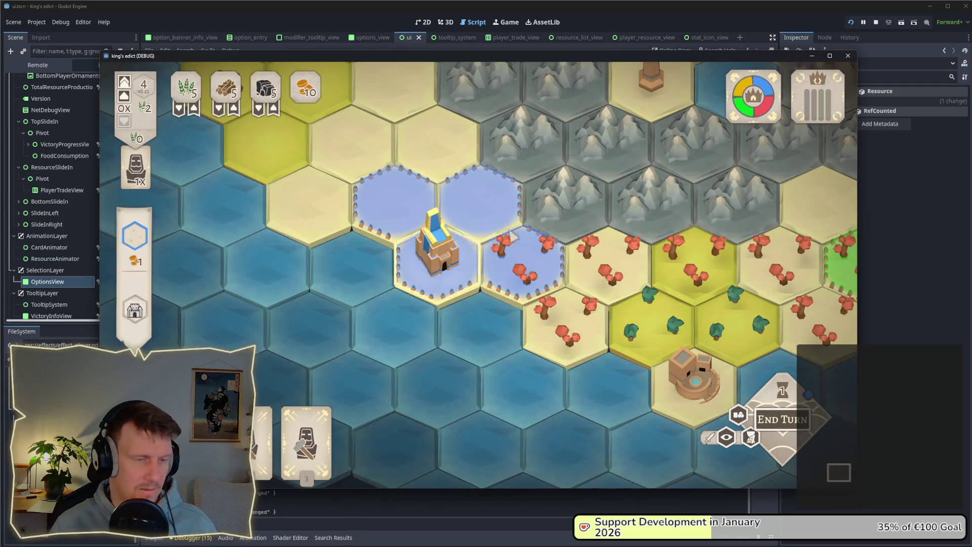
Drag OptionsView about 296 px lower in the UI scene's 2D view, then return to the game.
key("alt+Tab")
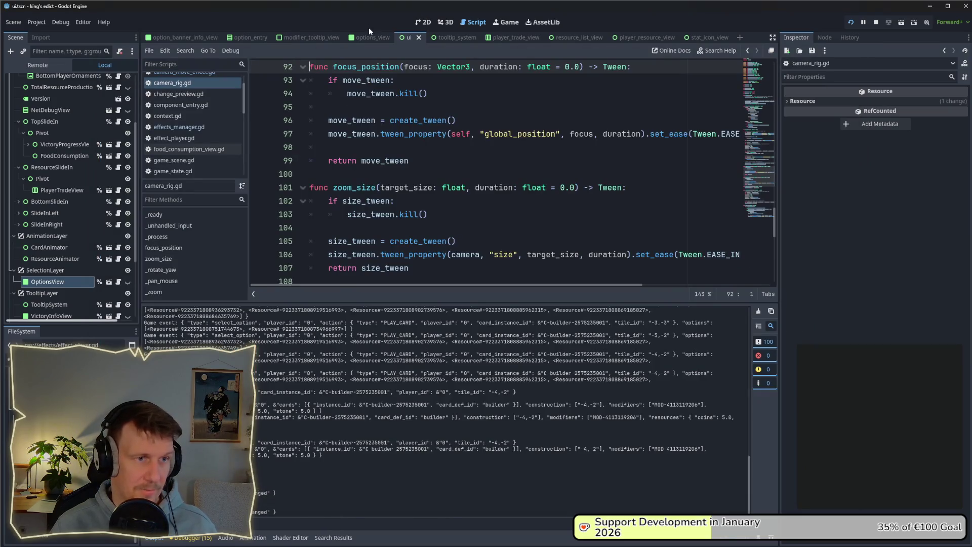
left_click(430, 23)
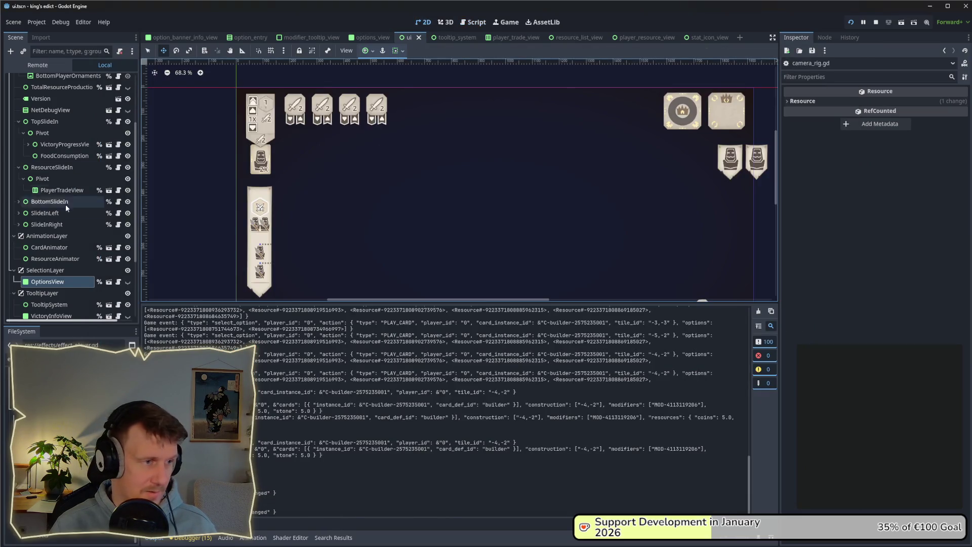
left_click(56, 281)
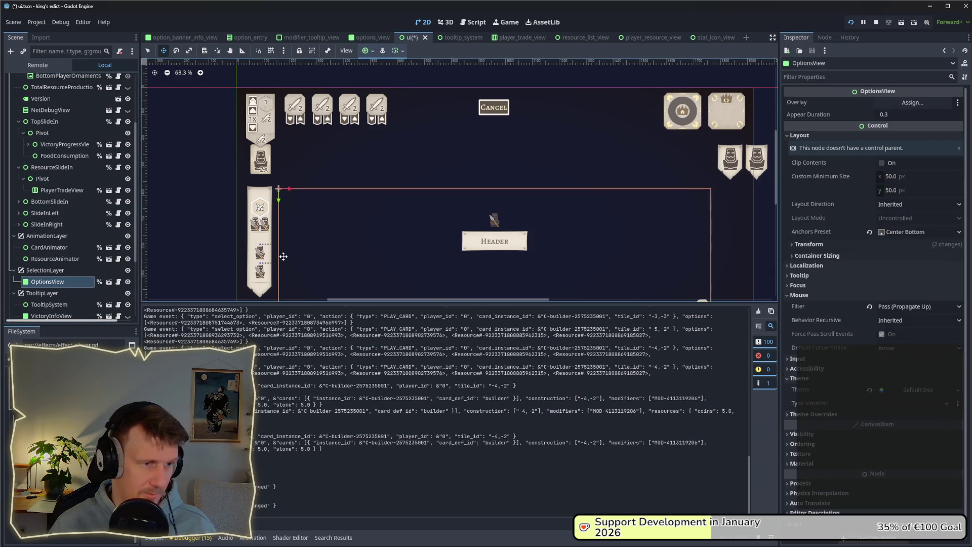
scroll(496, 217, "down", 3)
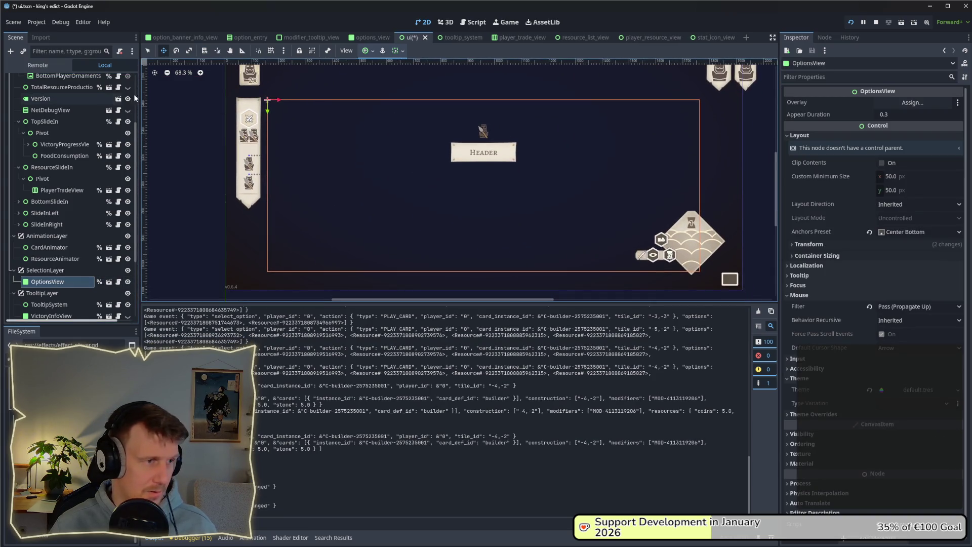
mouse_move(448, 143)
left_mouse_down()
mouse_move(450, 223)
mouse_move(449, 213)
left_mouse_up()
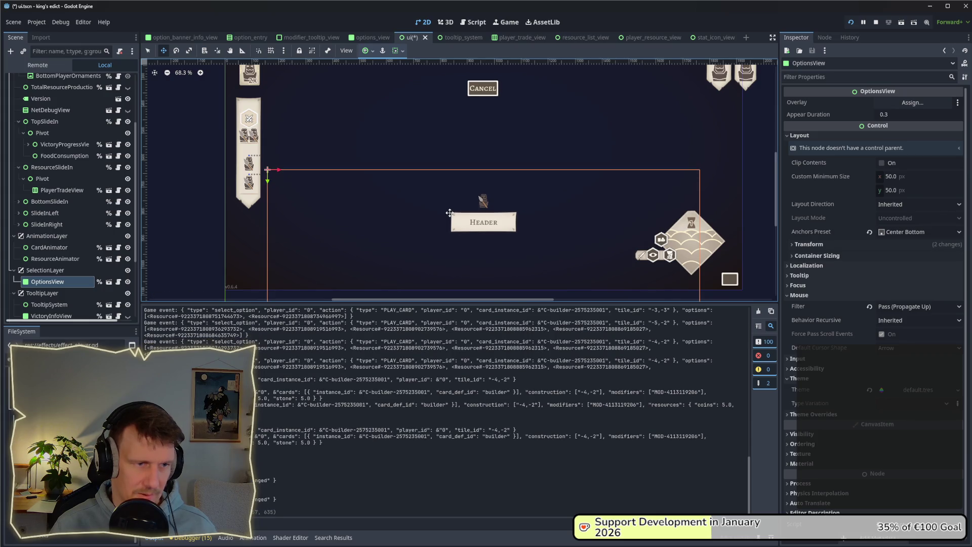
key("alt+Tab")
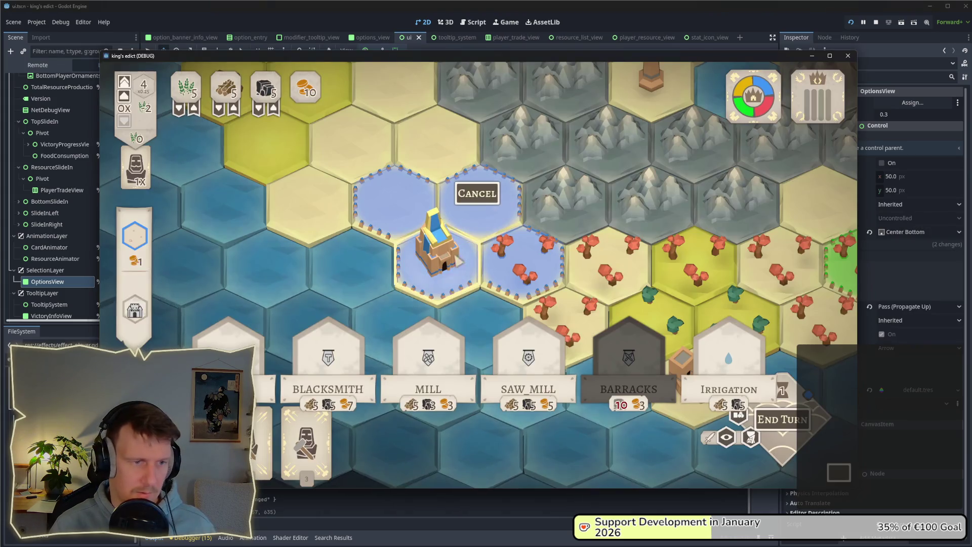
Dismiss the current options and play the Builder card on tiles around the castle.
right_click(354, 364)
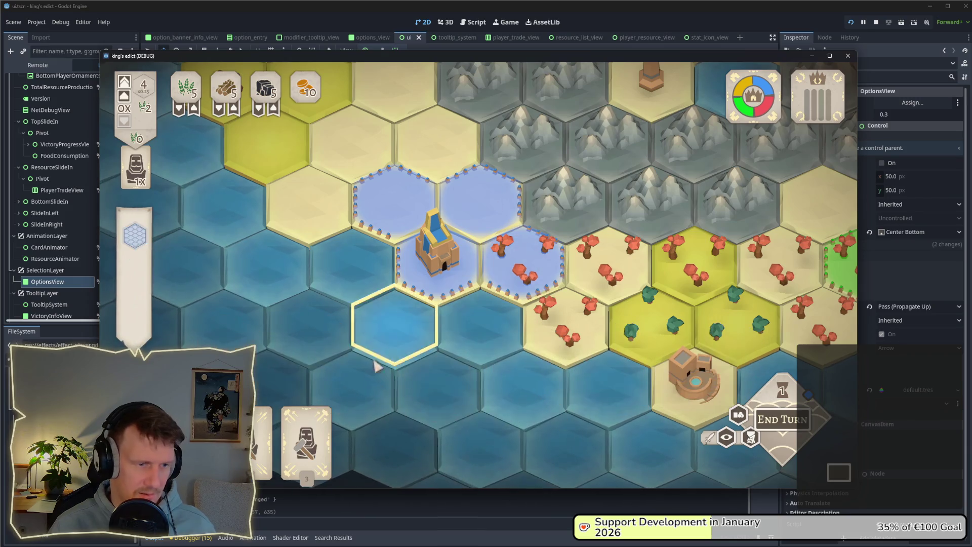
left_click_drag(307, 440, 480, 200)
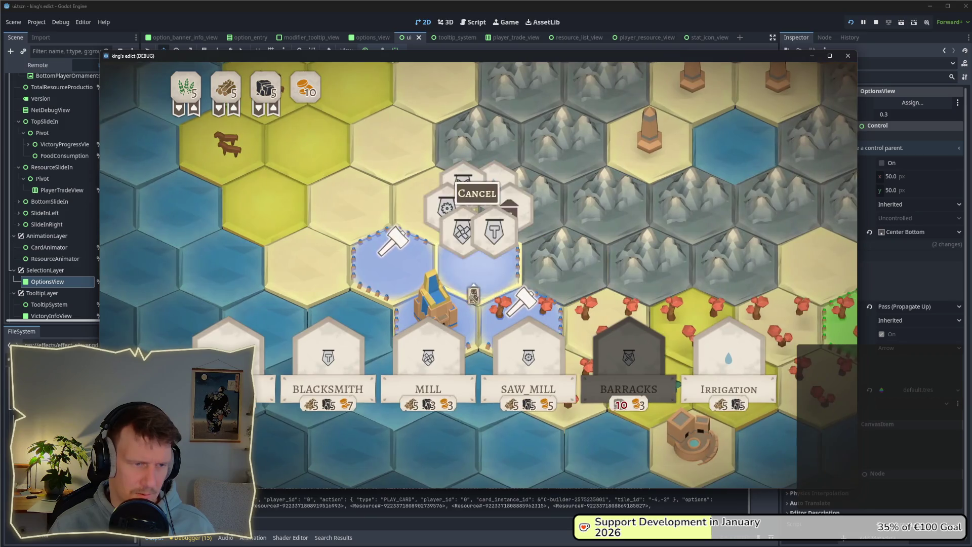
left_click(405, 253)
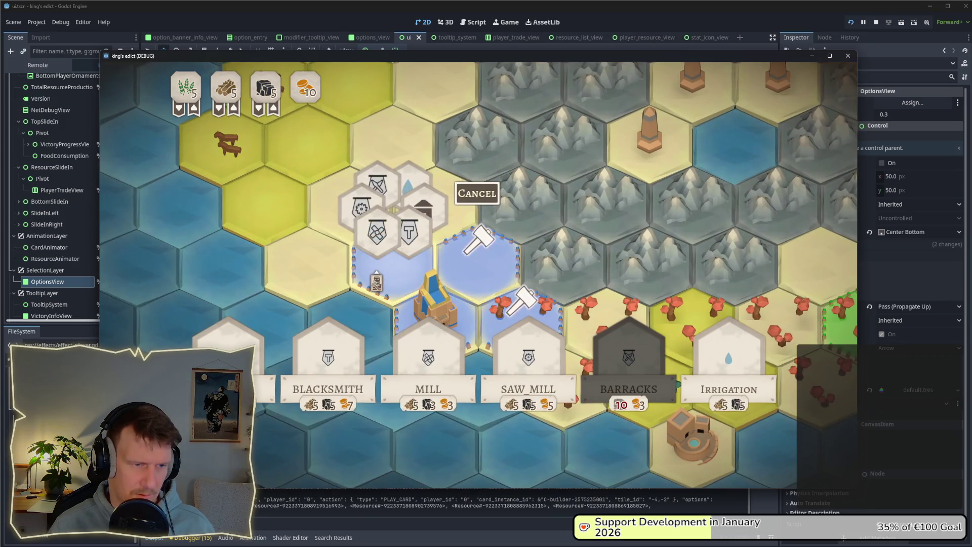
left_click(532, 319)
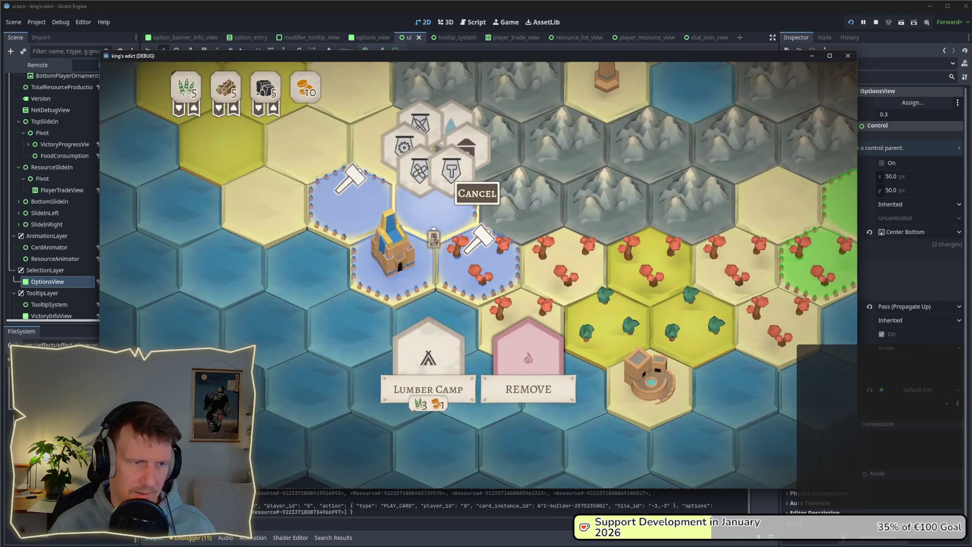
left_click(459, 168)
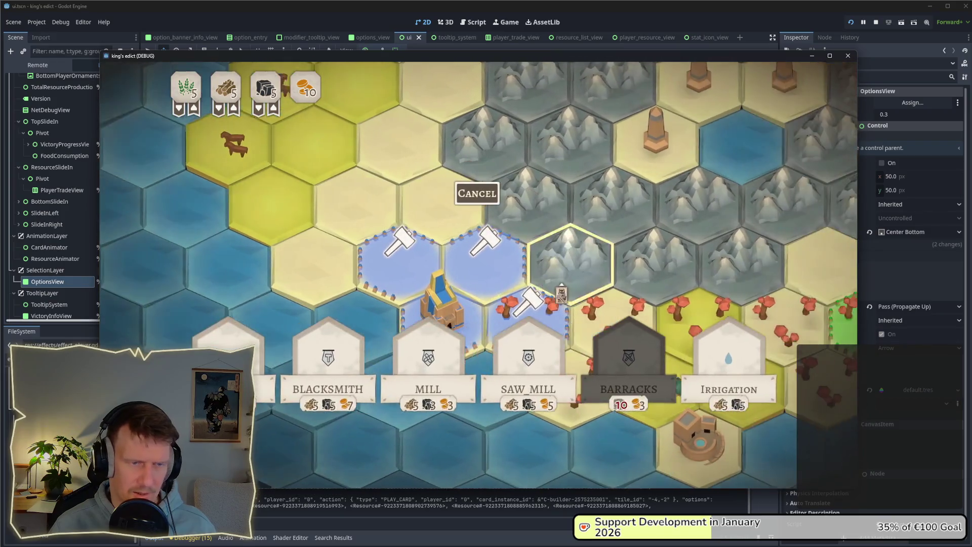
Compare building options on several tiles, alternating between the forest tile and the blue tile.
left_click(522, 309)
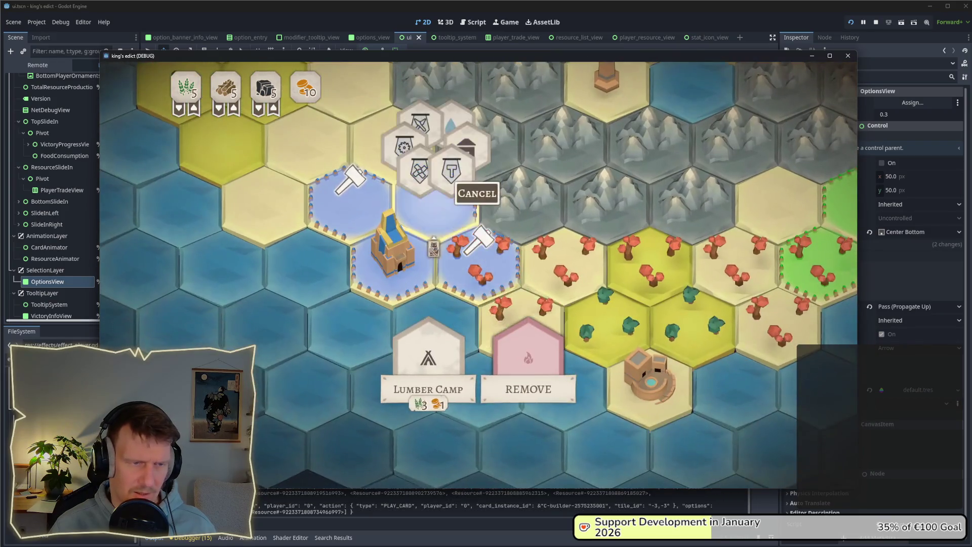
left_click(395, 243)
scroll(527, 298, "down", 5)
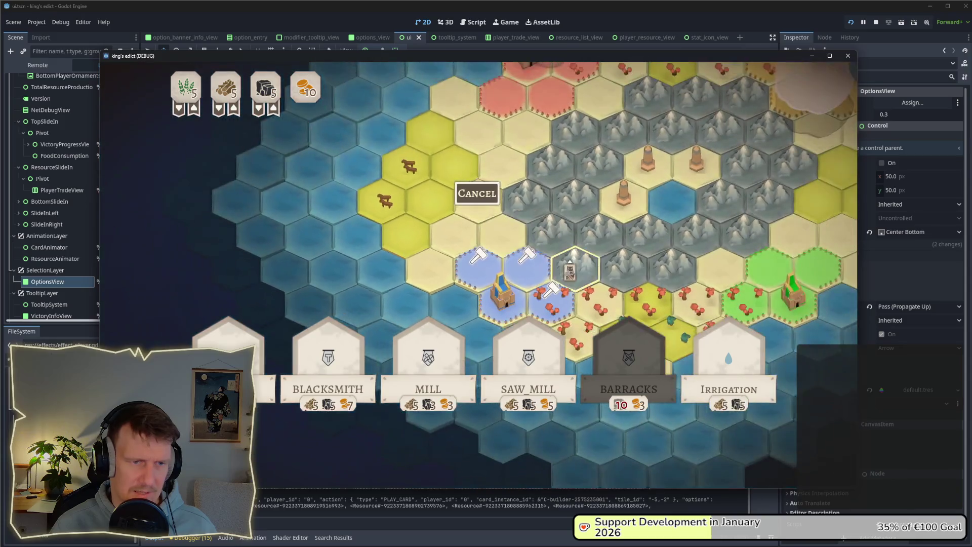
left_click(522, 263)
left_click(448, 223)
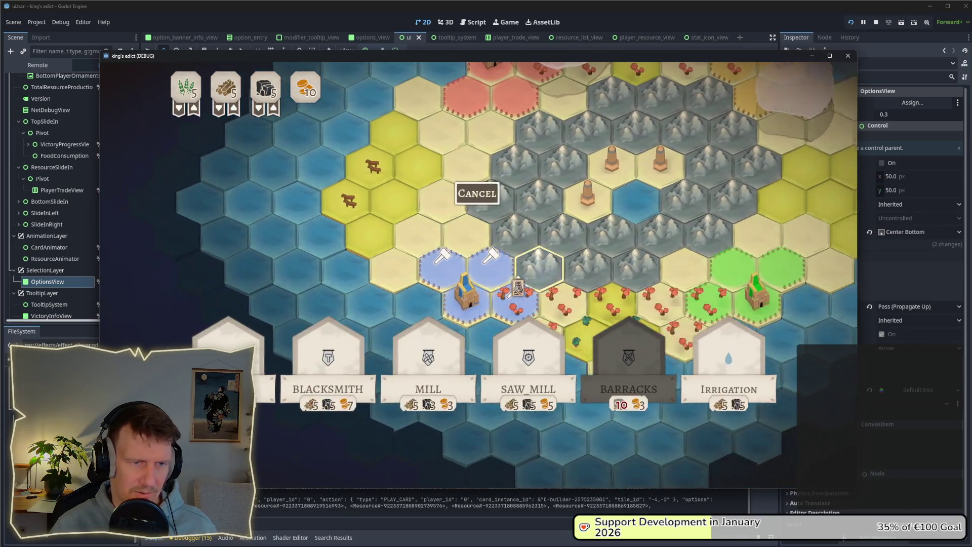
left_click(479, 266)
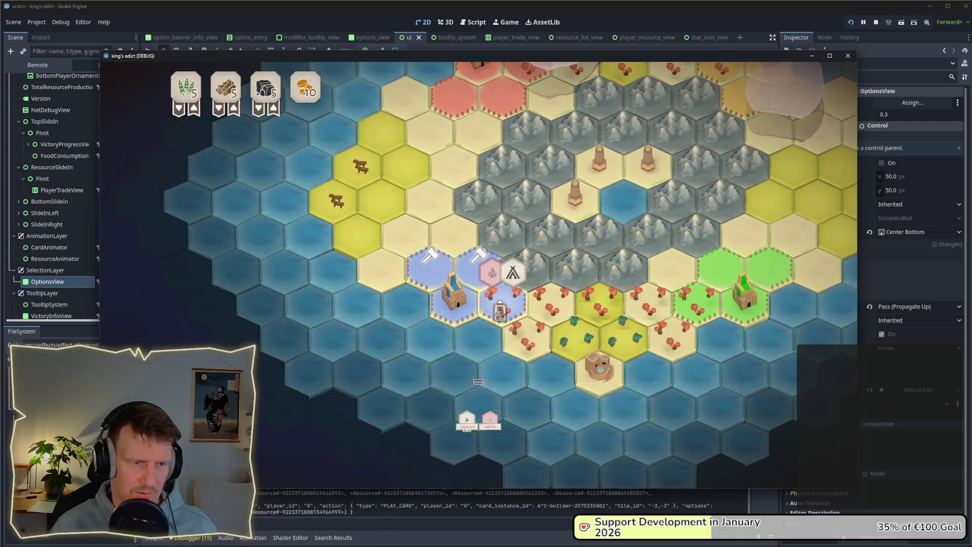
left_click(453, 228)
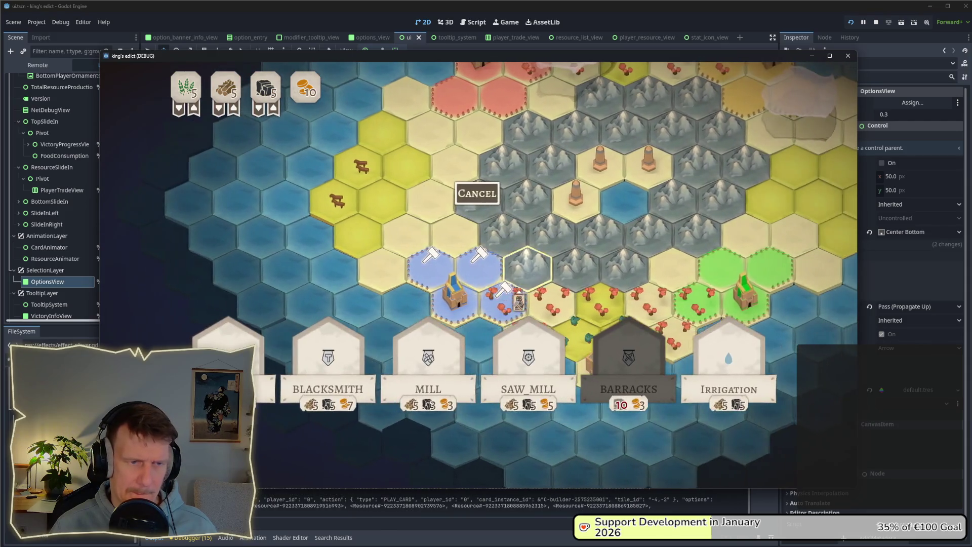
left_click(479, 266)
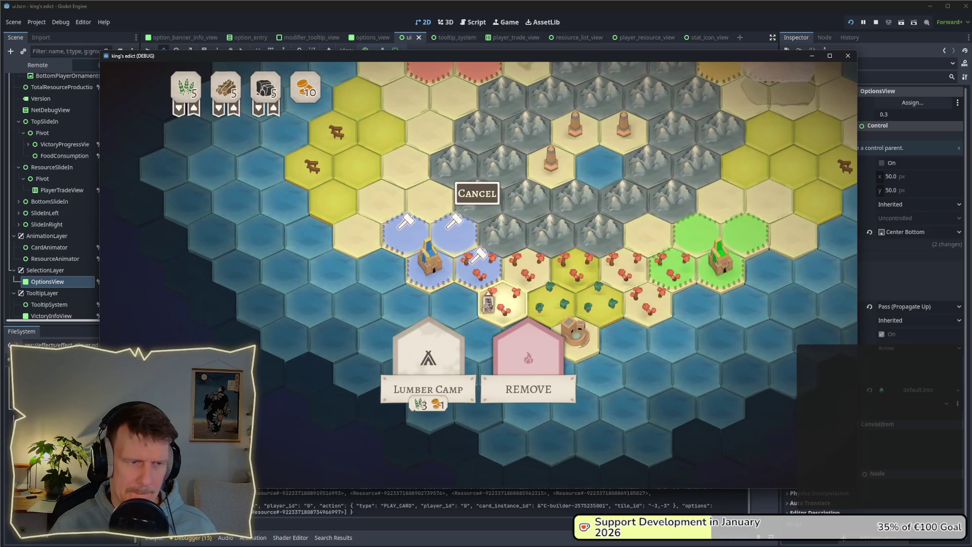
left_click(453, 228)
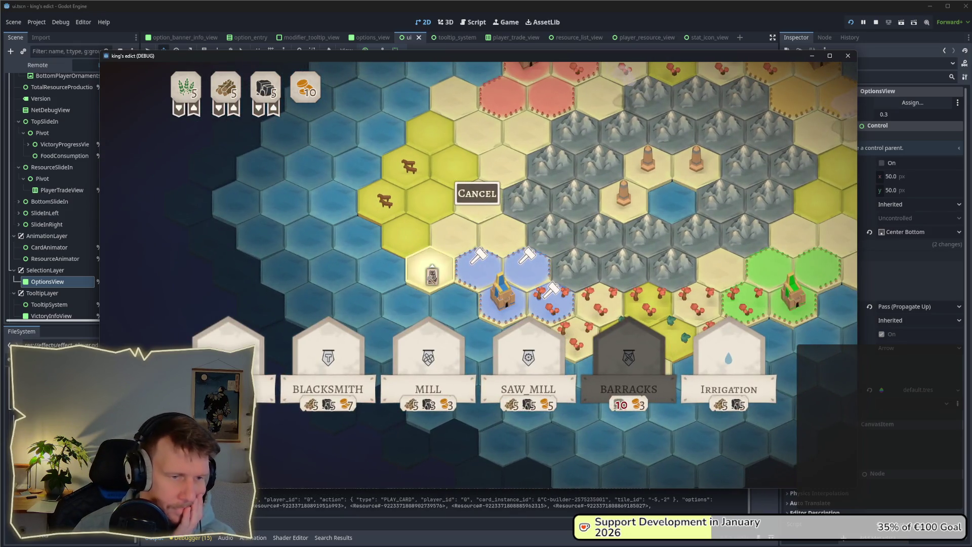
Inspect the building cards, try the worker on several hexes, then cancel the card play.
mouse_move(449, 352)
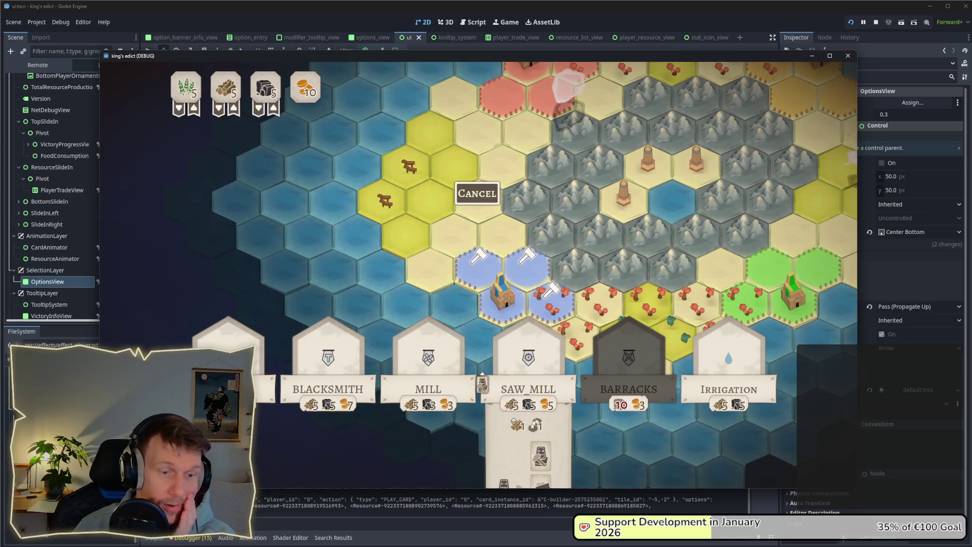
mouse_move(594, 380)
mouse_move(536, 373)
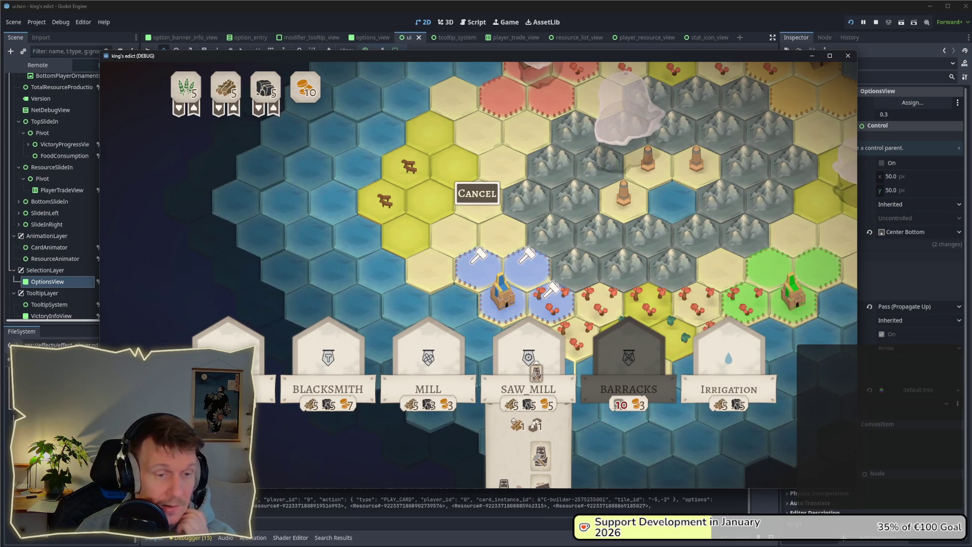
mouse_move(353, 379)
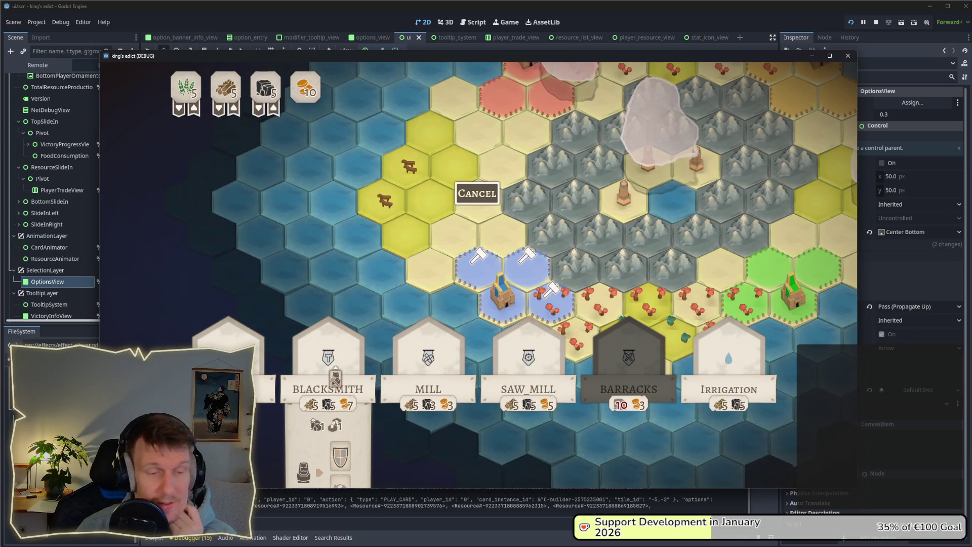
mouse_move(638, 375)
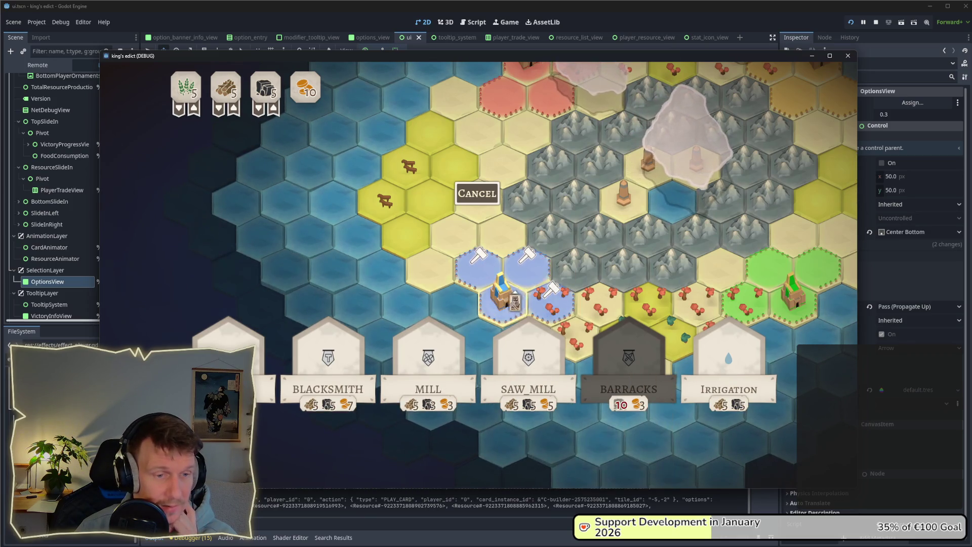
left_click(551, 299)
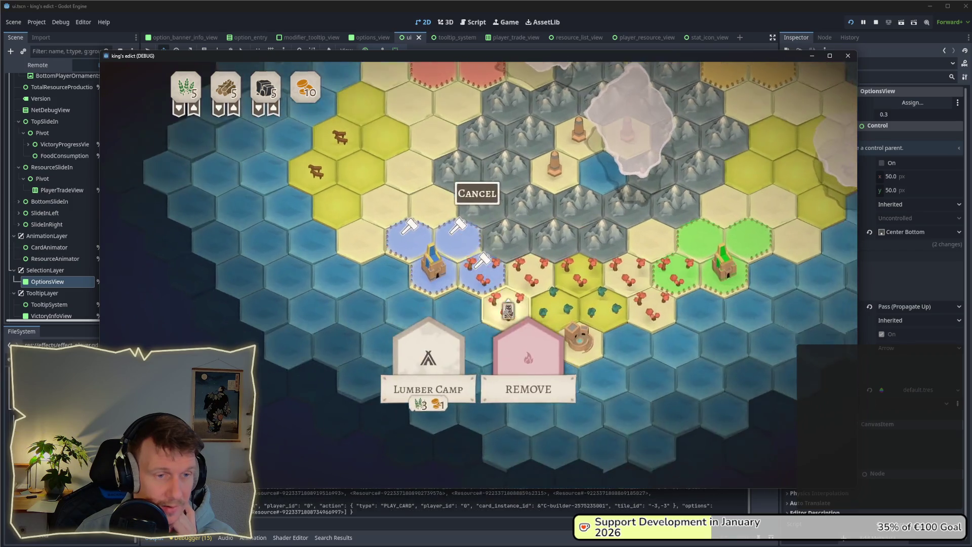
left_click(384, 269)
left_click(549, 302)
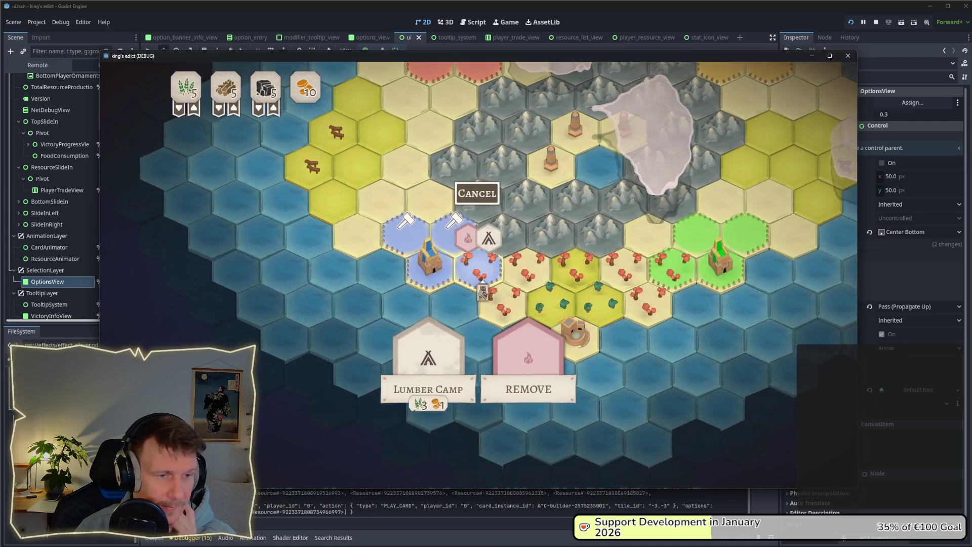
left_click(384, 200)
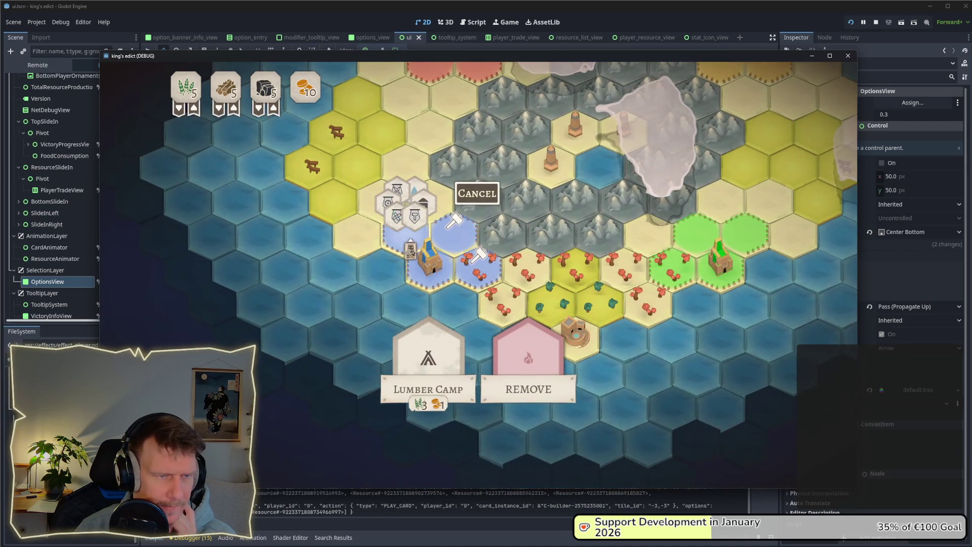
key("Escape")
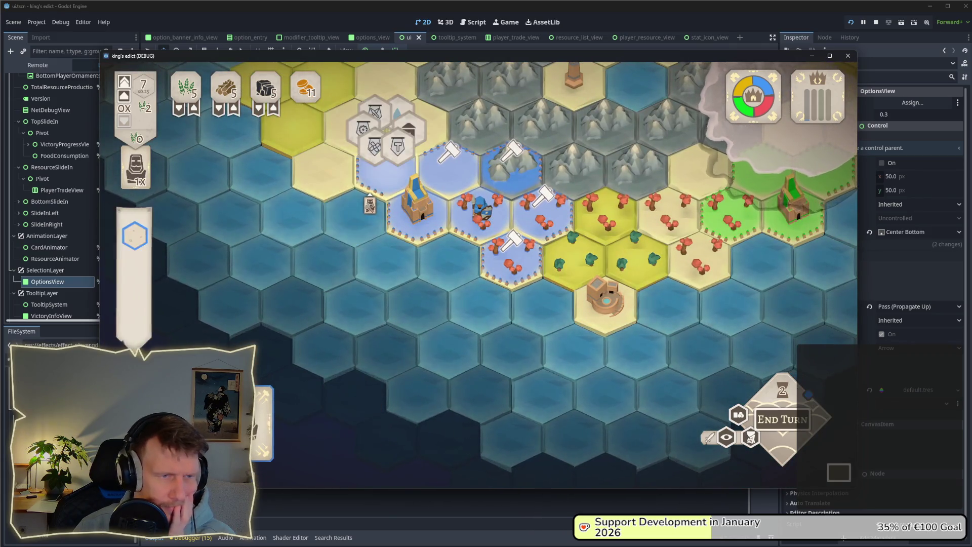
Play the Builder card to build a Lumber Camp, then end the turn.
left_click(264, 440)
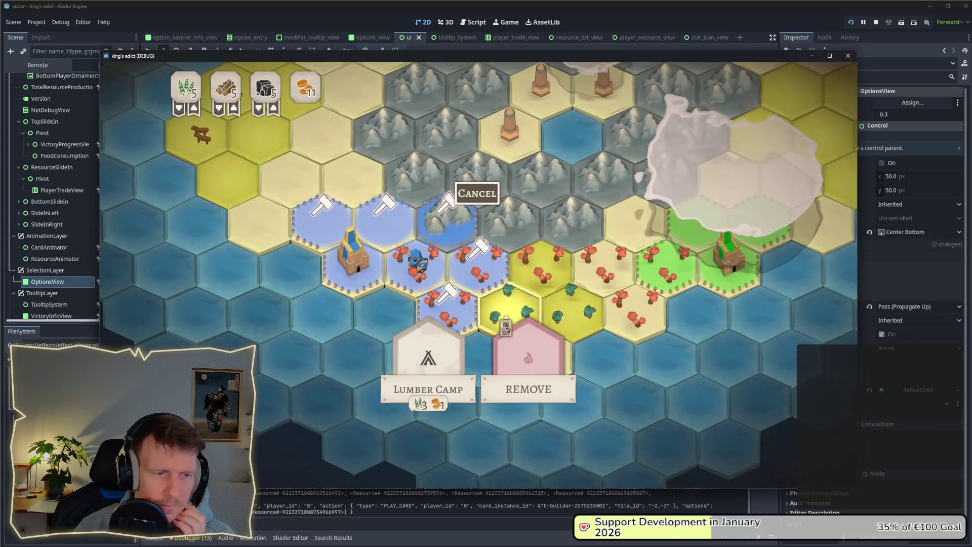
left_click(439, 385)
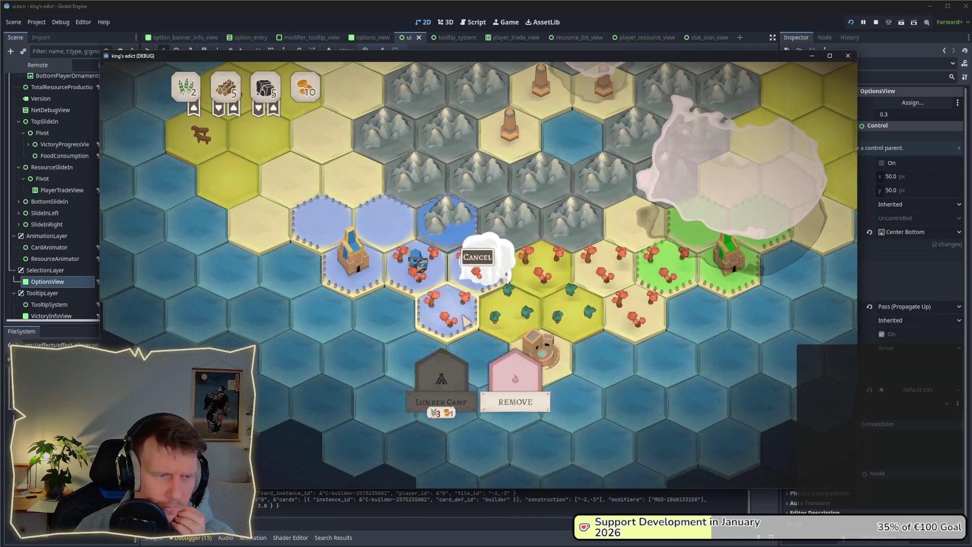
left_click(784, 447)
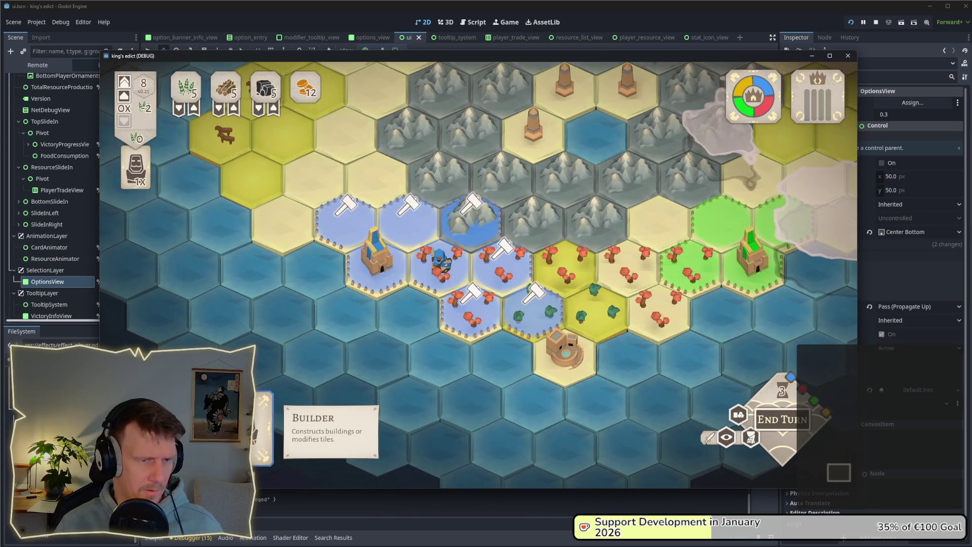
Compare build options across several tiles, including the yellow hex's Olive Press option.
left_click(562, 354)
left_click(528, 387)
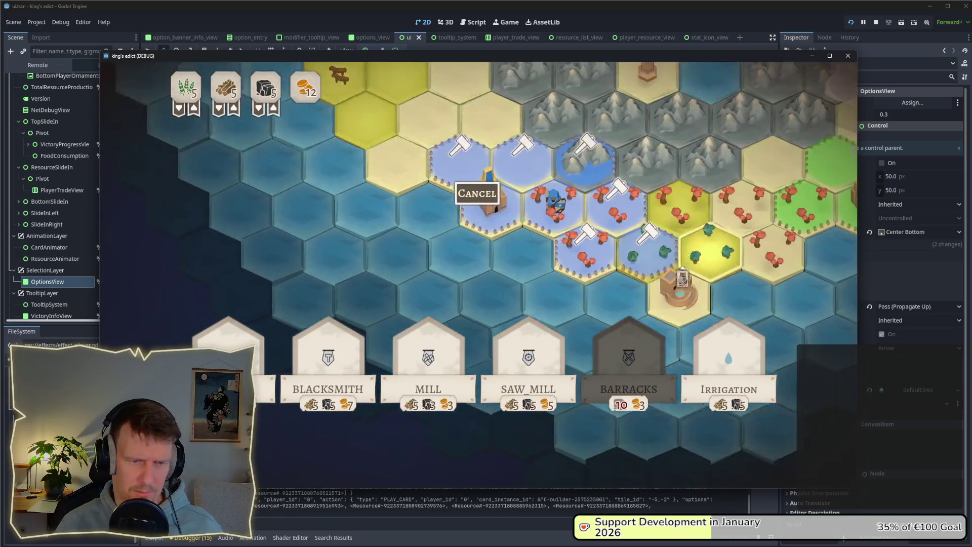
left_click(478, 194)
left_click(674, 272)
left_click(528, 391)
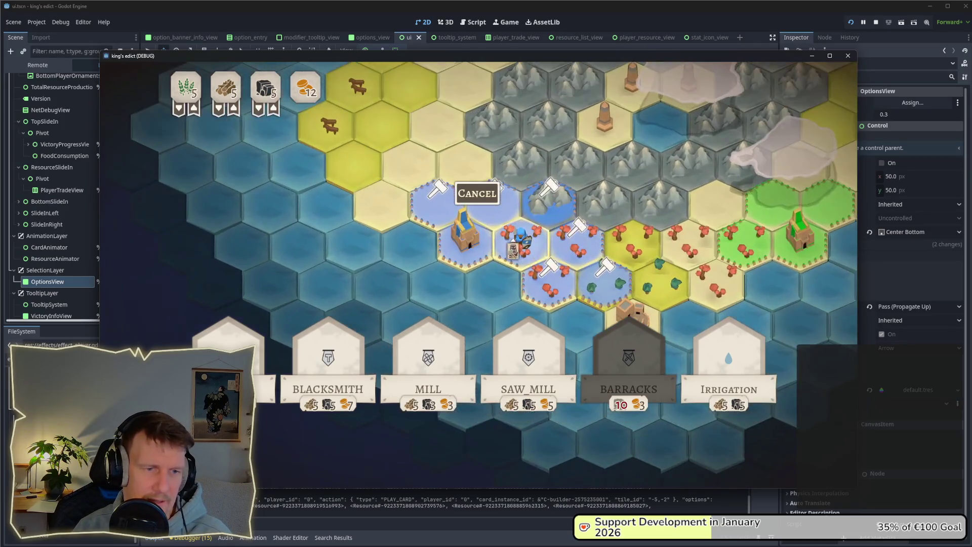
left_click(630, 248)
left_click(313, 152)
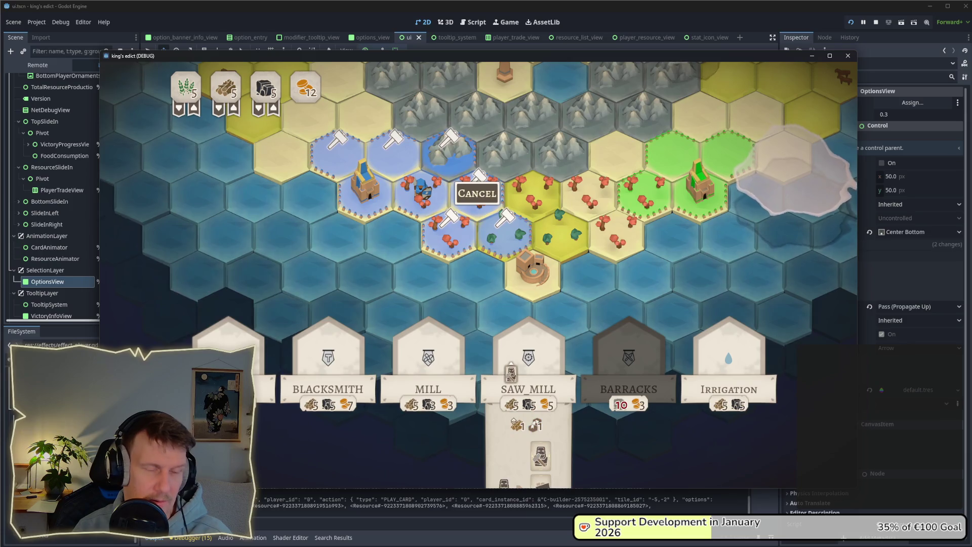
Nudge OptionsView up about 21 px in the ui scene and check it in the running game.
key("alt+Tab")
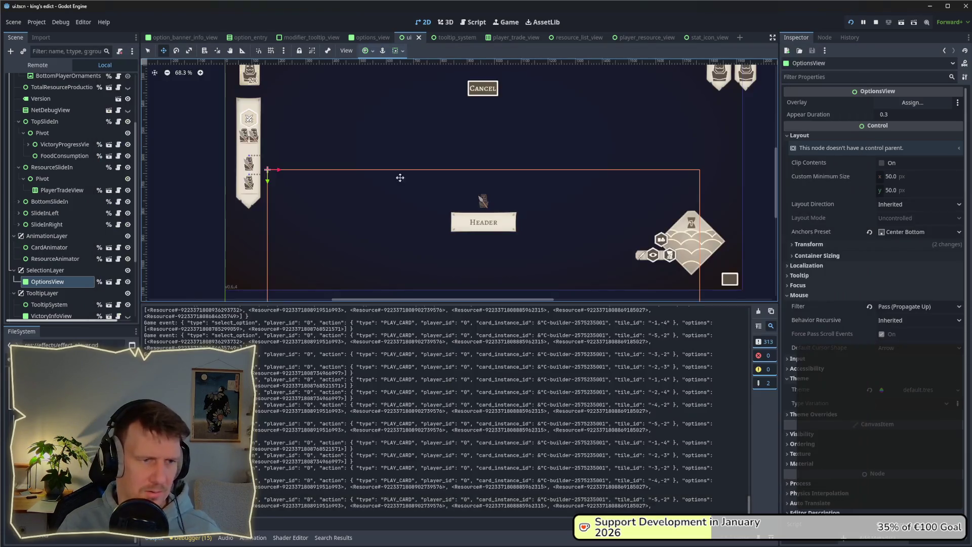
left_click_drag(492, 209, 492, 203)
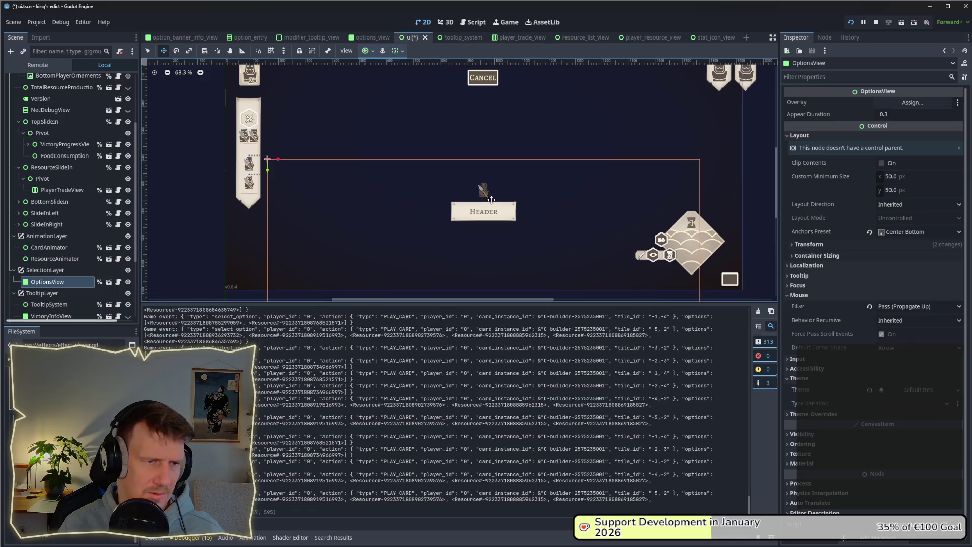
key("alt+Tab")
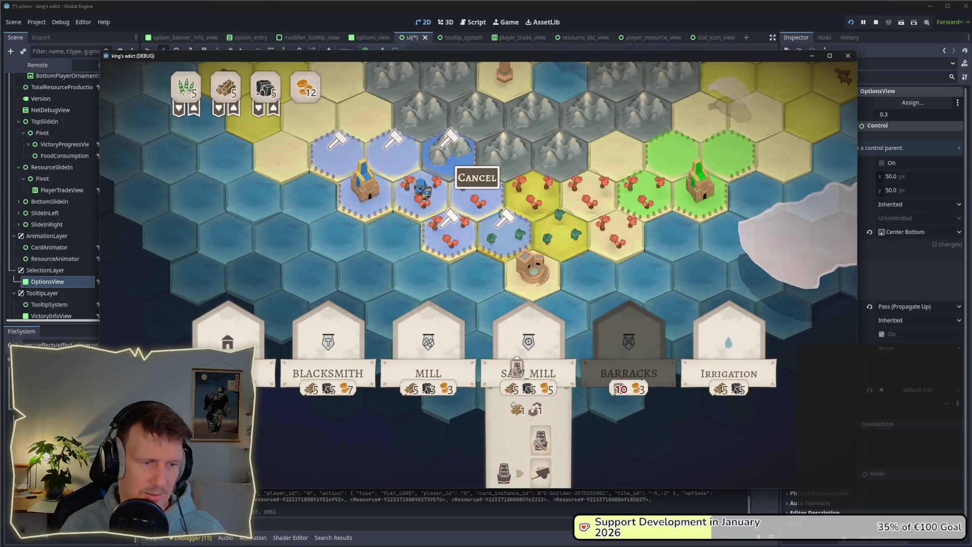
mouse_move(624, 367)
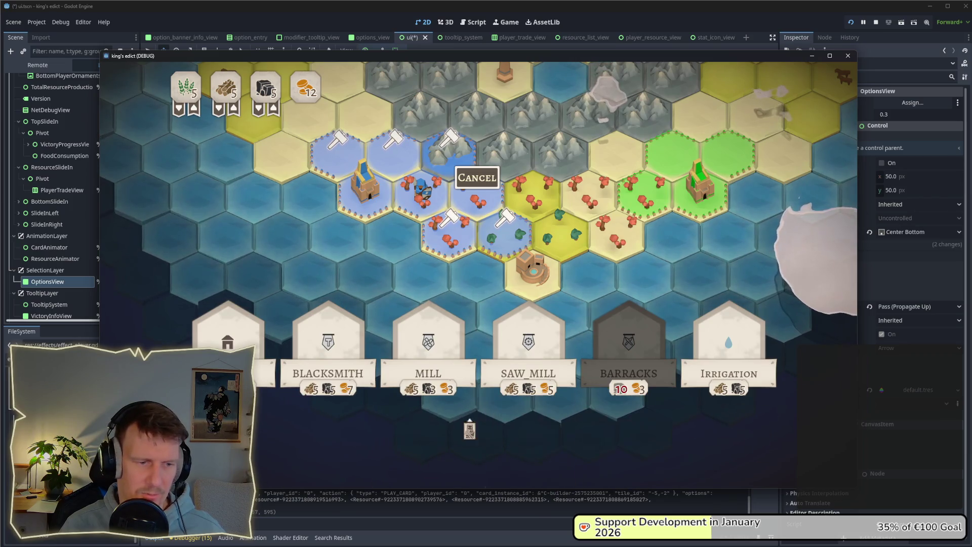
mouse_move(542, 357)
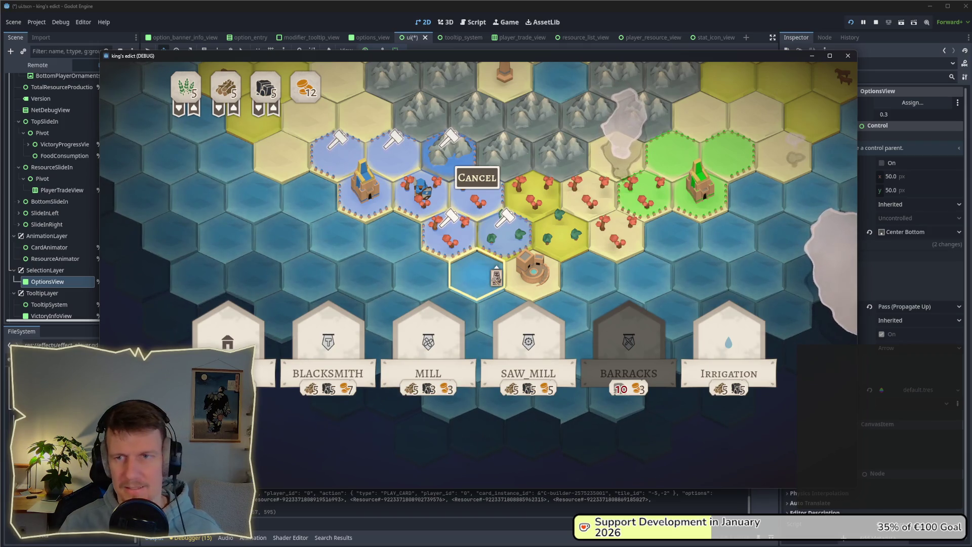
left_click(487, 215)
key("alt+Tab")
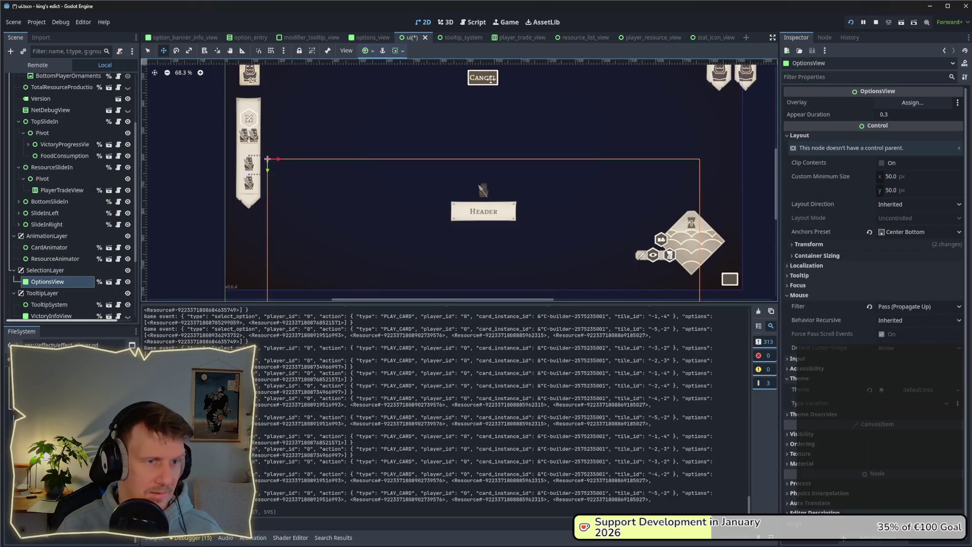
In the options_view scene, shift the Cancel button to the left.
left_click(108, 283)
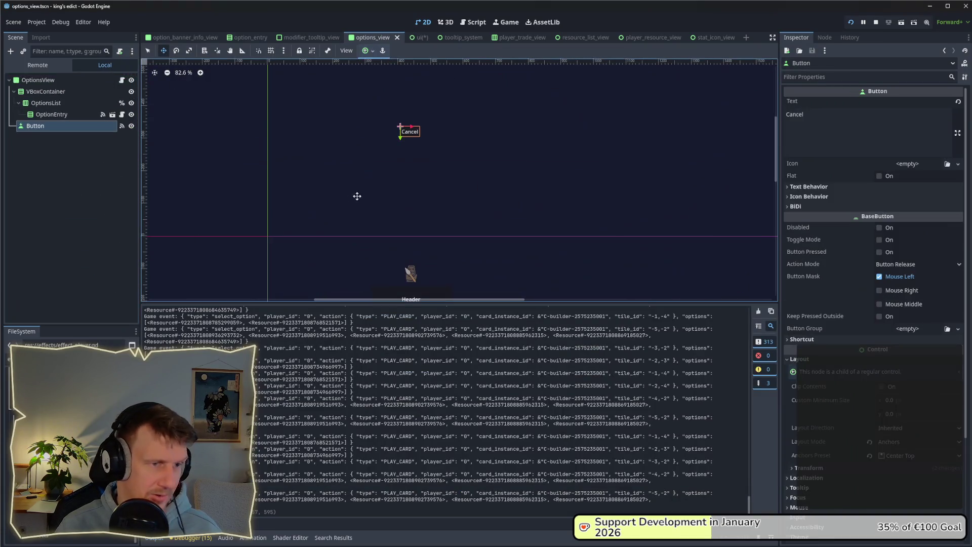
scroll(410, 201, "down", 3)
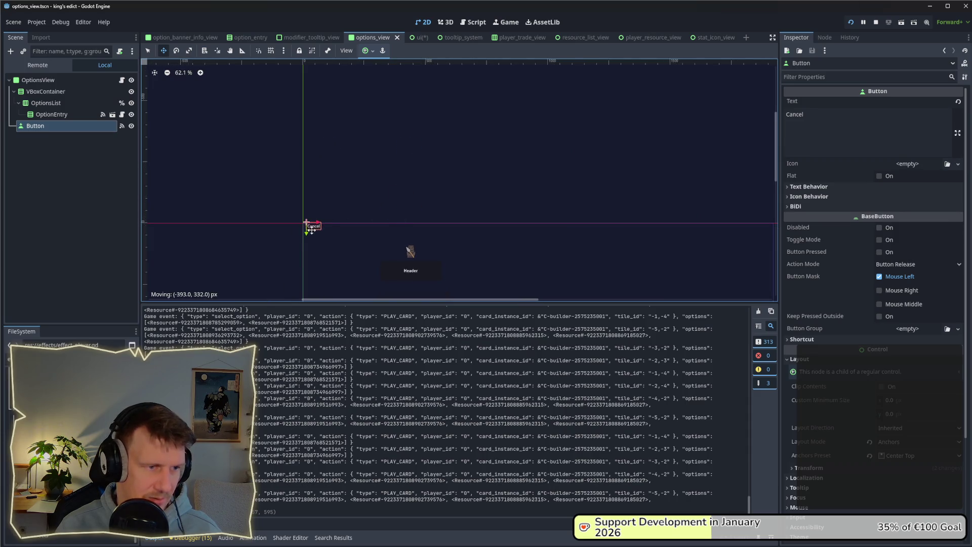
left_click_drag(308, 223, 309, 223)
Compare the Cancel button's new placement between editor and running game, ending in the game.
key("alt+Tab")
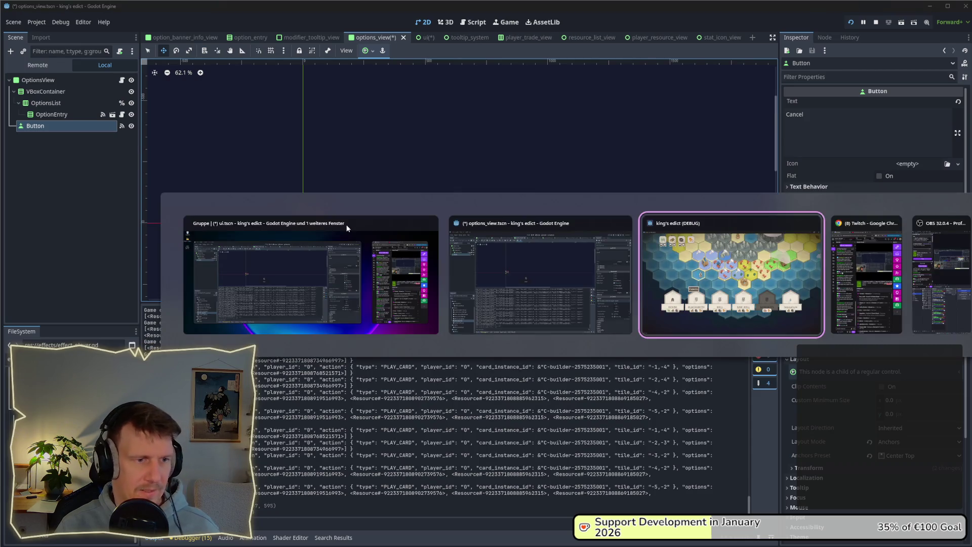
key("alt+Tab")
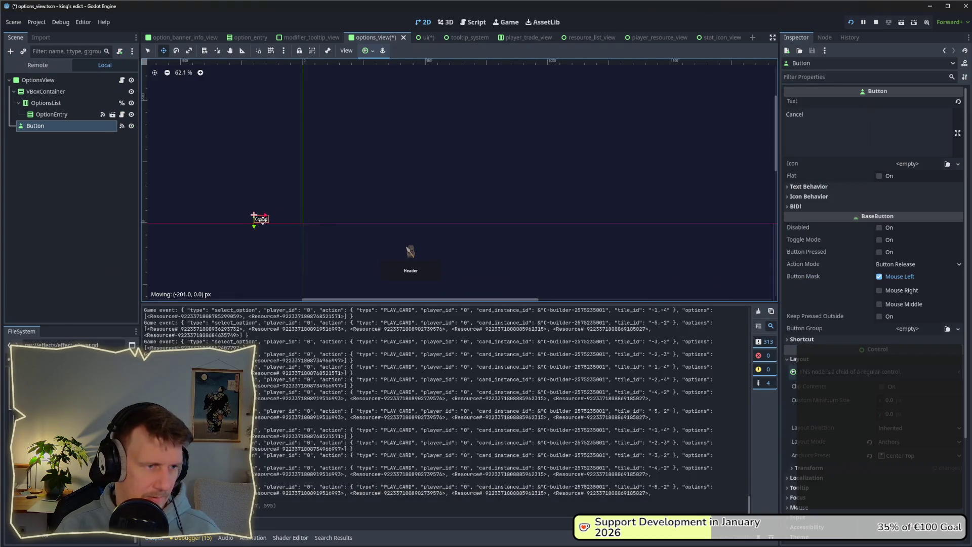
key("alt+Tab")
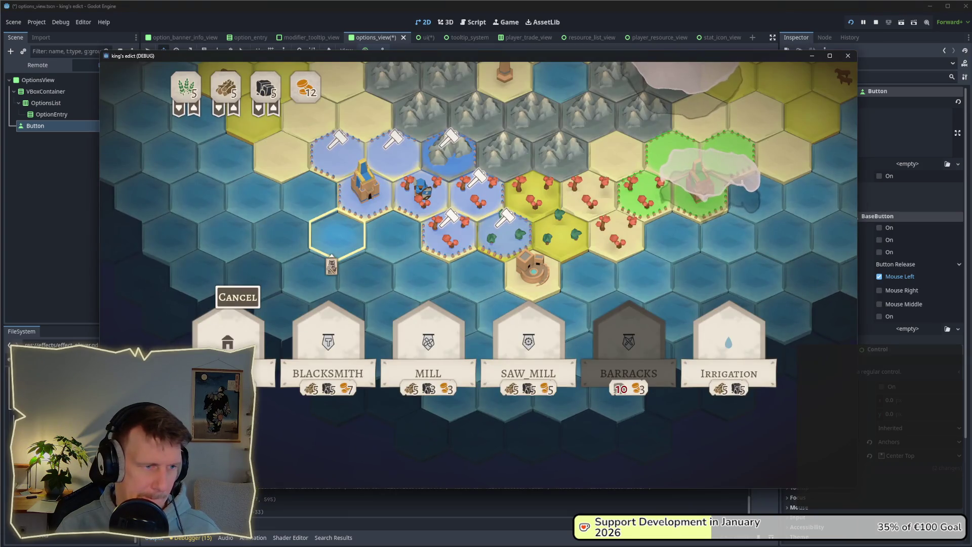
key("alt+Tab")
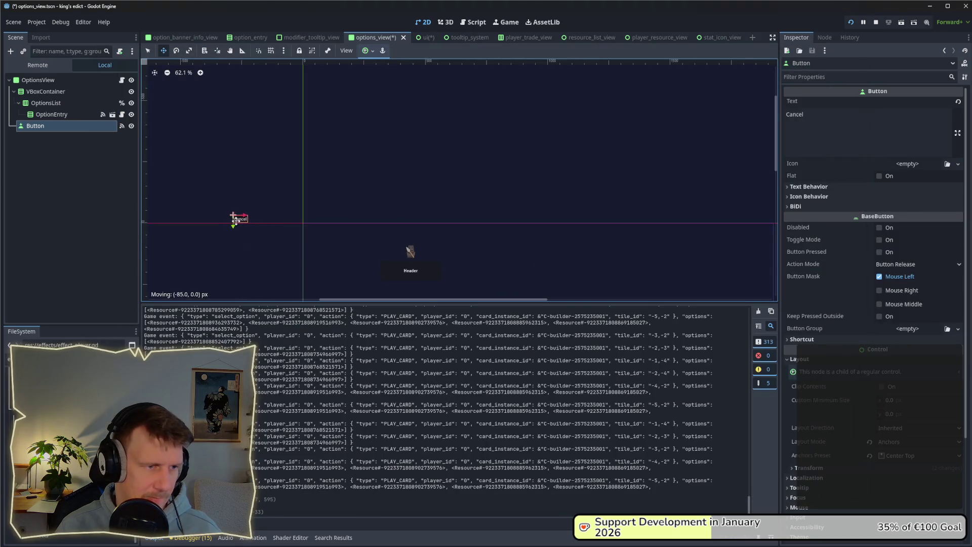
key("alt+Tab")
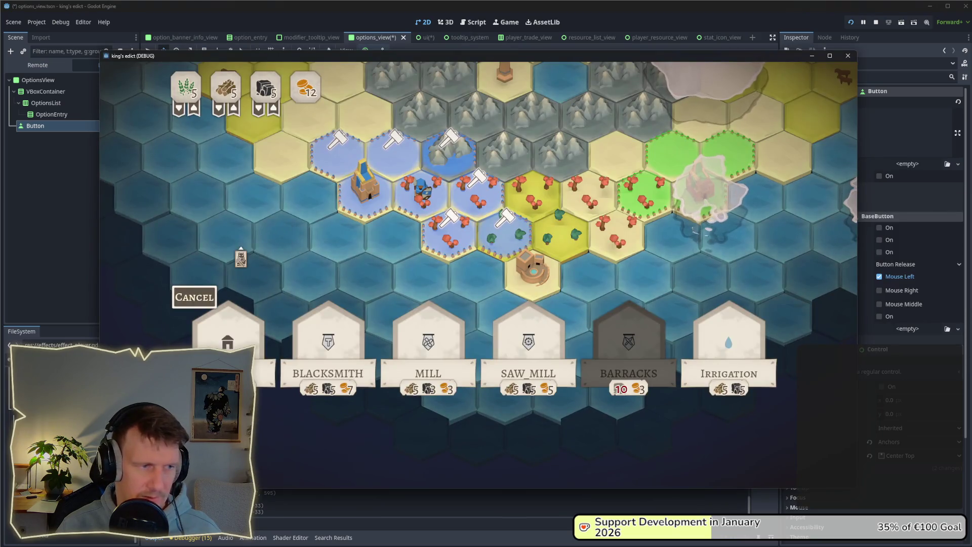
key("alt+Tab")
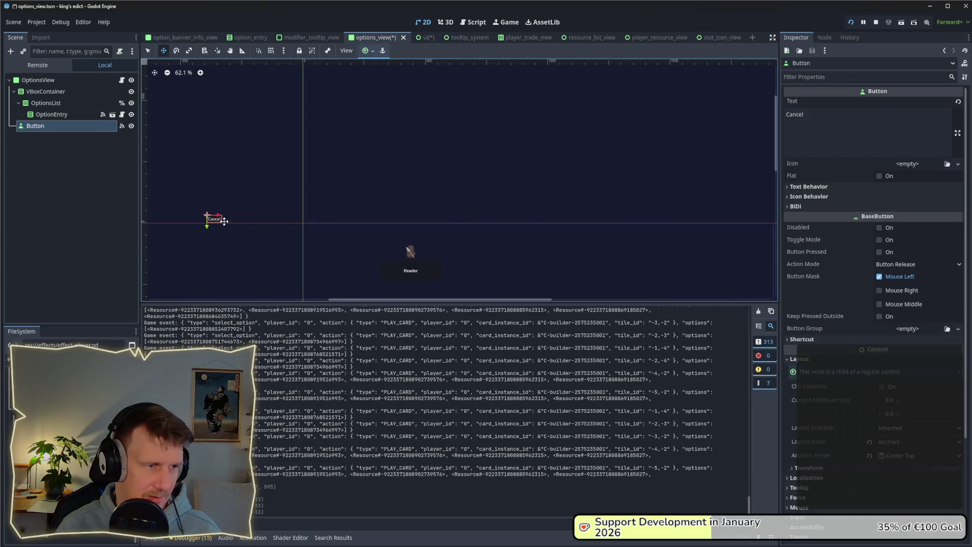
key("alt+Tab")
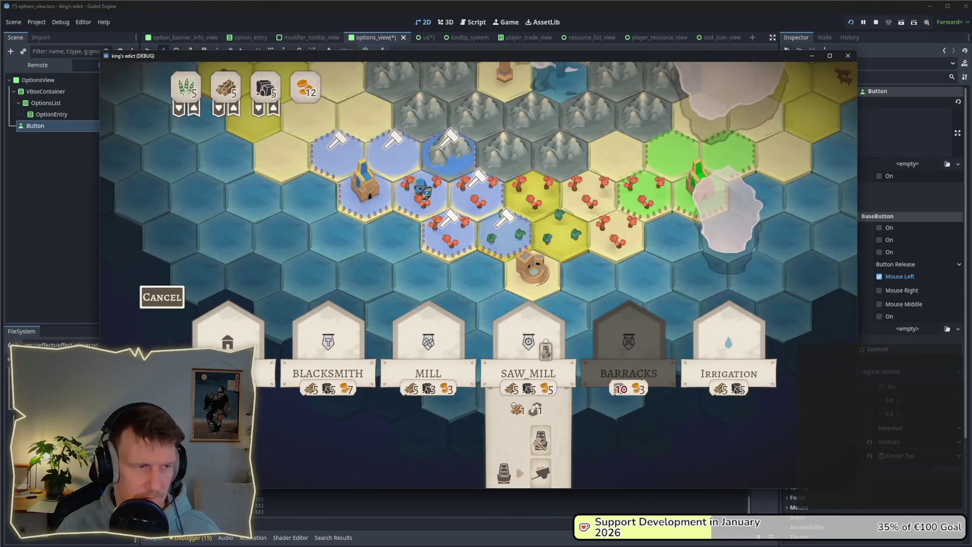
Drag the worker onto map hexes and pick build sites to show Lumber Camp and building choices.
mouse_move(563, 353)
left_mouse_down()
mouse_move(456, 263)
mouse_move(520, 275)
mouse_move(555, 243)
mouse_move(525, 218)
left_mouse_up()
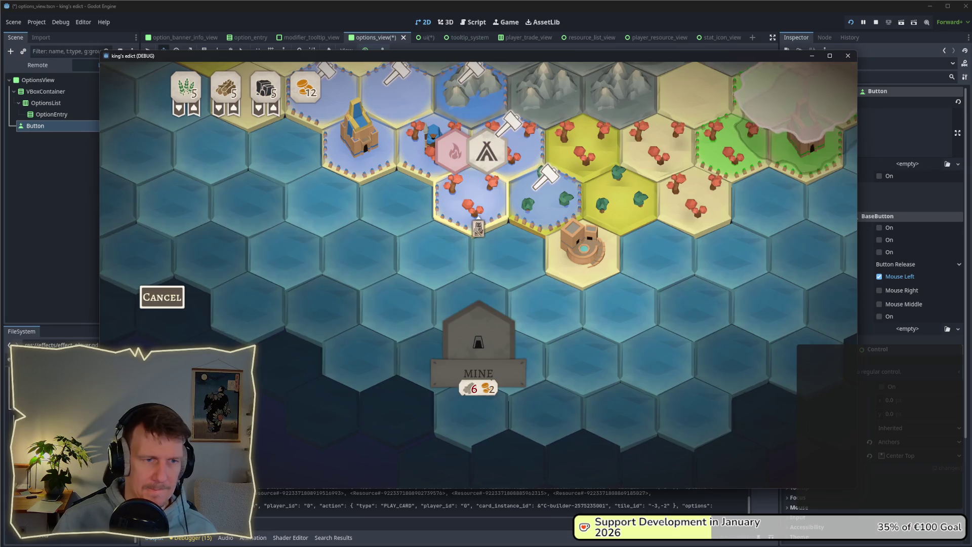
left_click(475, 210)
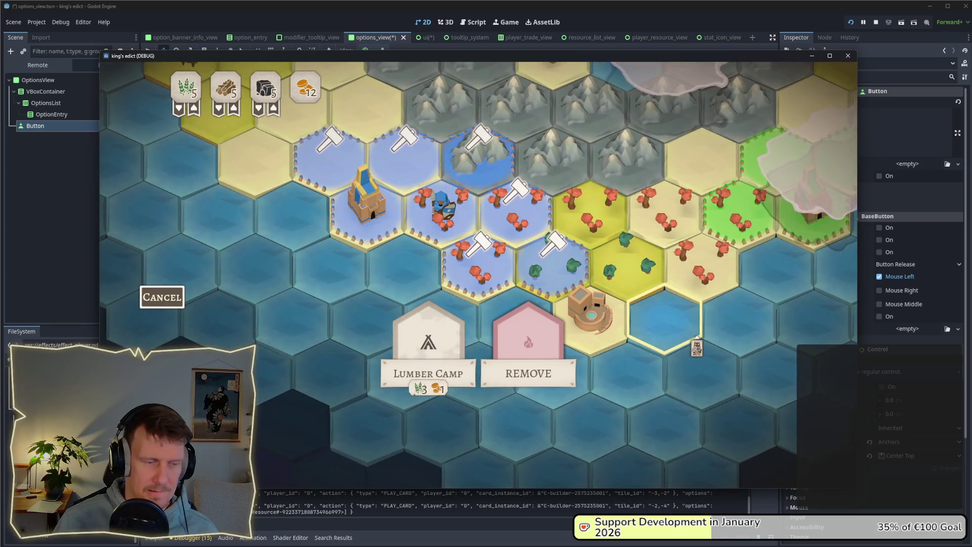
mouse_move(412, 408)
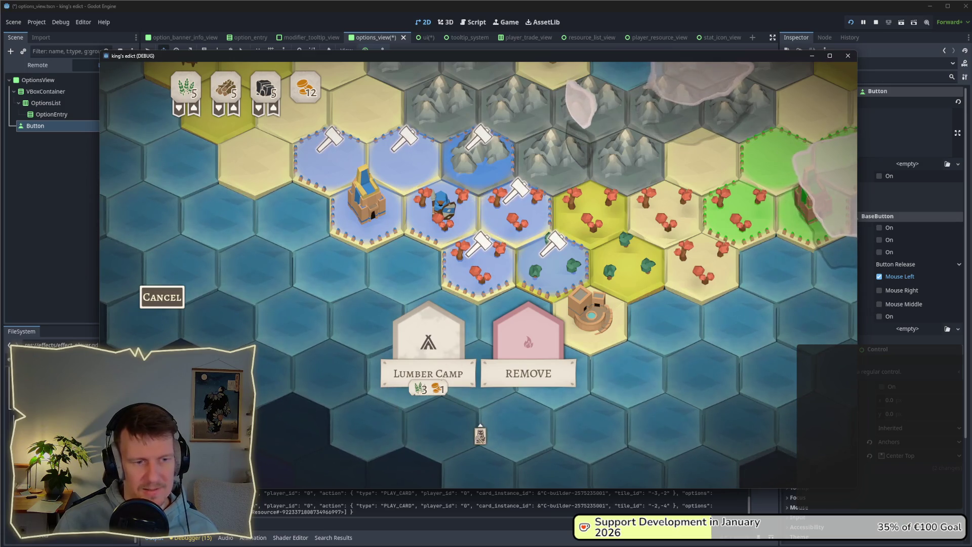
mouse_move(449, 360)
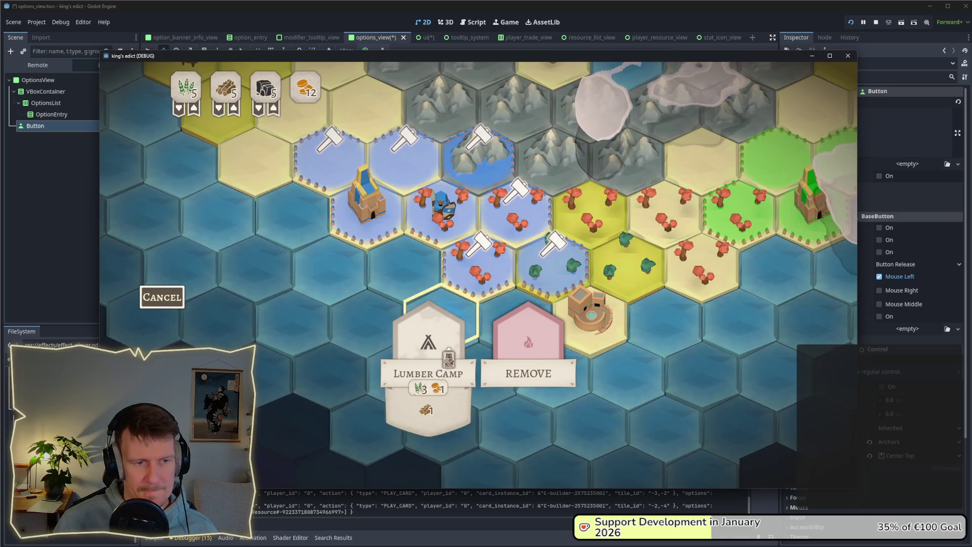
left_click(404, 192)
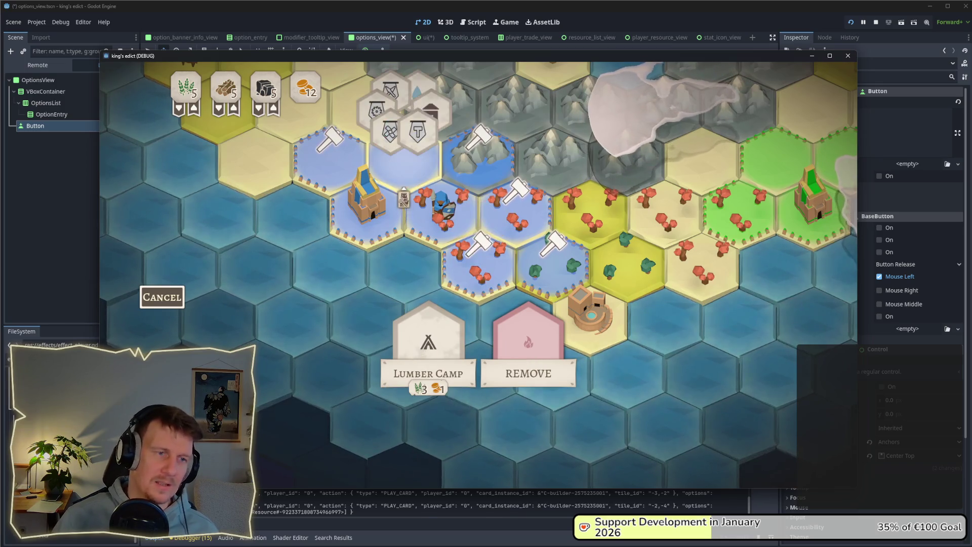
left_click(404, 195)
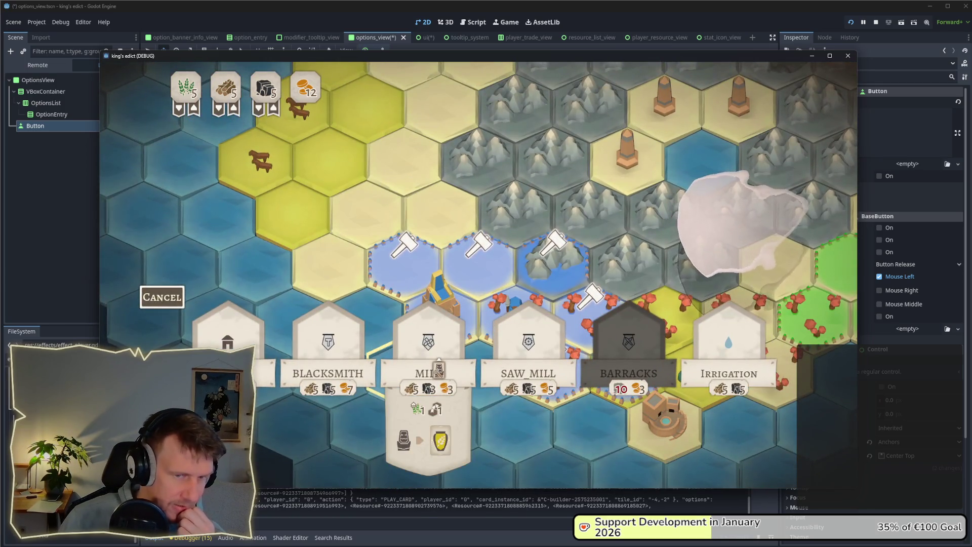
left_click(483, 282)
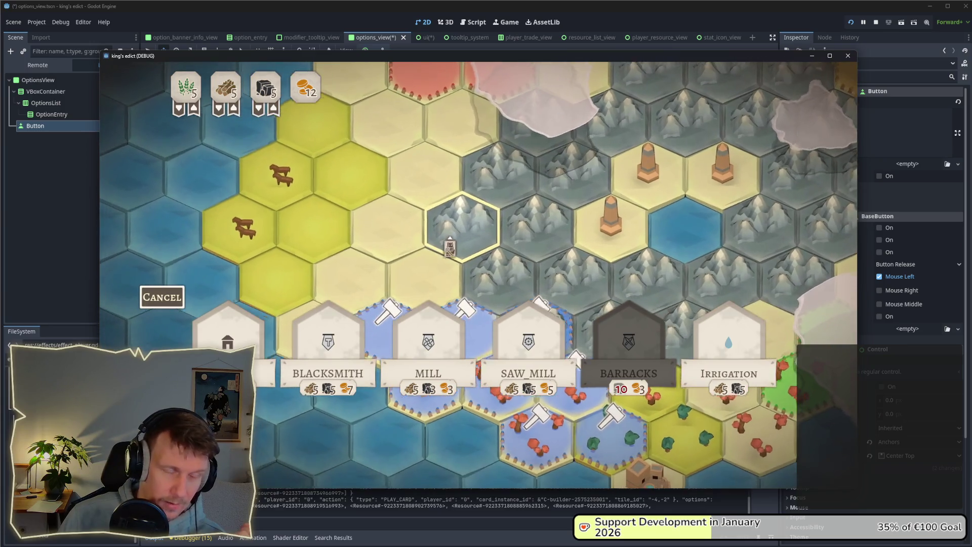
key("alt+Tab")
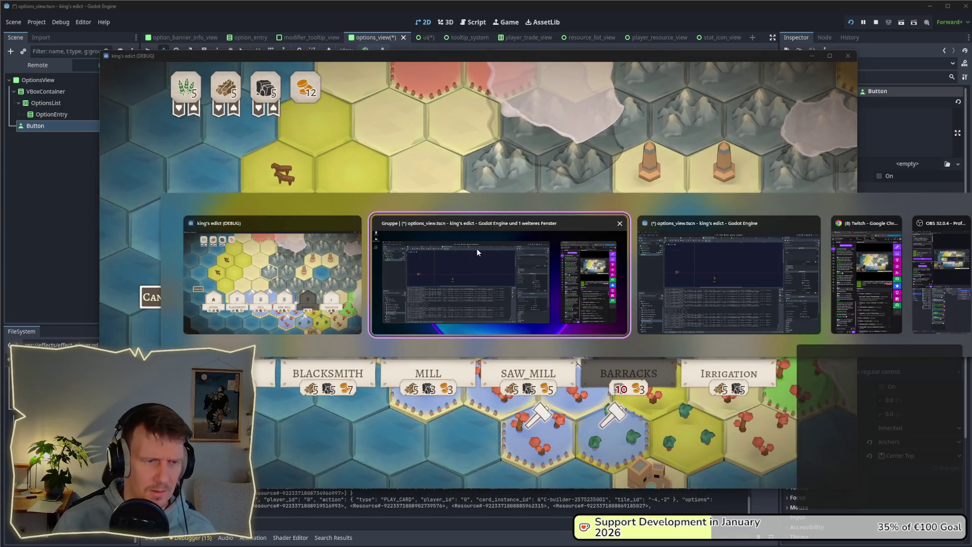
In the ui scene, use the Move tool to raise OptionsView 429 px toward the top.
left_click(476, 248)
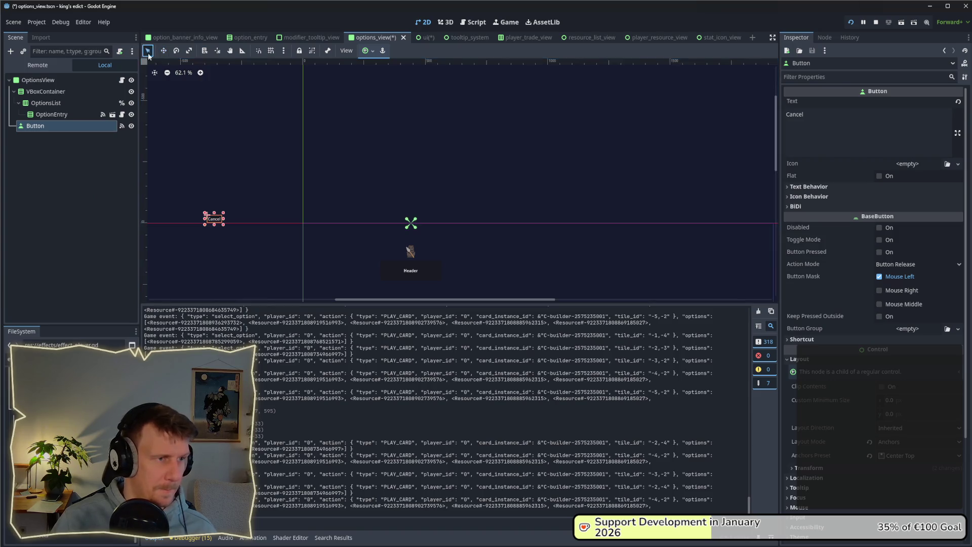
scroll(334, 200, "down", 2)
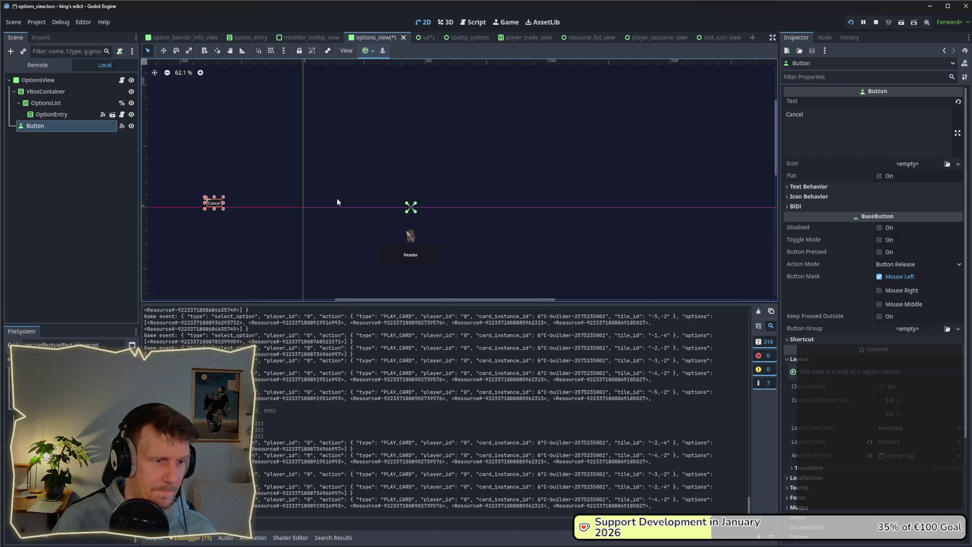
left_click(426, 36)
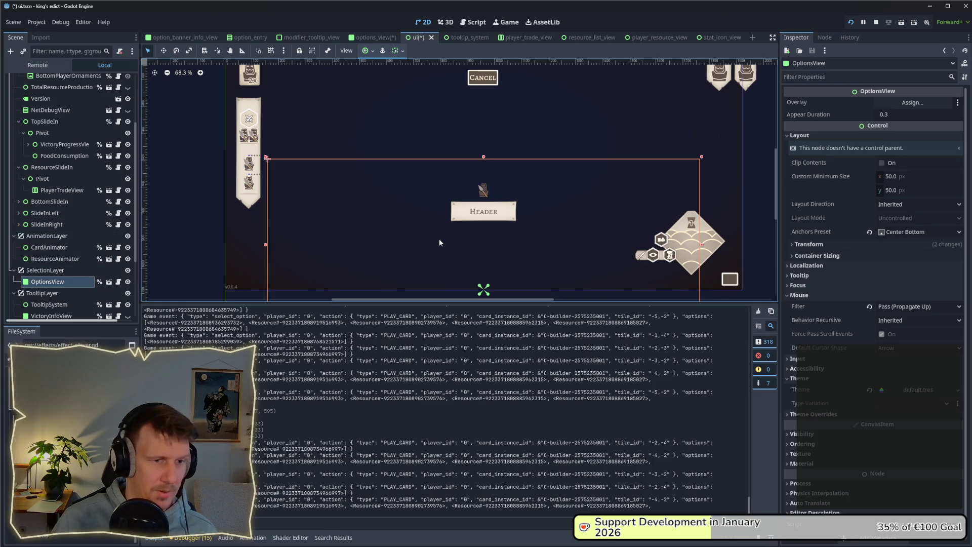
key("w")
scroll(442, 190, "down", 1)
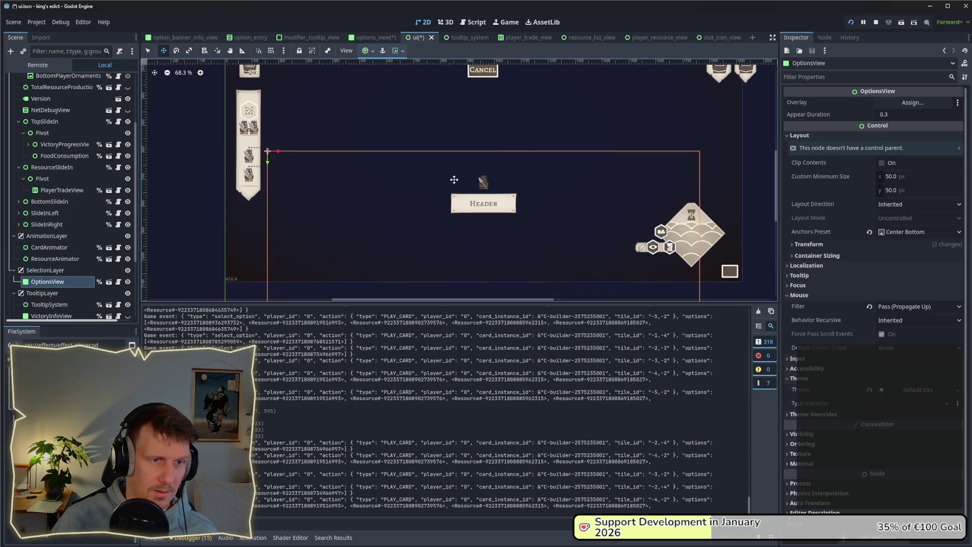
scroll(454, 180, "down", 5)
left_click_drag(481, 217, 482, 145)
key("alt+Tab")
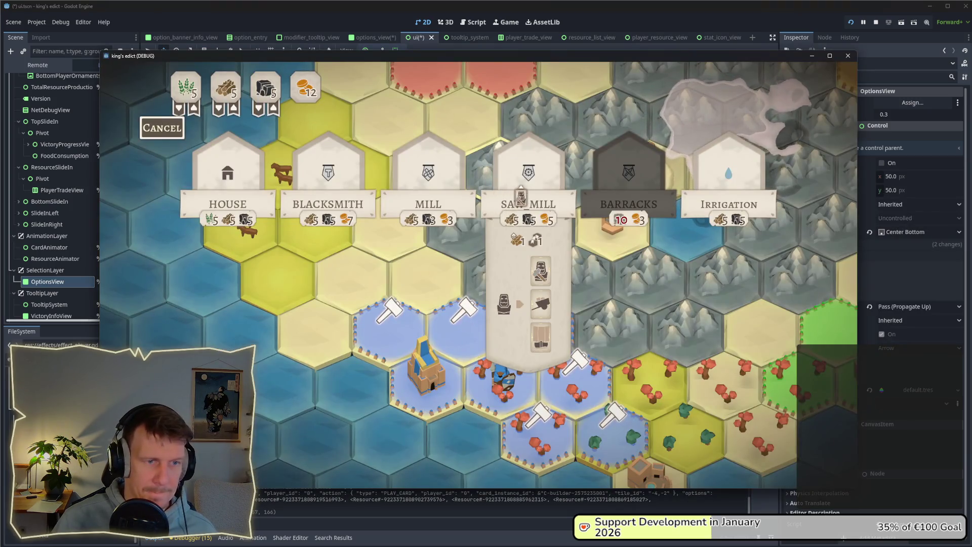
Select the tree tile and a build site to verify the building cards now appear along the top.
scroll(525, 309, "down", 3)
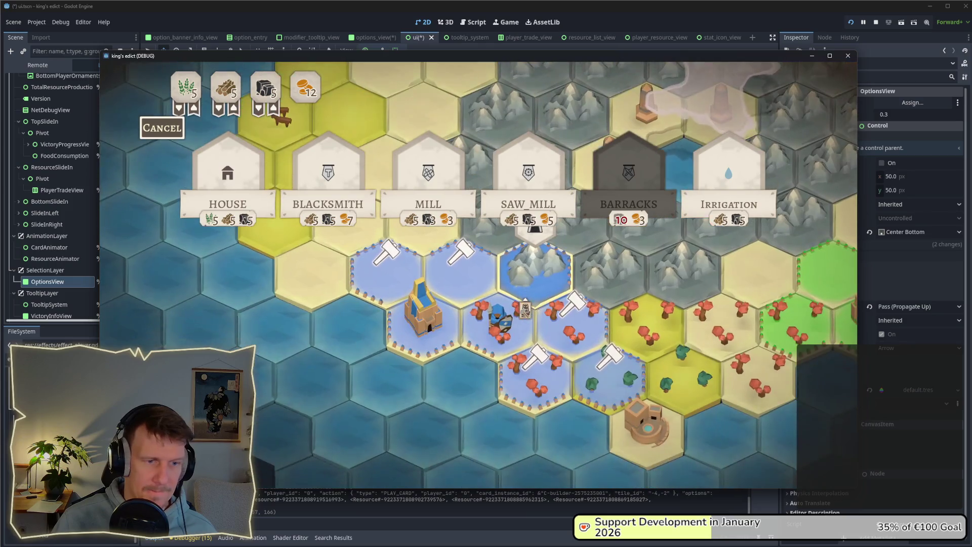
left_click(594, 345)
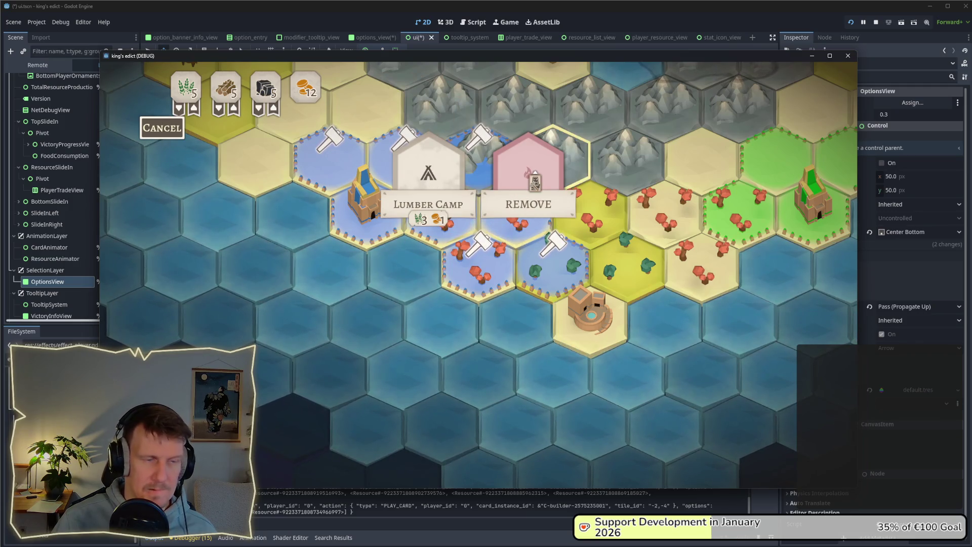
left_click(405, 129)
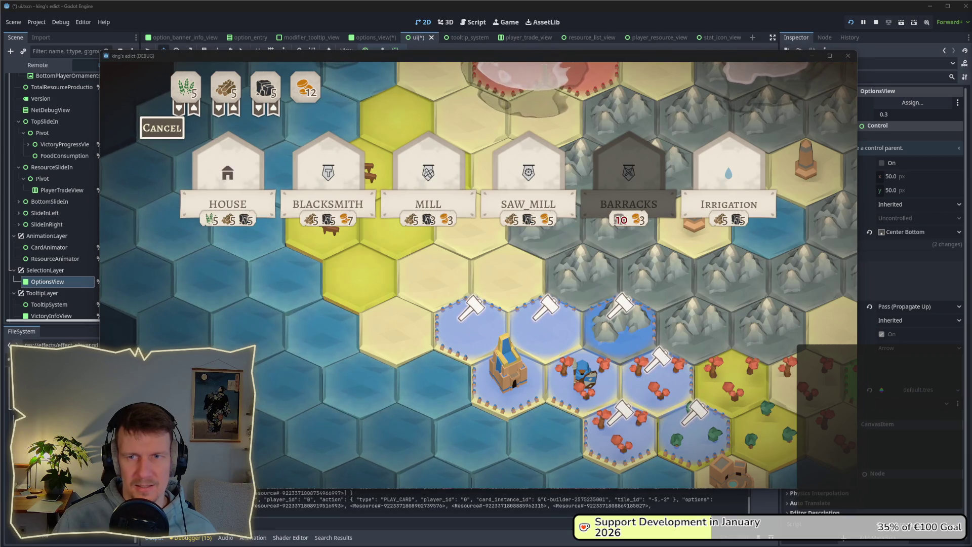
mouse_move(388, 195)
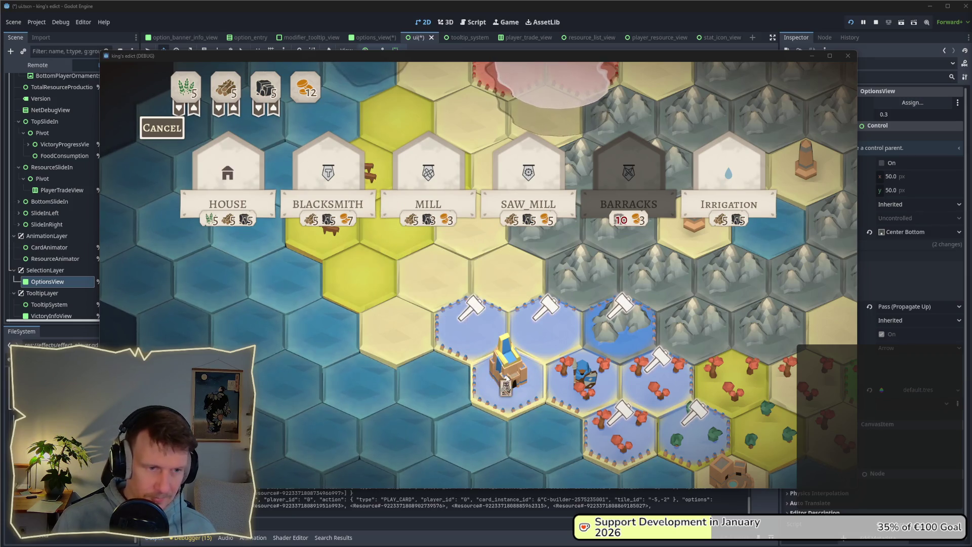
mouse_move(480, 329)
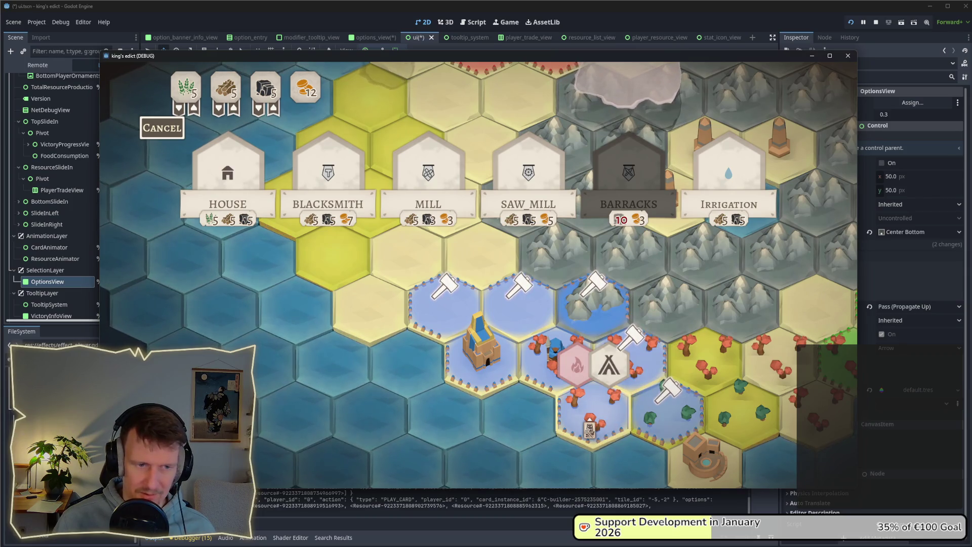
Cancel the building choices twice with Escape, reopen them, then place the worker on the blue tile.
left_click(590, 428)
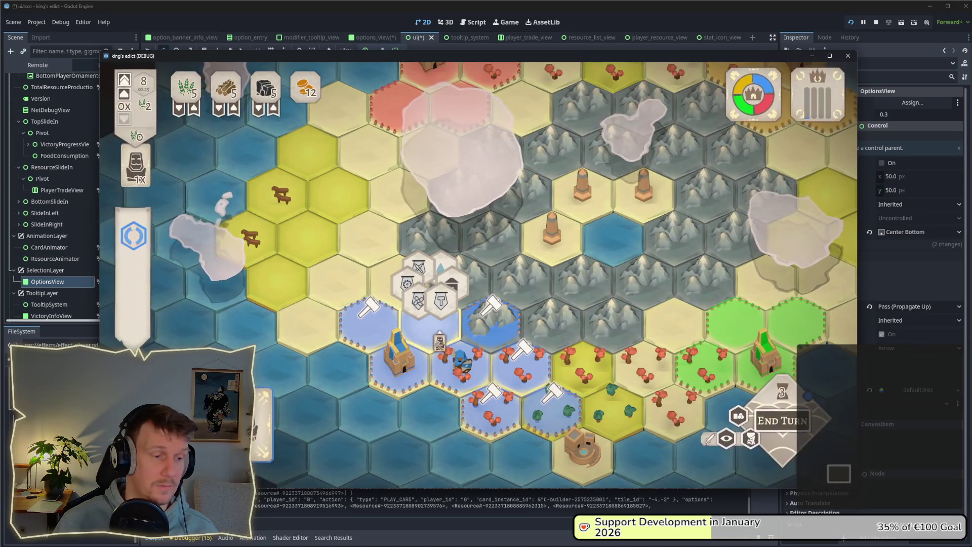
key("Escape")
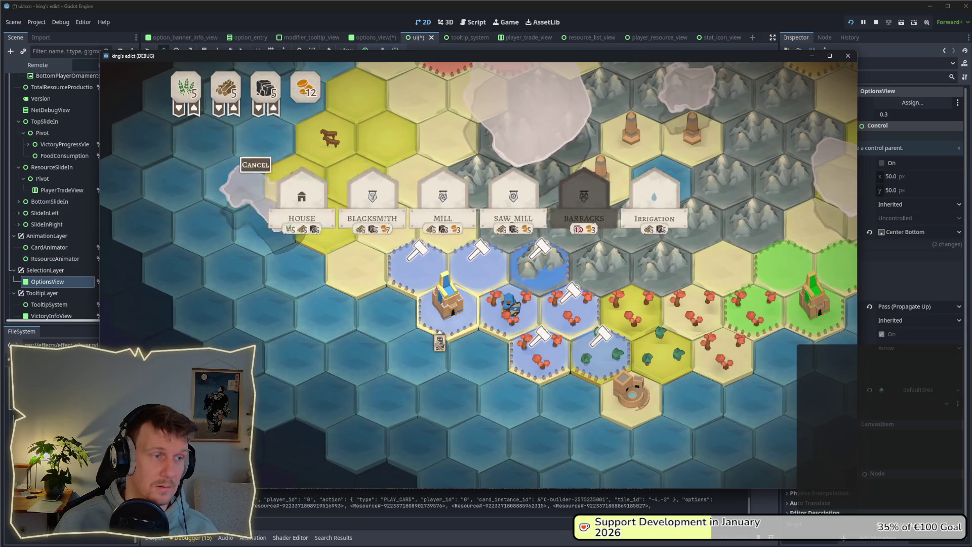
left_click(479, 266)
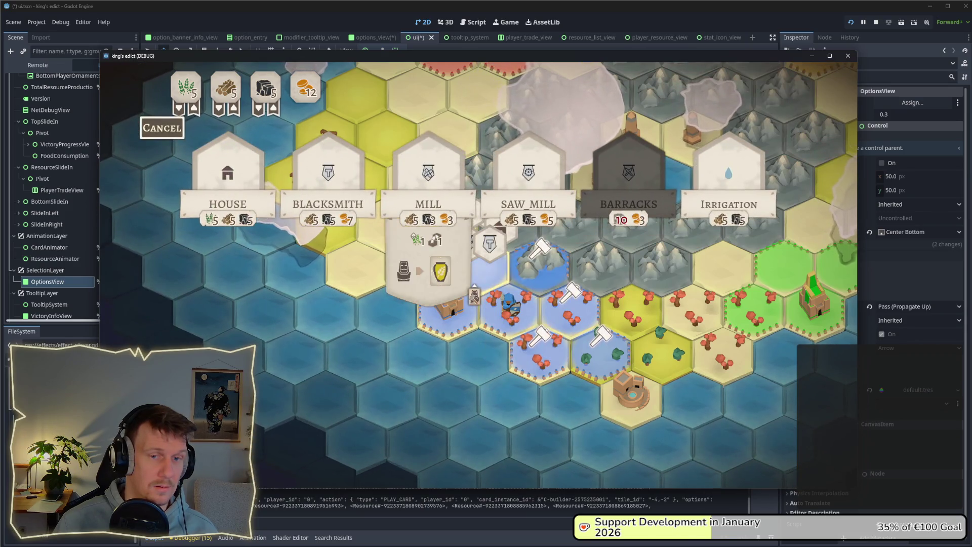
key("Escape")
left_click(577, 284)
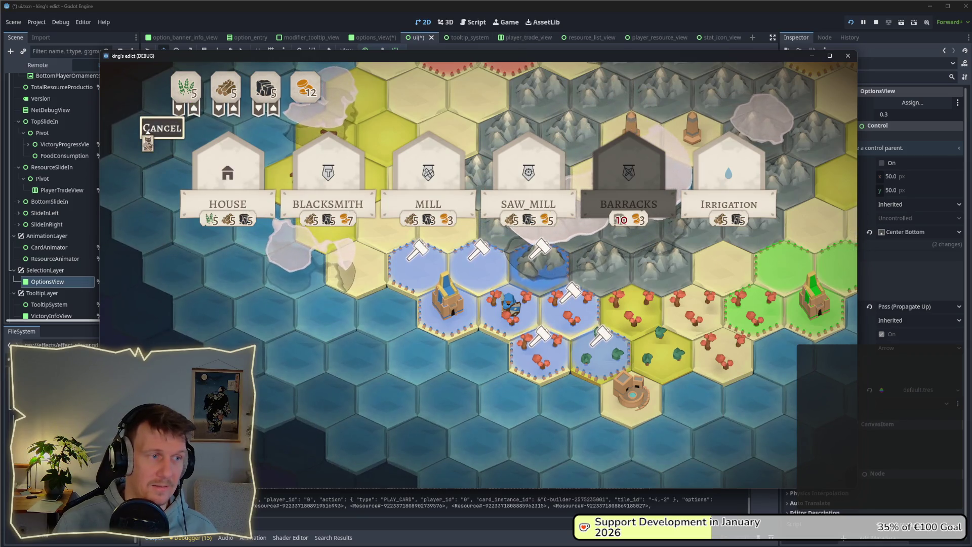
mouse_move(504, 167)
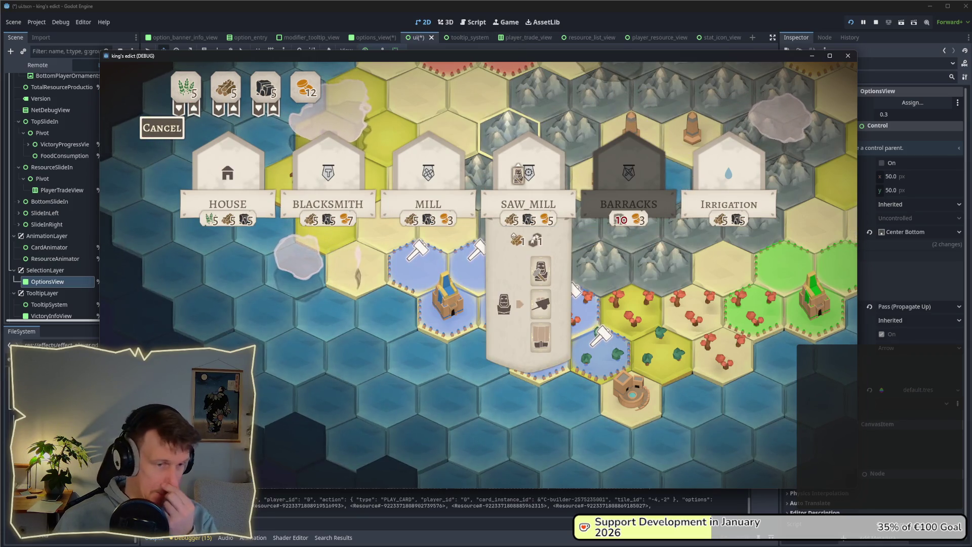
left_click(477, 266)
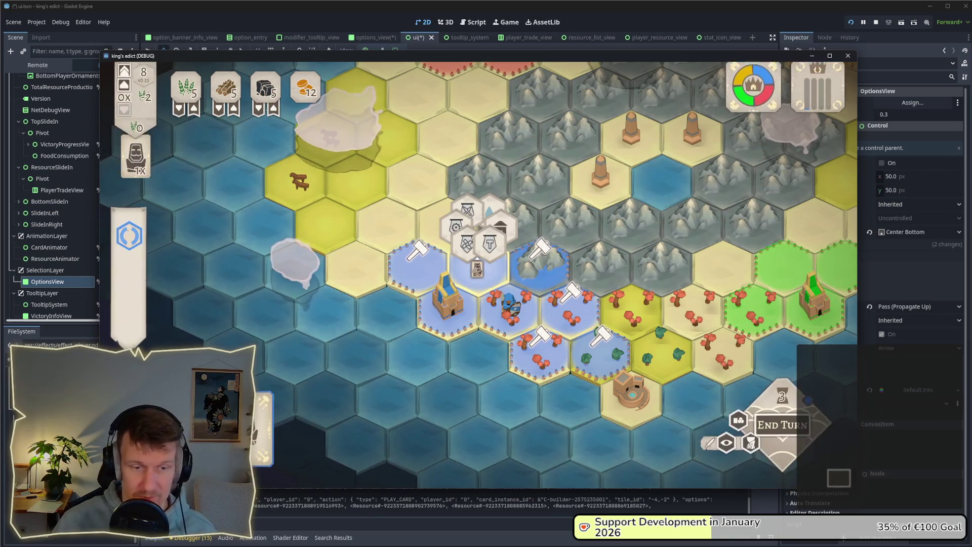
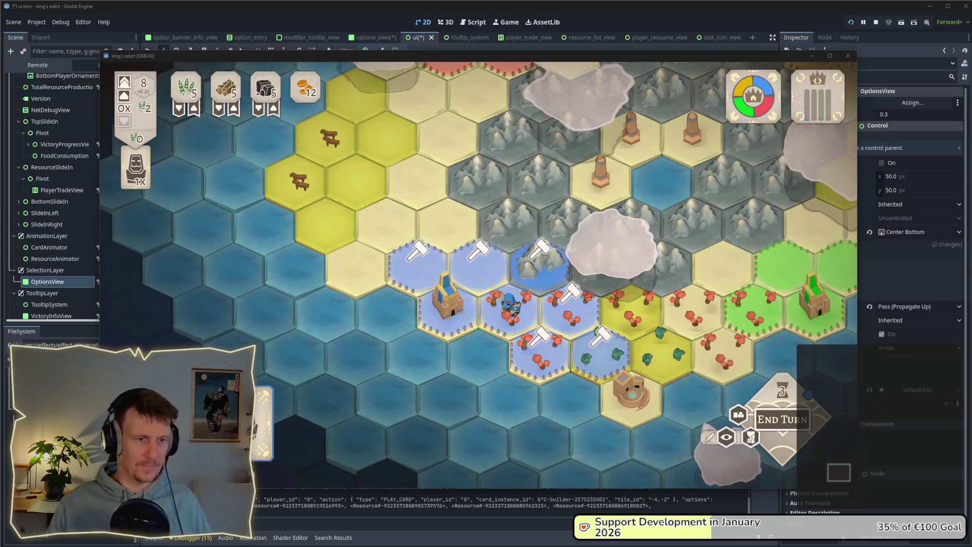
Move the builder beside the castle and back, cancel, then pick up the builder card again.
mouse_move(340, 310)
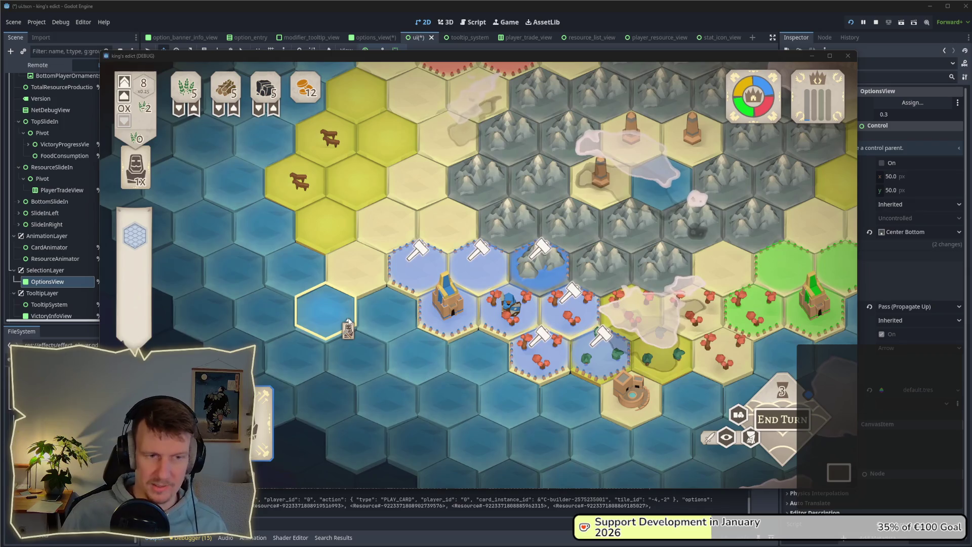
mouse_move(445, 316)
left_click_drag(445, 316, 481, 284)
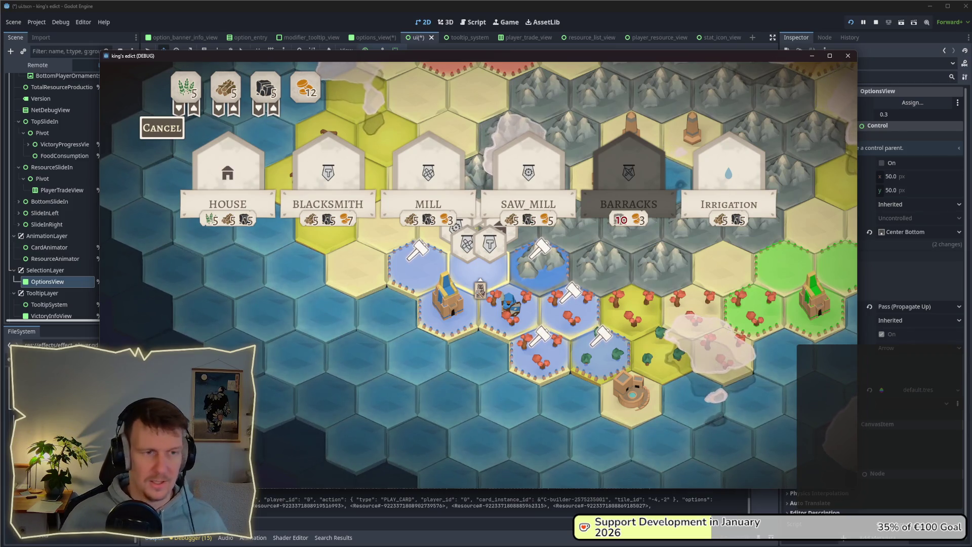
left_click_drag(480, 280, 454, 313)
key("Escape")
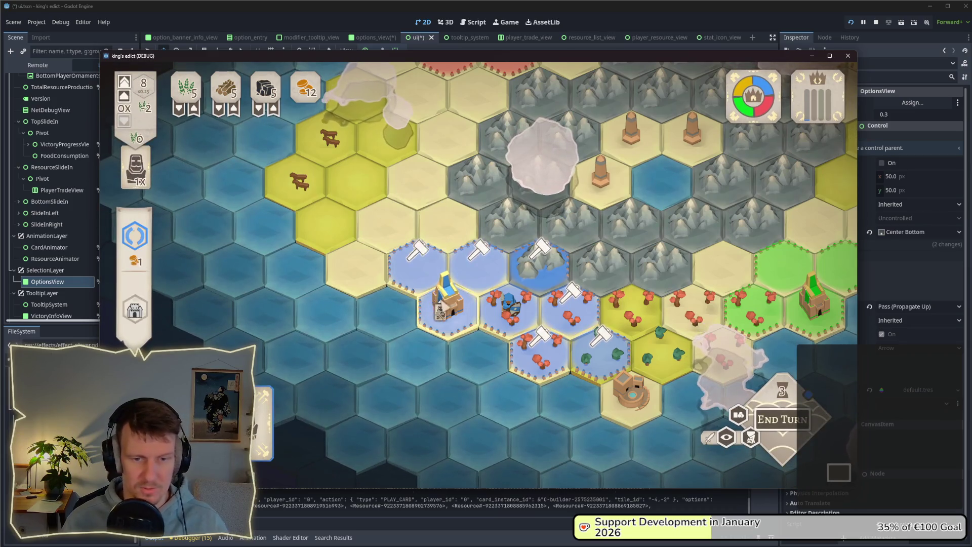
key("Escape")
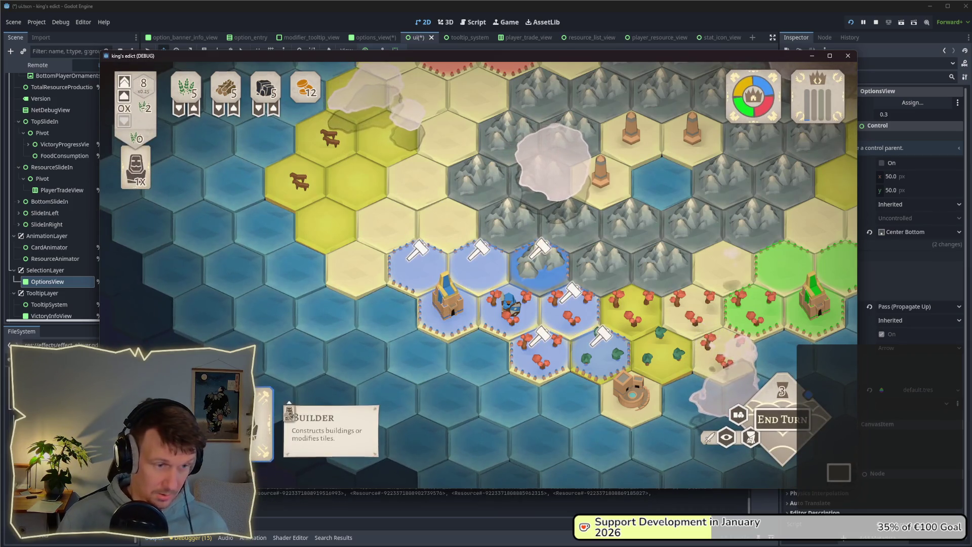
left_click(263, 426)
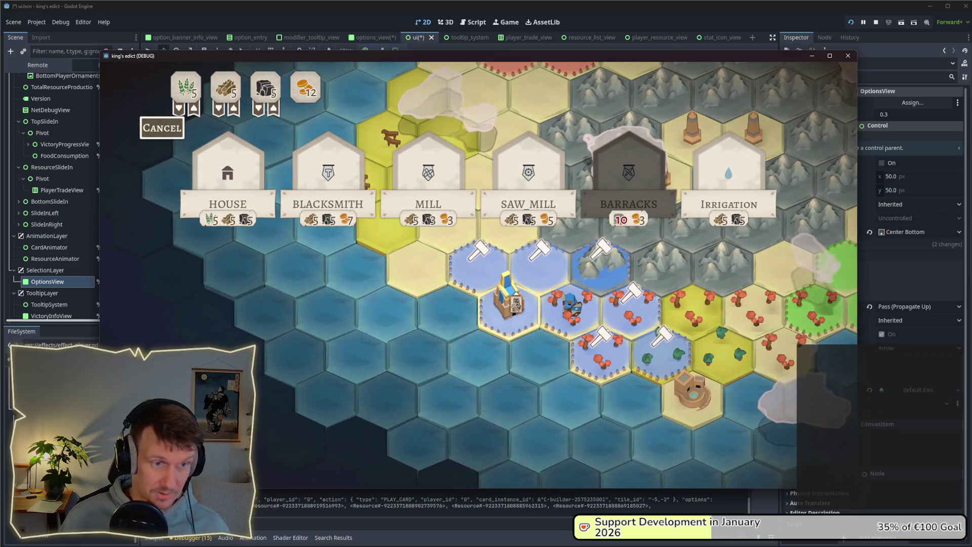
Target the forest hex so Lumber Camp and Remove are offered.
left_click(583, 339)
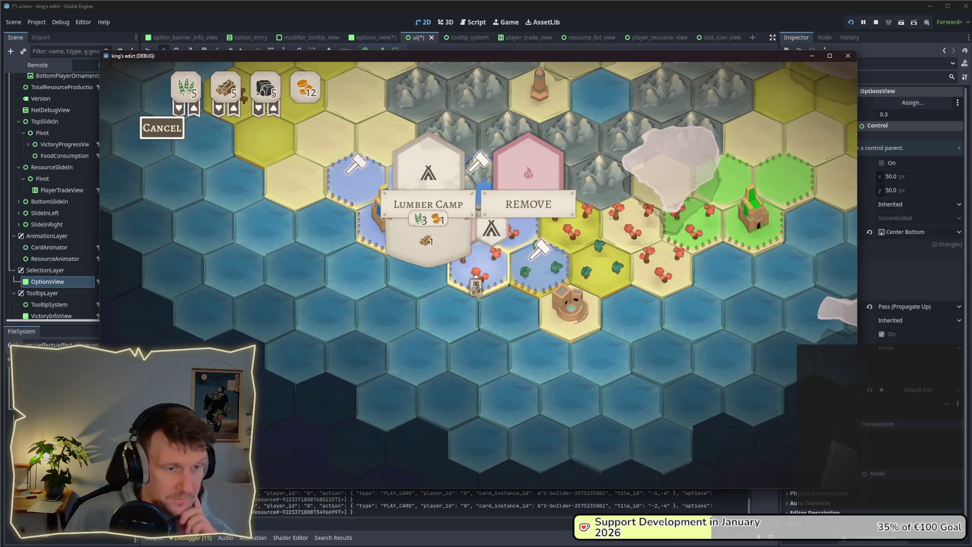
Zoom the game camera in and out, then preview a Lumber Camp on the hammer-marked hex.
scroll(479, 289, "up", 2)
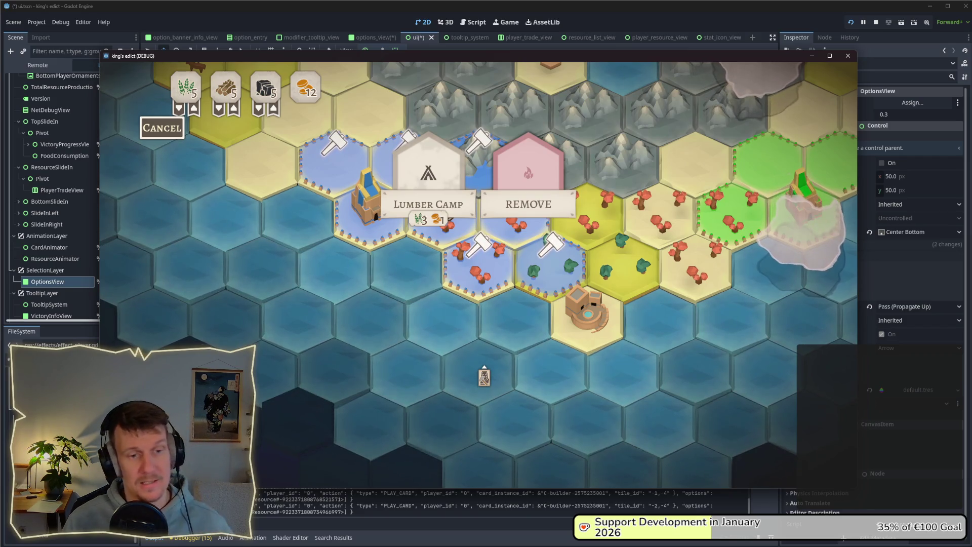
scroll(484, 377, "down", 3)
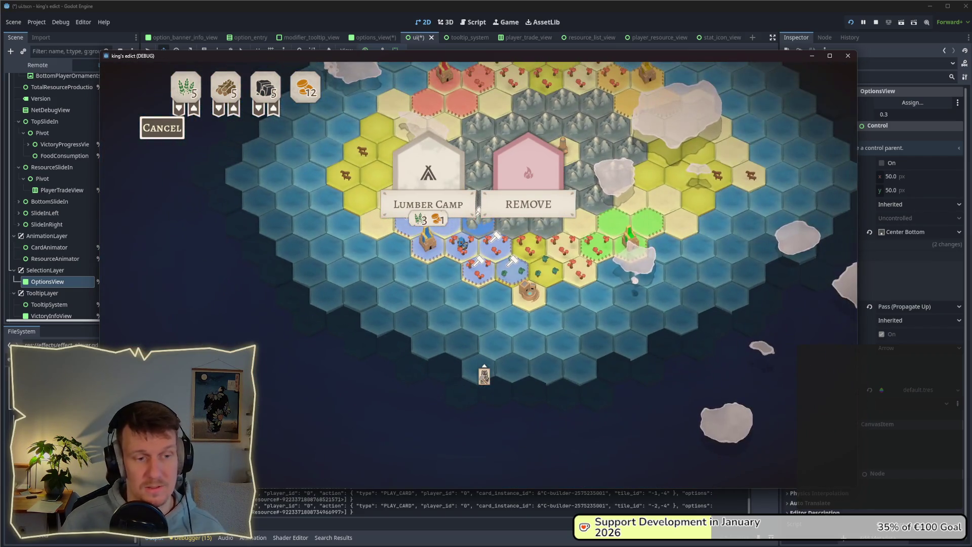
scroll(486, 243, "down", 1)
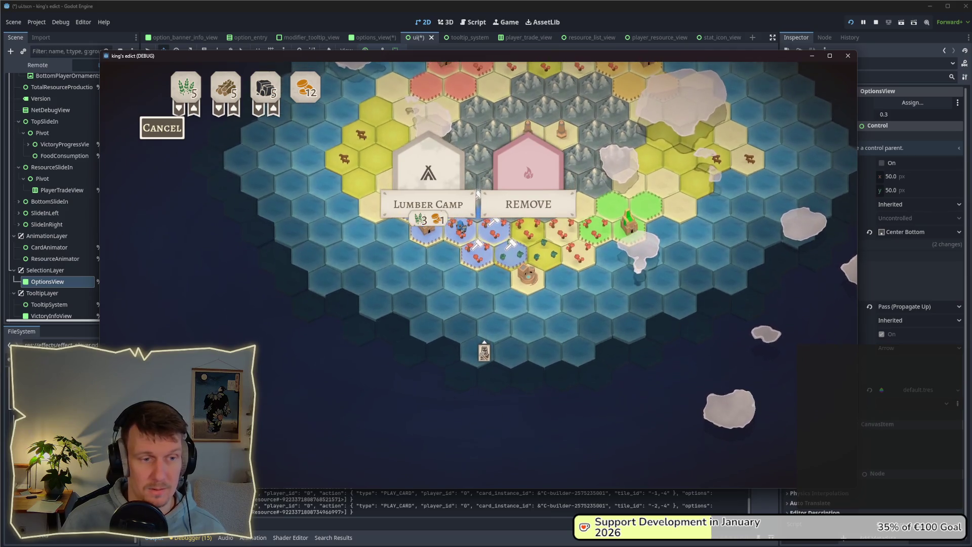
scroll(485, 361, "up", 1)
scroll(485, 365, "up", 3)
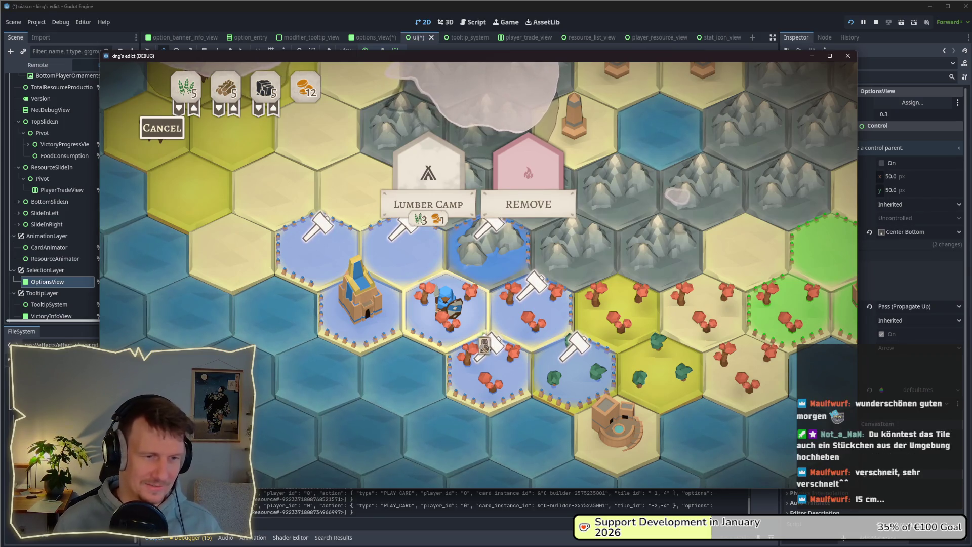
left_click(489, 370)
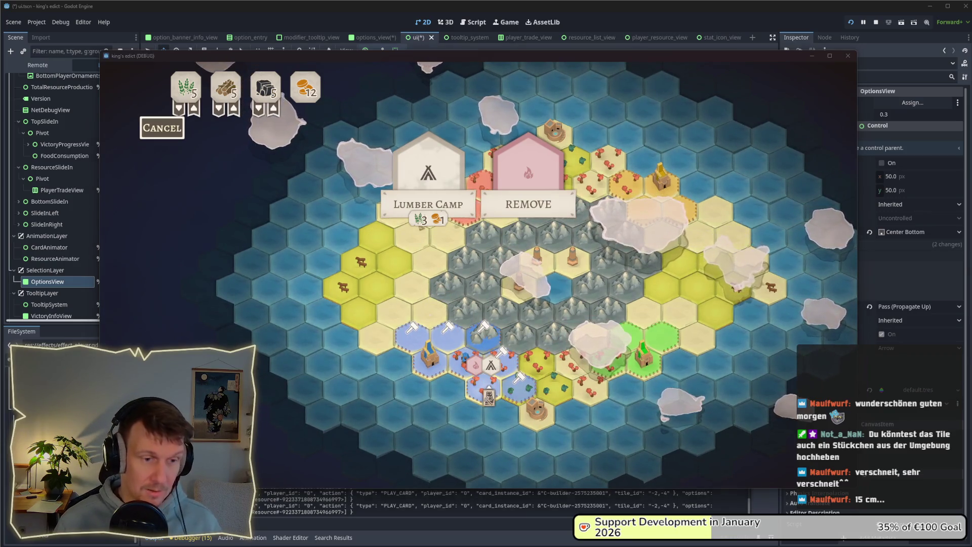
key("alt+Tab")
Close the game and show camera_rig.gd's focus_position on line 92 with a smaller Output panel.
key("Escape")
key("alt+F4")
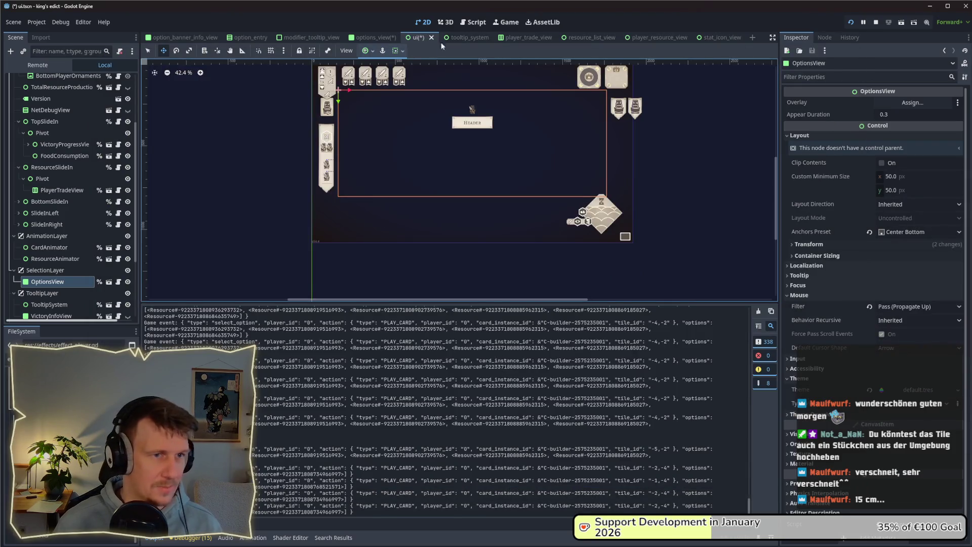
left_click(465, 25)
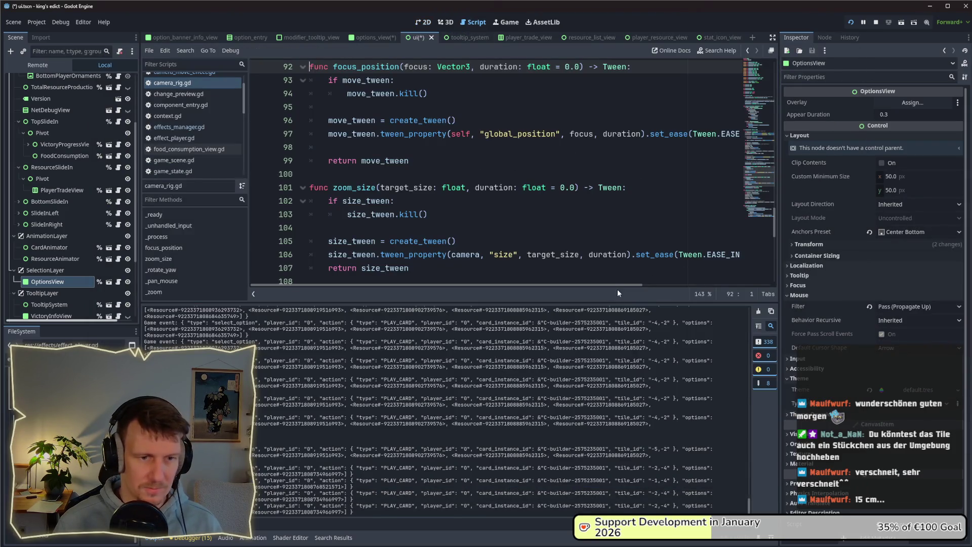
left_click_drag(612, 304, 602, 414)
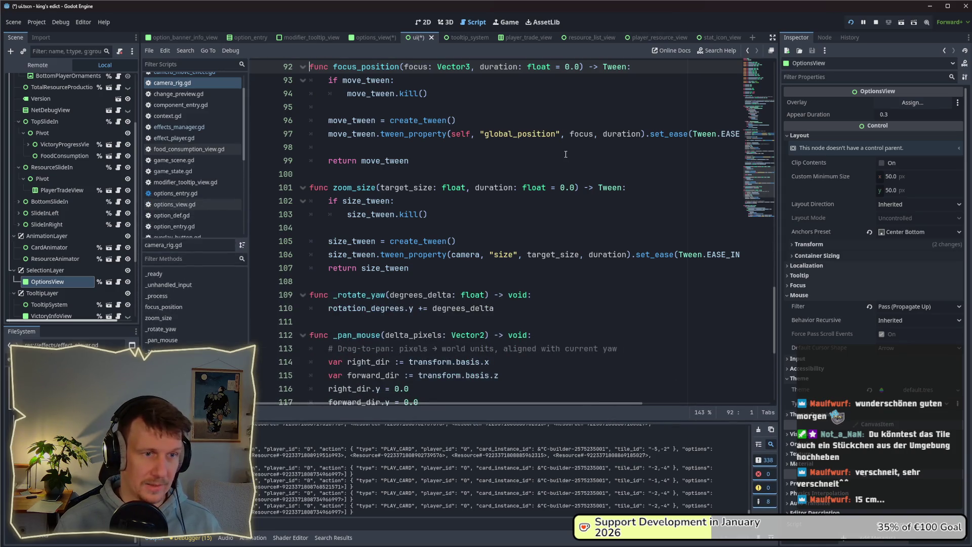
scroll(512, 112, "up", 4)
type(", f")
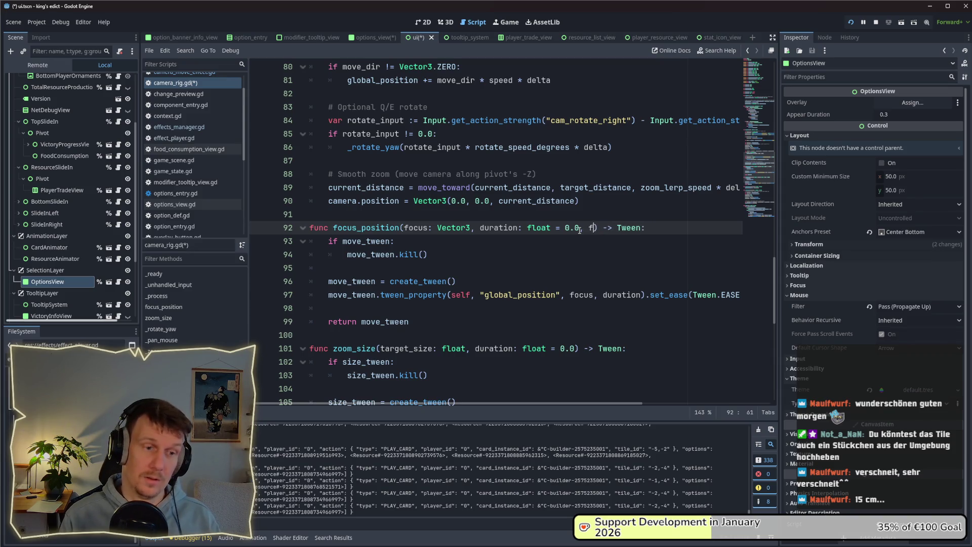
Append focus_ratio: Vector2 = Vector2(0.5, 0.5) to focus_position's signature on line 92.
type("ocus_ratio:")
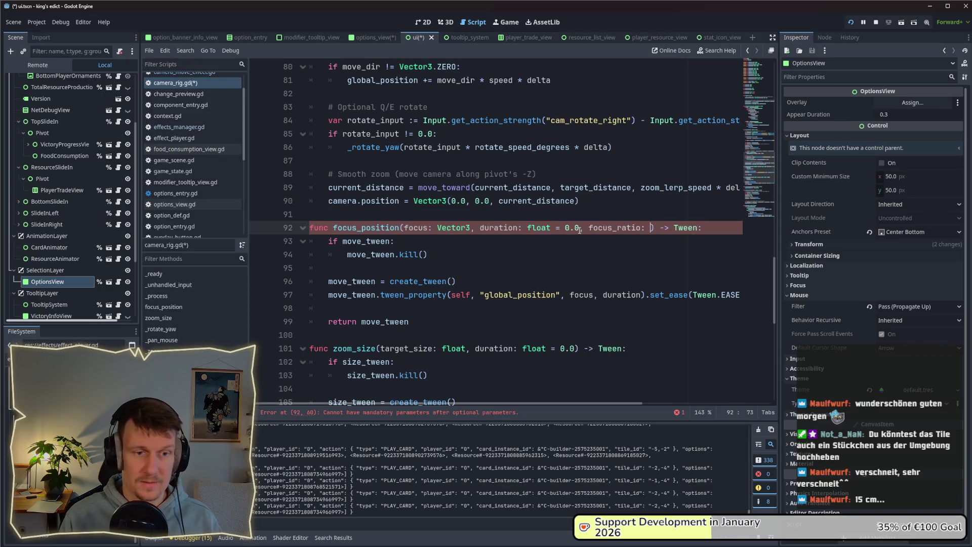
type("2")
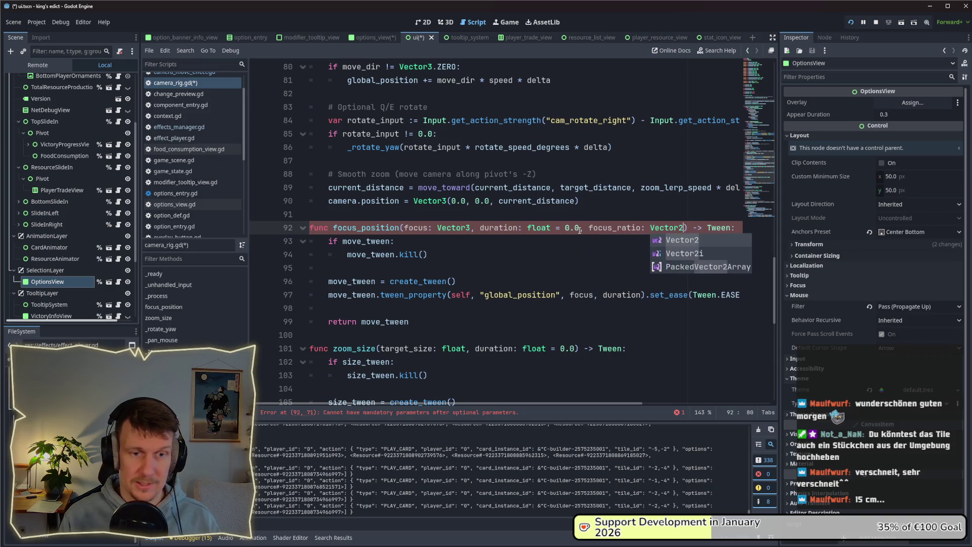
type(" = ")
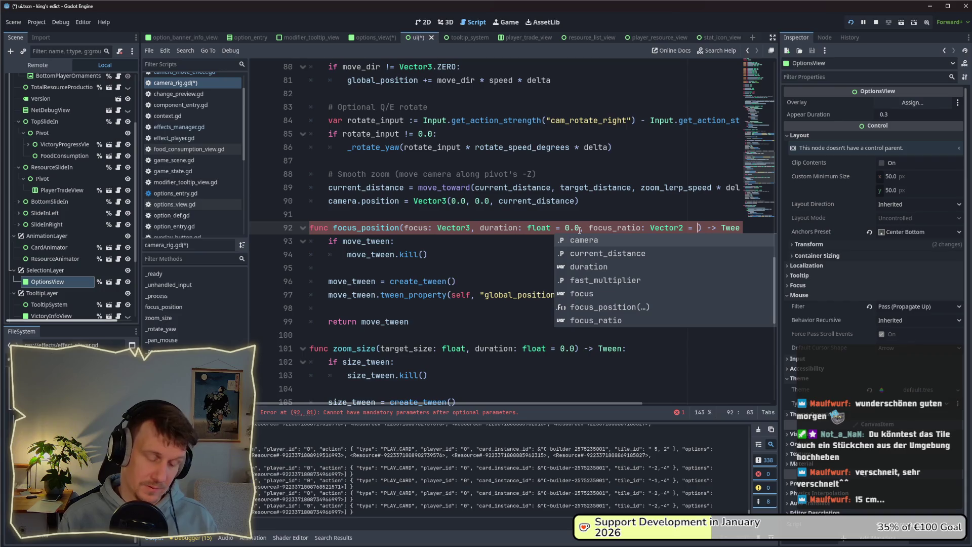
type("Cevto")
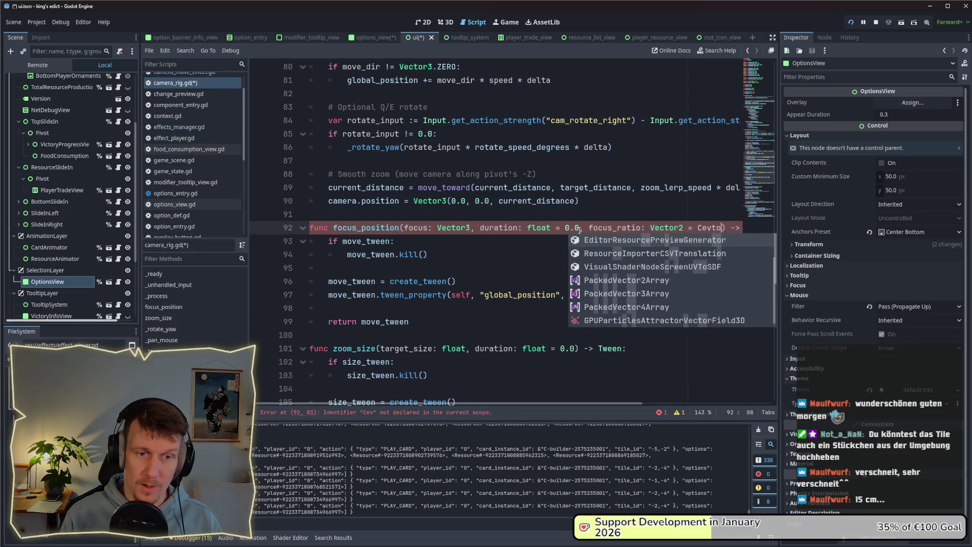
key("BackSpace")
key("BackSpace")
type("Vec")
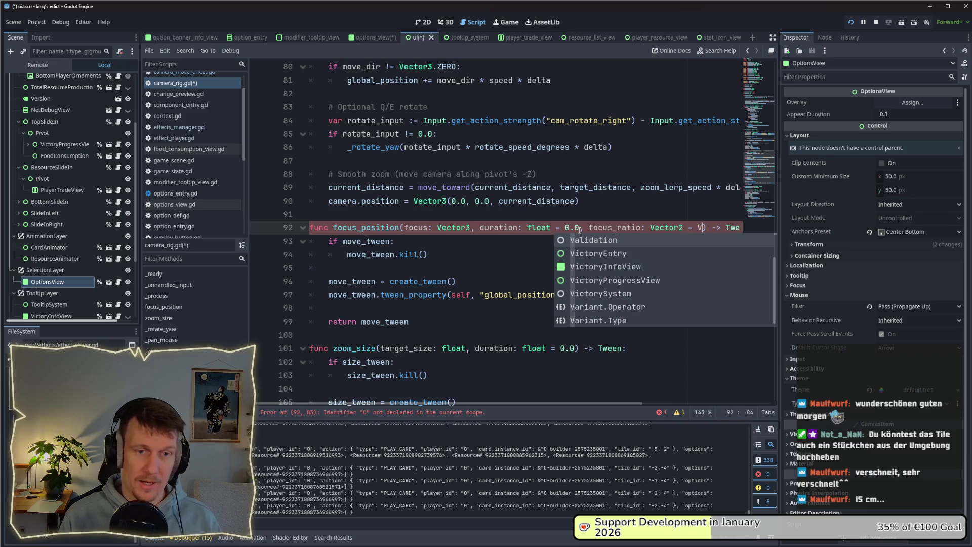
type("to")
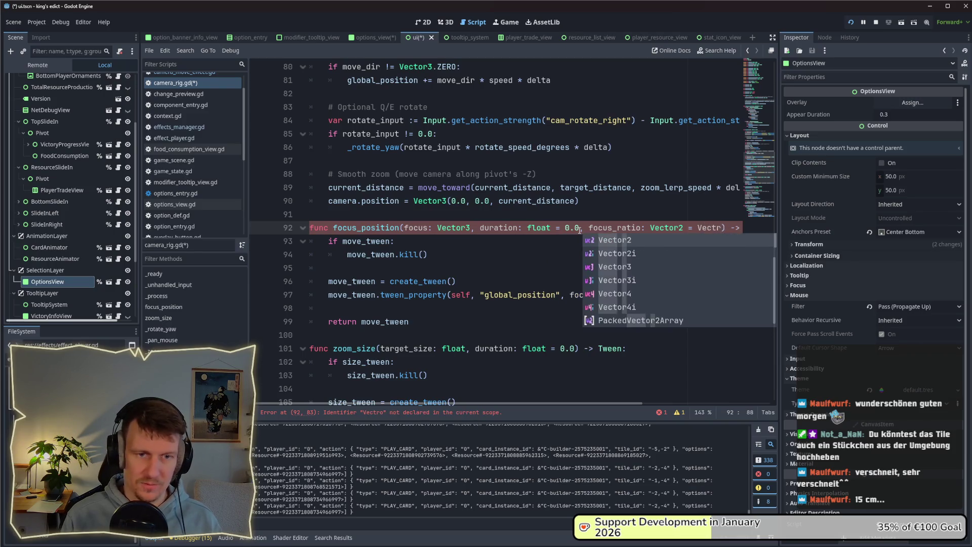
key("Return")
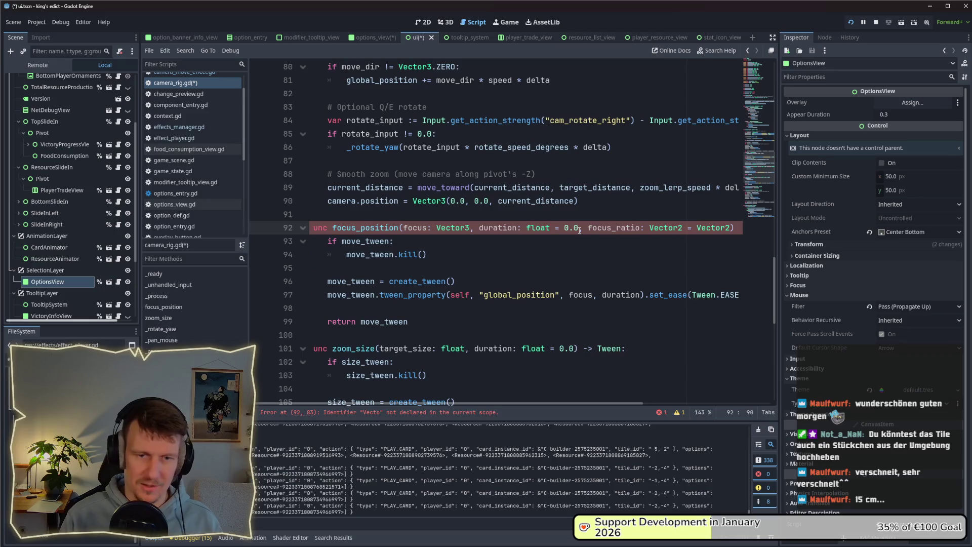
type("/(")
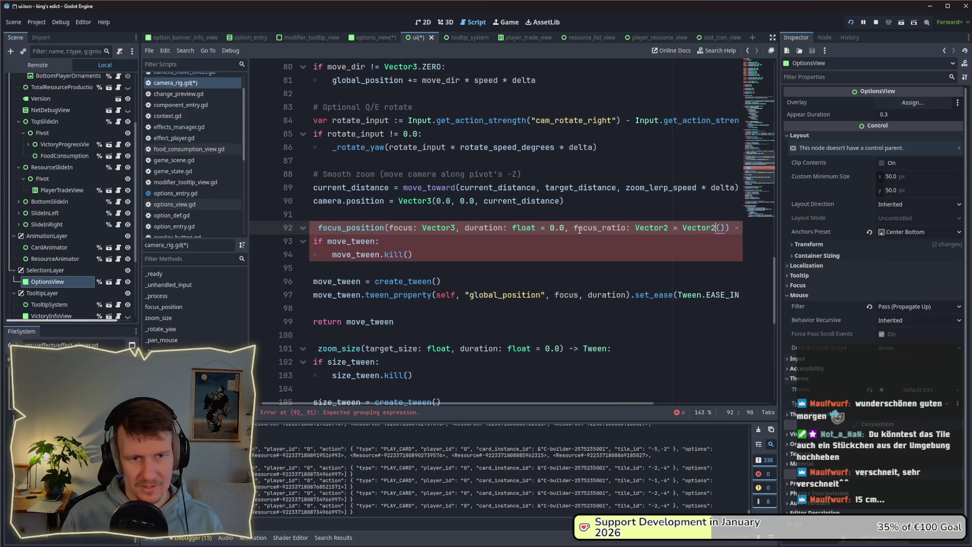
key("Right")
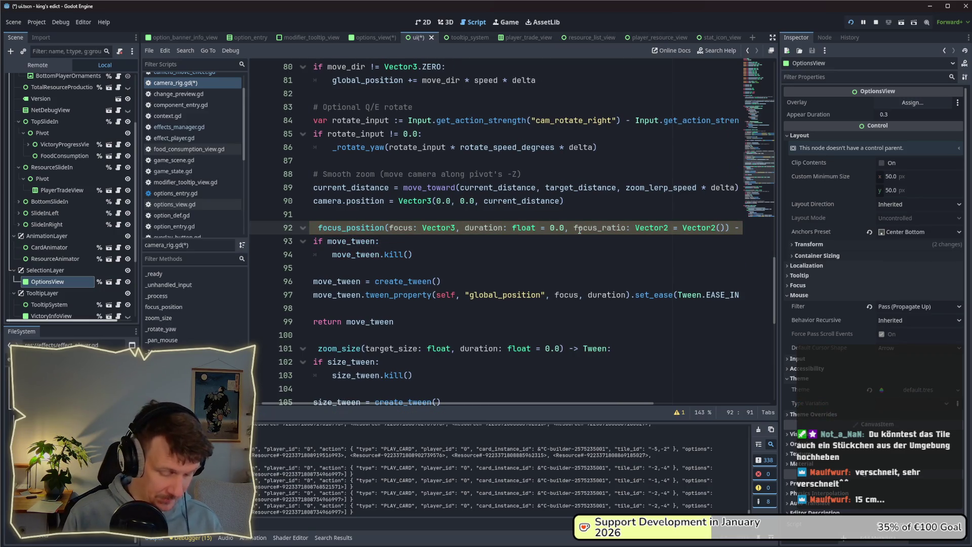
type(".5, 0")
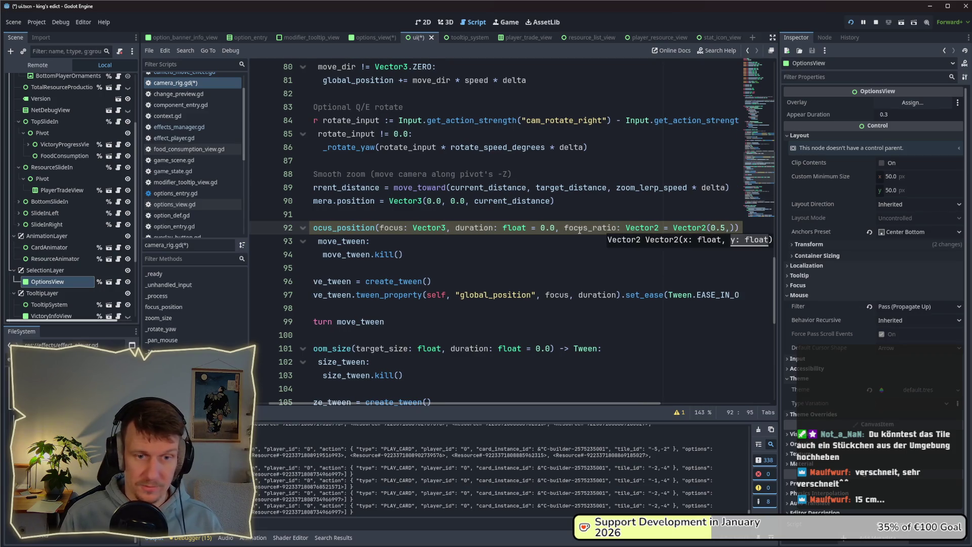
type(".5")
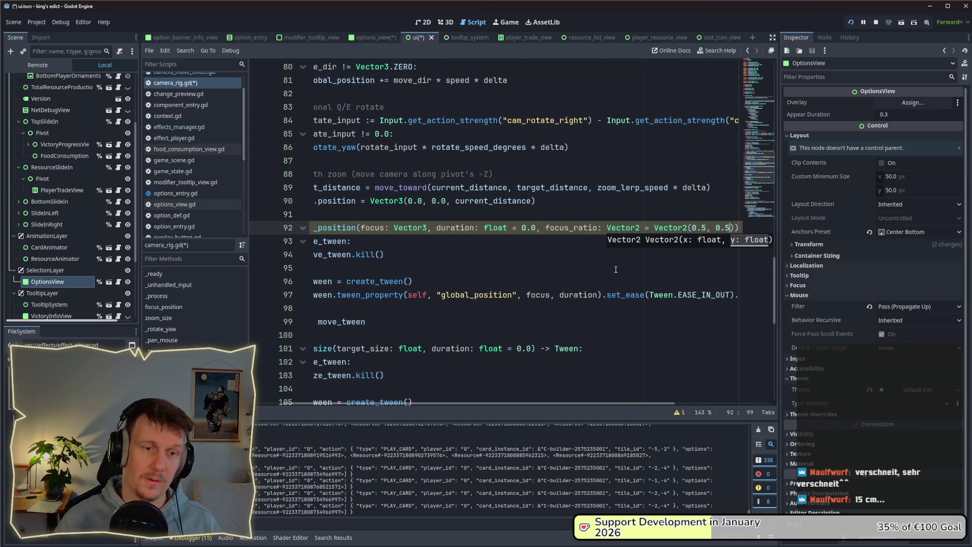
left_click(616, 270)
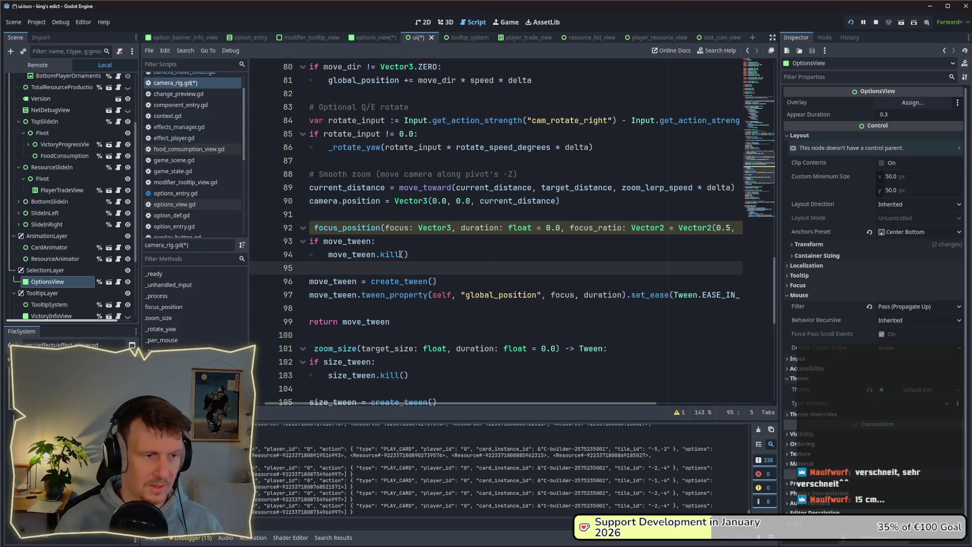
left_click(427, 255)
Save camera_rig.gd and widen the script view.
key("ctrl+s")
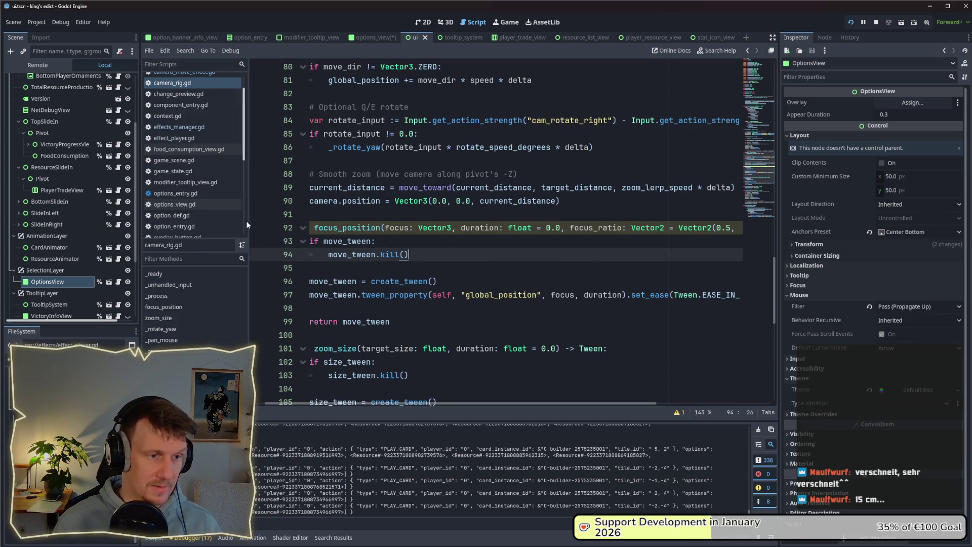
mouse_move(502, 404)
left_mouse_down()
mouse_move(592, 408)
mouse_move(457, 404)
left_mouse_up()
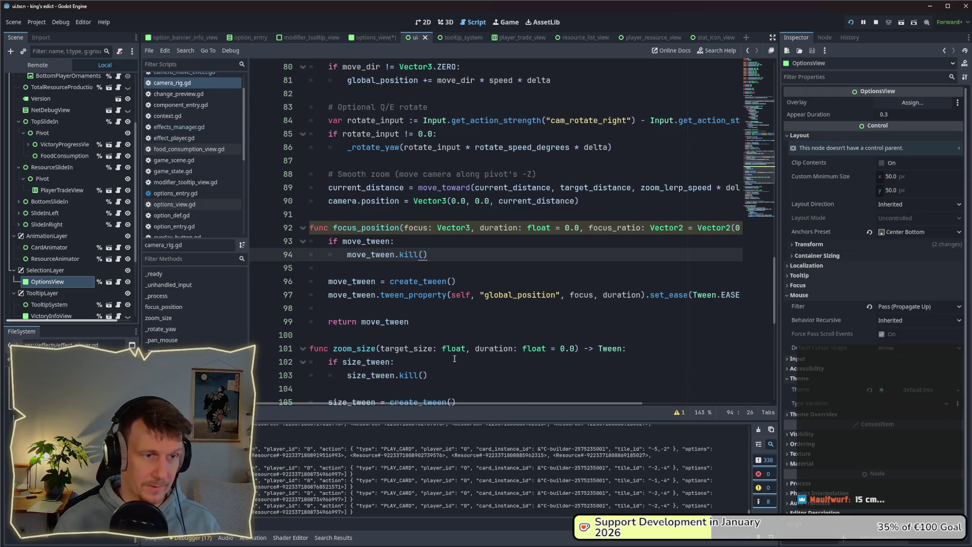
scroll(484, 263, "up", 1)
Search the whole project for focus_position and open the camera_move_effect.gd match.
double_click(363, 270)
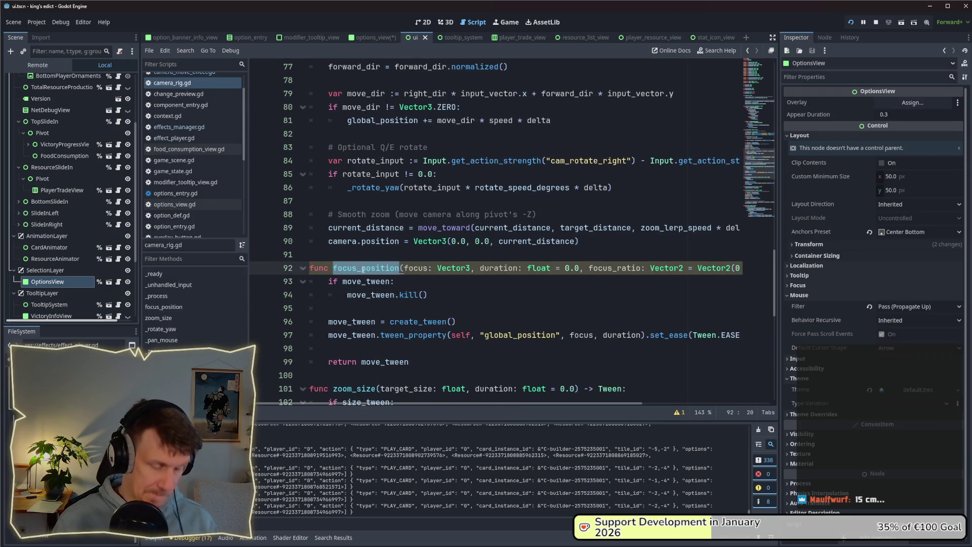
key("ctrl+shift+f")
key("Escape")
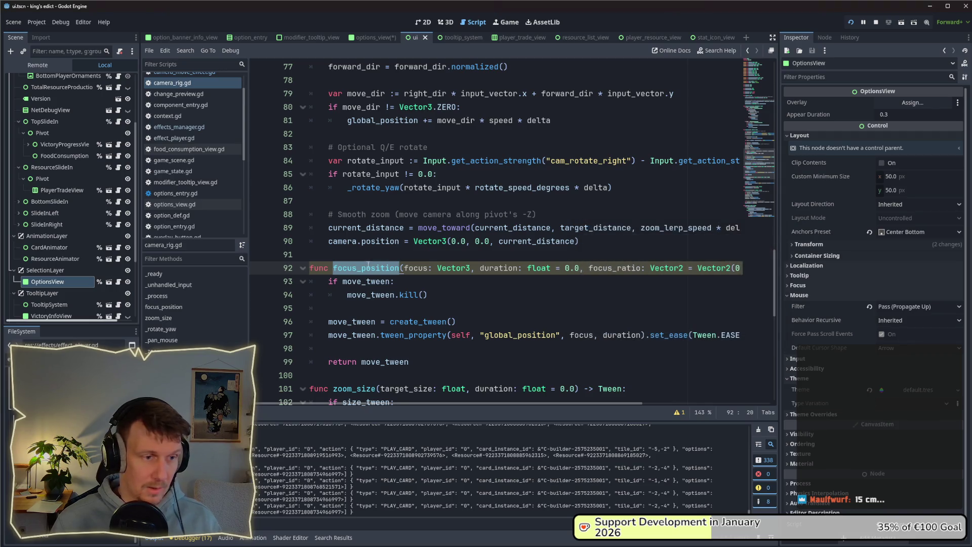
key("ctrl+f")
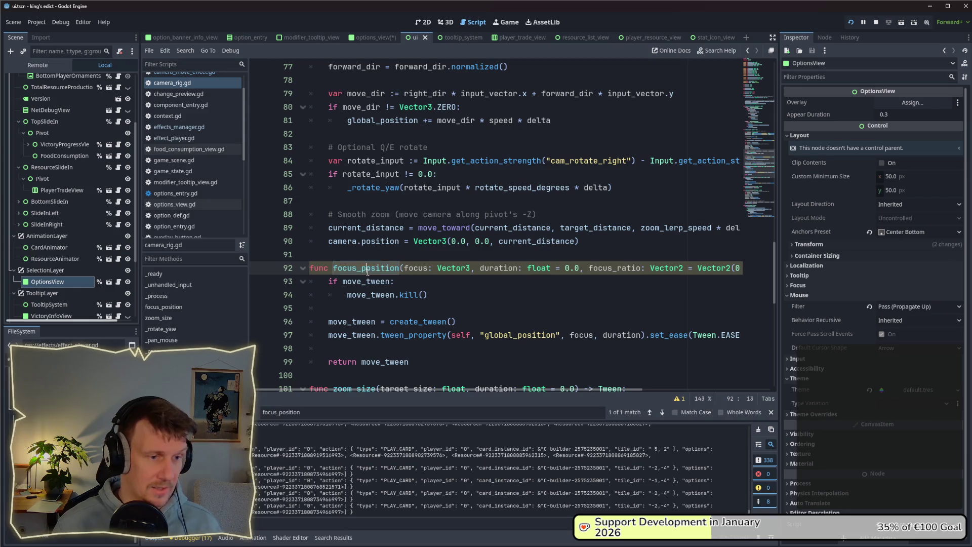
key("ctrl+shift+f")
left_click(671, 328)
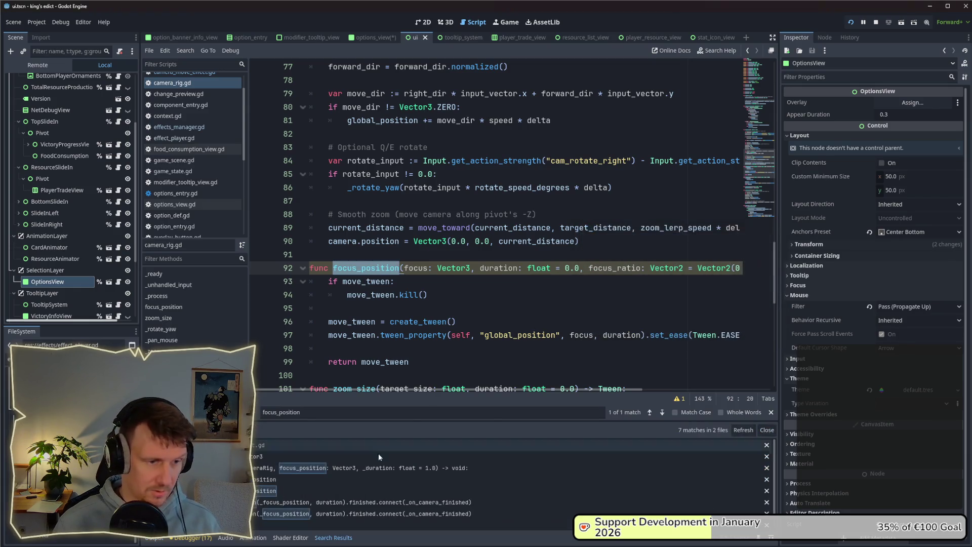
left_click(367, 469)
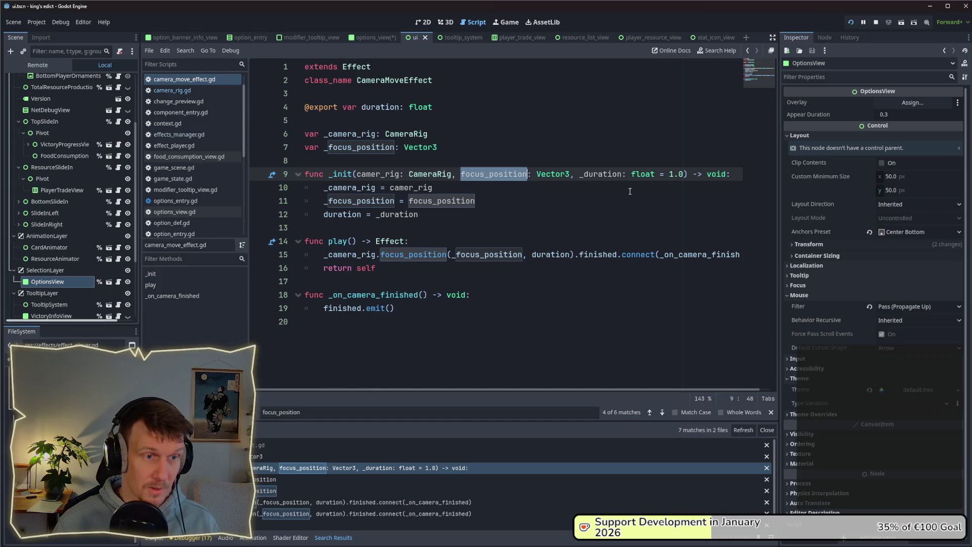
Declare var _focus_ratio: Vector2 = Vector2(0.5, 0.5) on line 8 and save.
left_click(477, 148)
key("Return")
type("var _focus_ration: v")
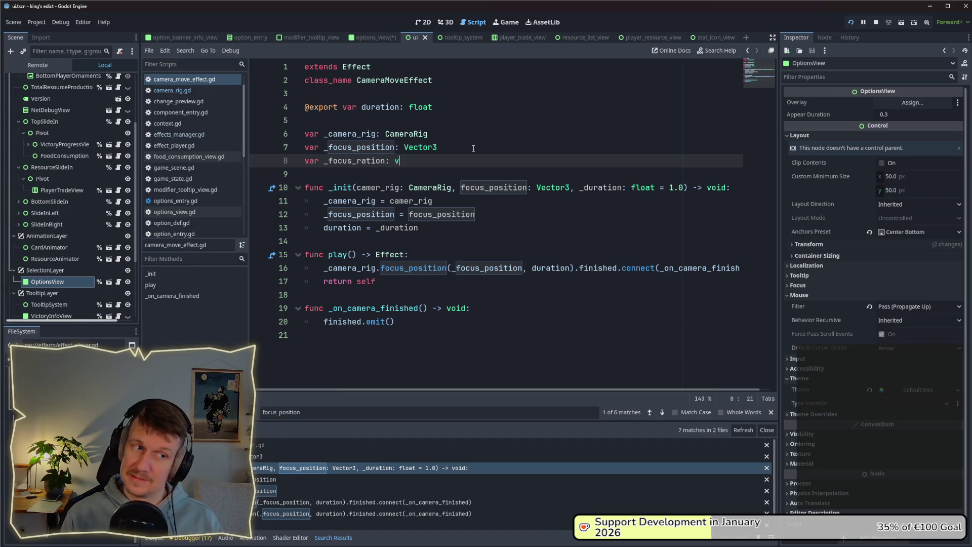
key("BackSpace")
type("Vect")
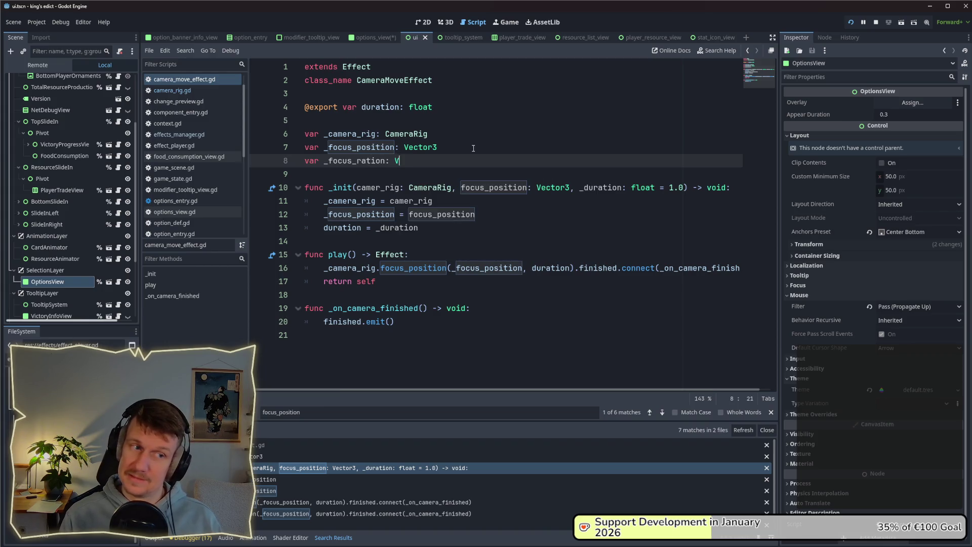
type("or3")
key("BackSpace")
type("2")
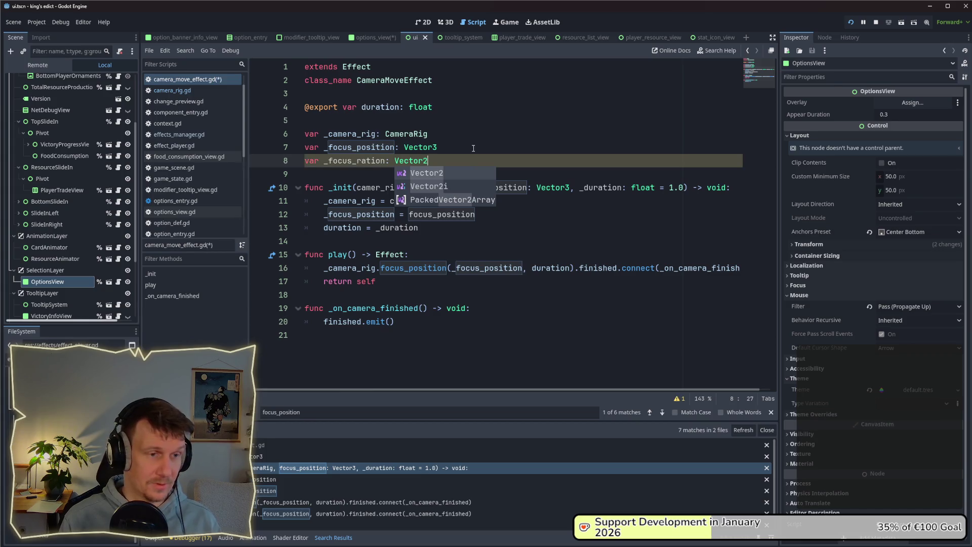
type(" = Vecto")
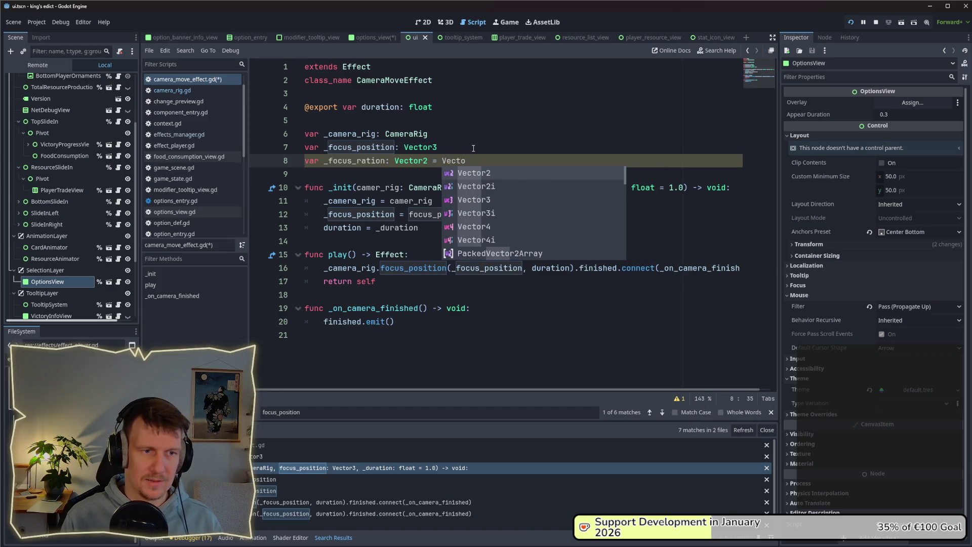
type("r2")
key("Return")
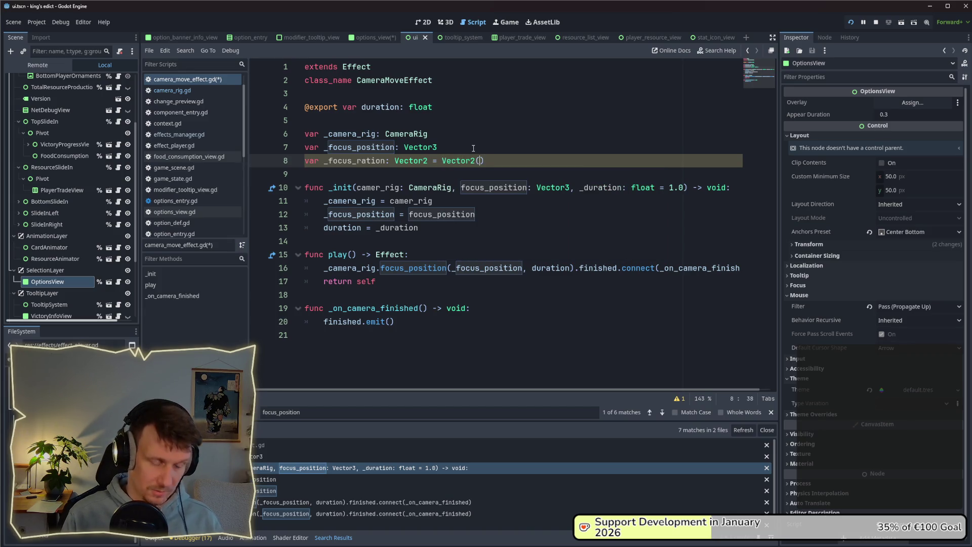
type("0.5, 0")
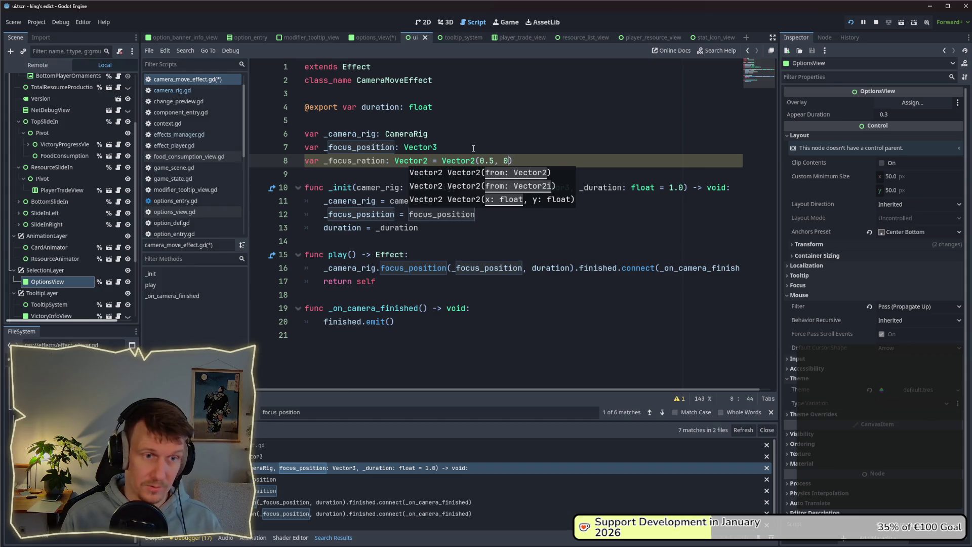
type(",5")
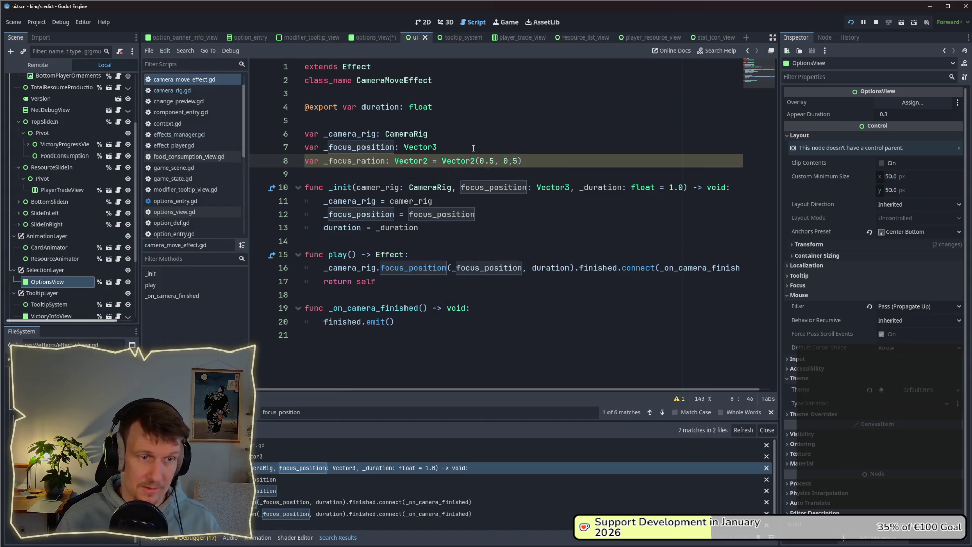
key("Left")
key("BackSpace")
type(".")
key("ctrl+s")
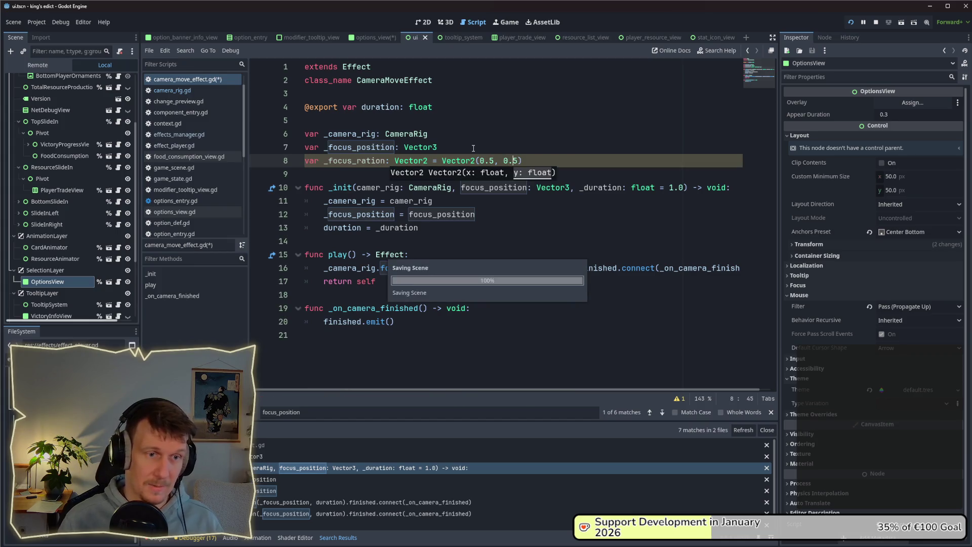
Fix the name to _focus_ratio and pass _focus_ratio into the focus_position call.
key("Escape")
key("End")
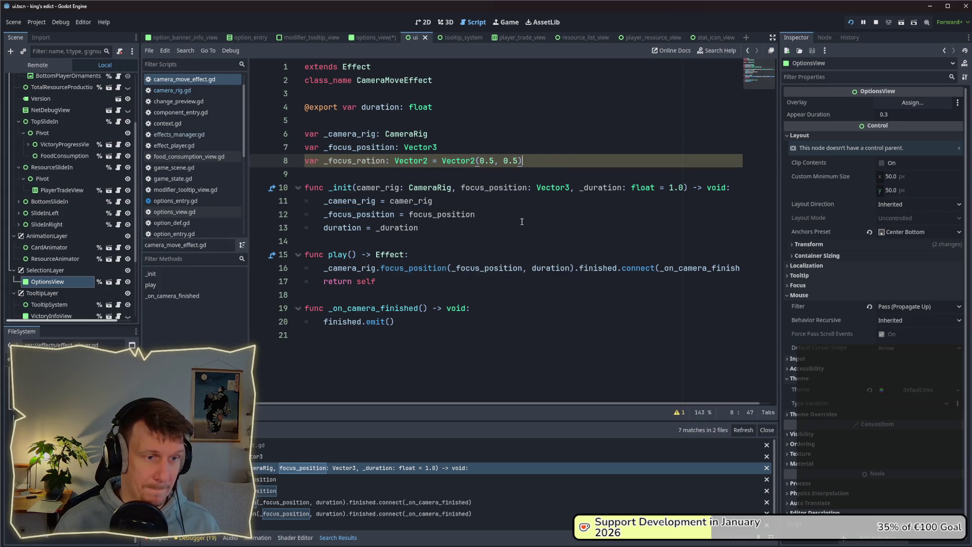
left_click(522, 222)
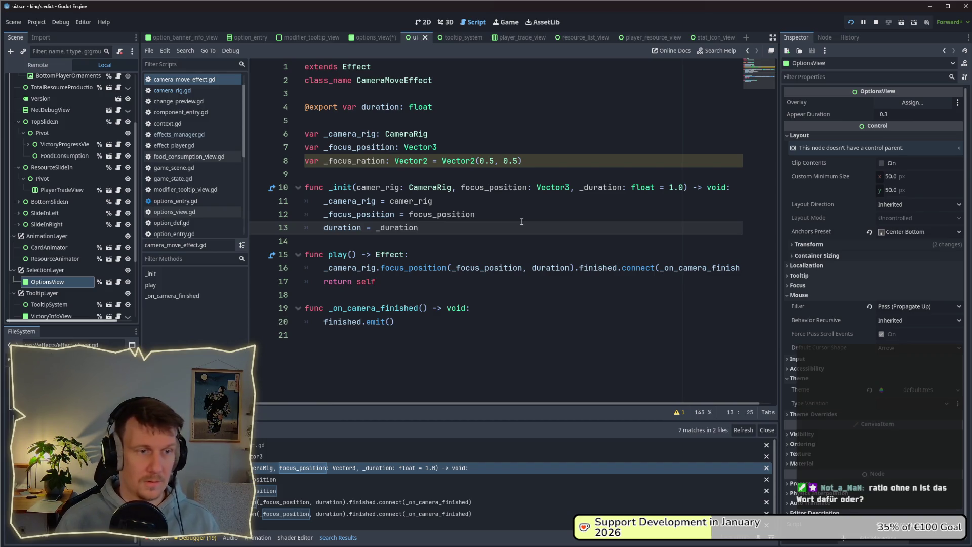
left_click(385, 163)
key("BackSpace")
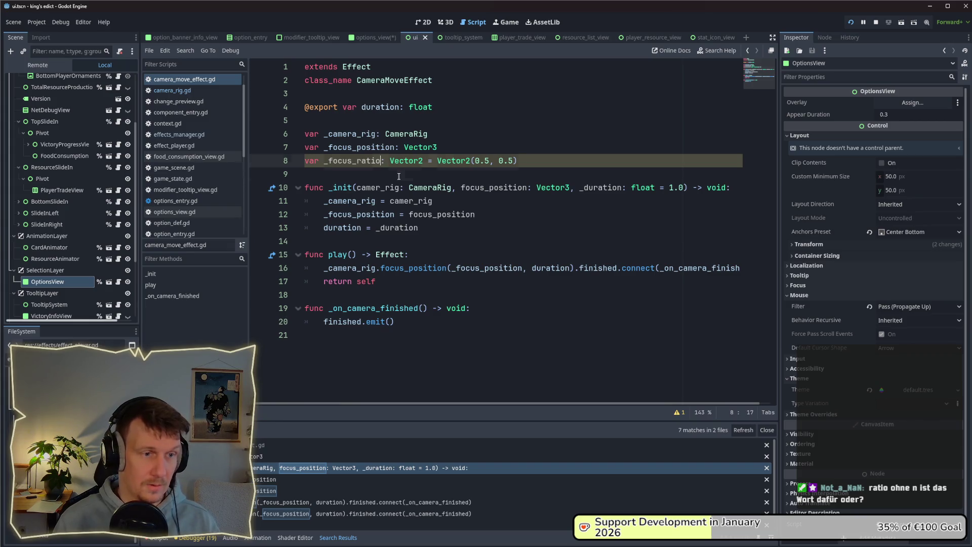
key("Down")
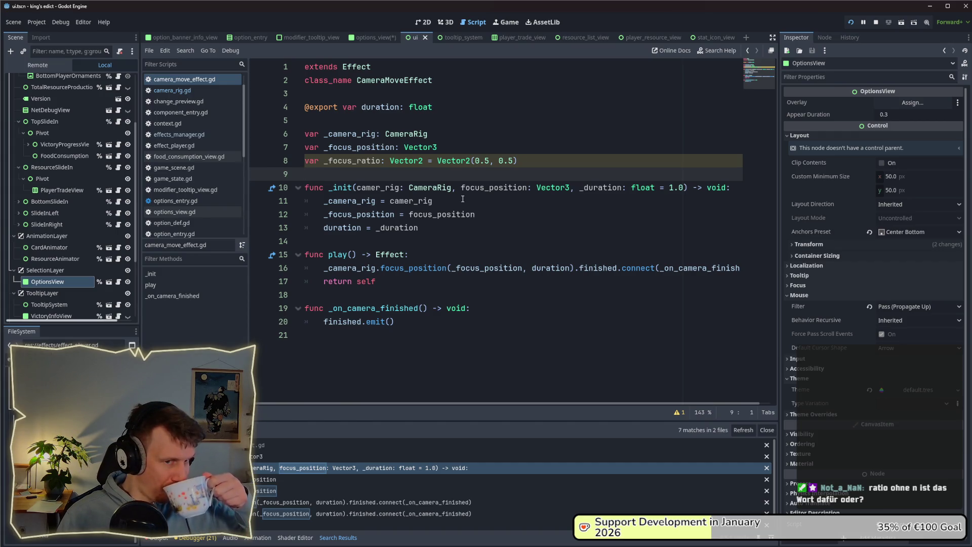
left_click(572, 271)
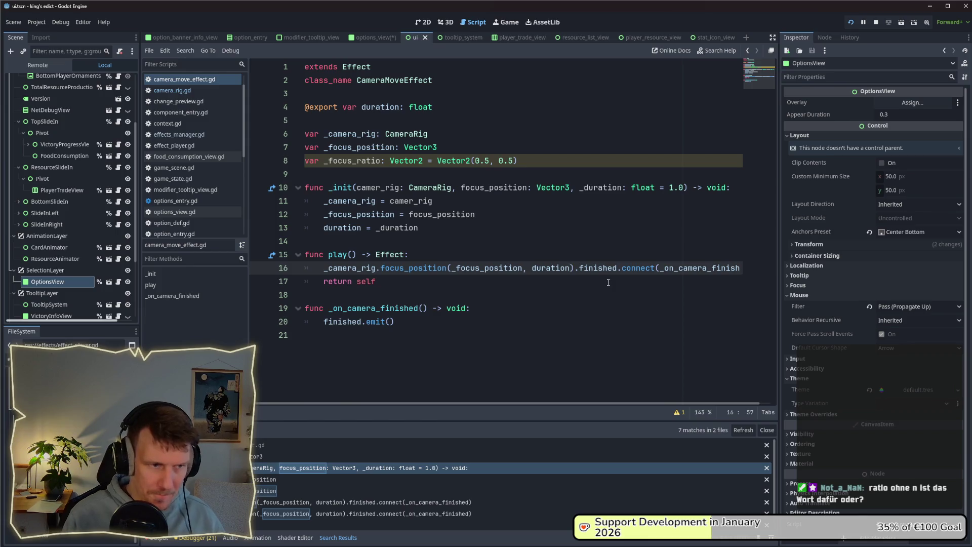
type(", ")
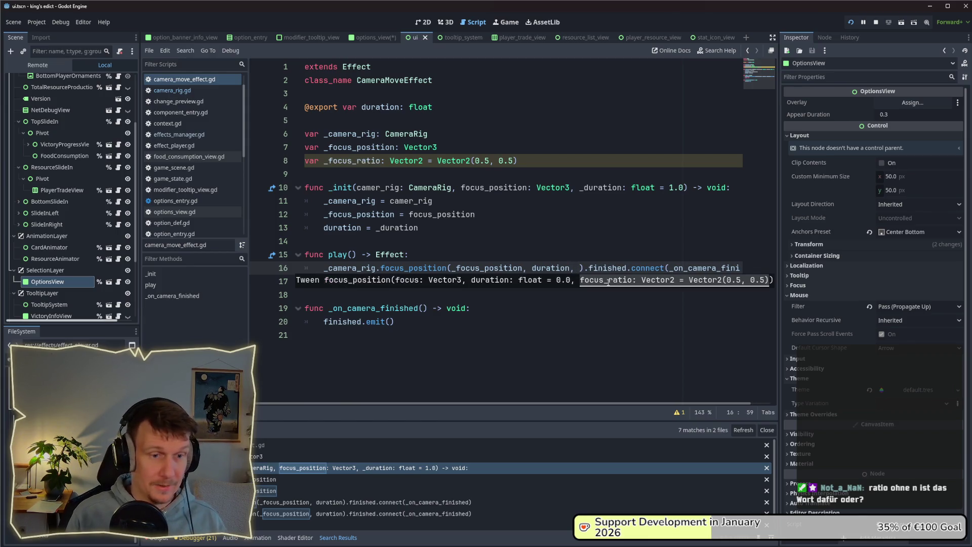
type("_foc")
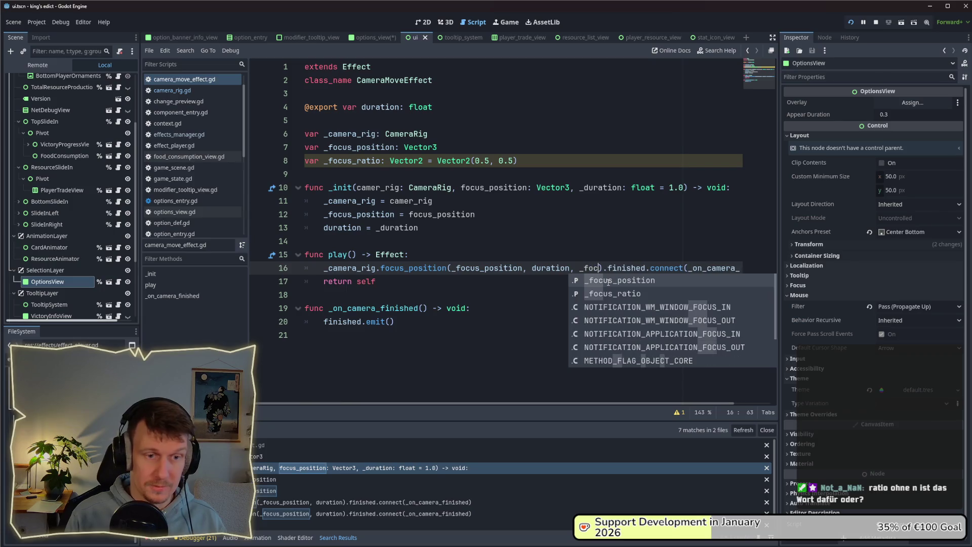
type("us_rati")
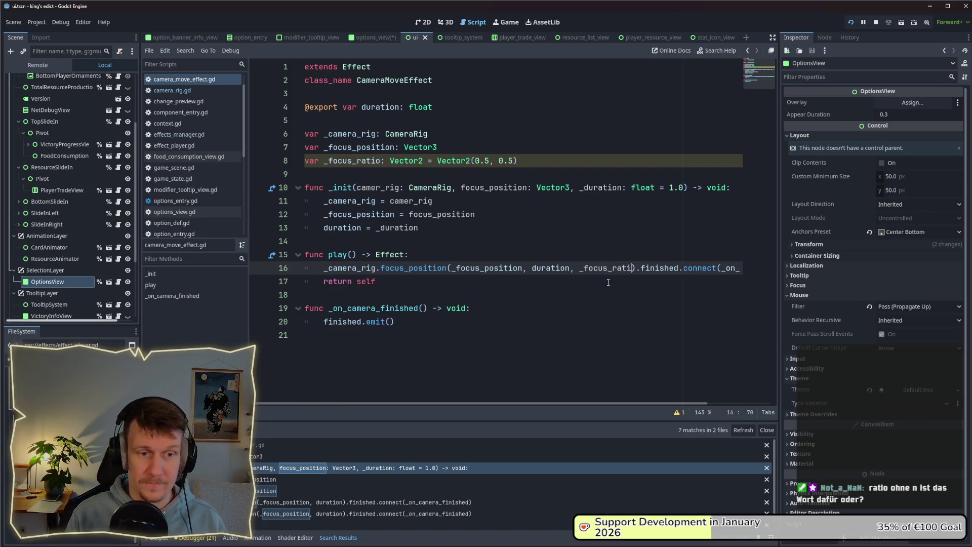
type("o")
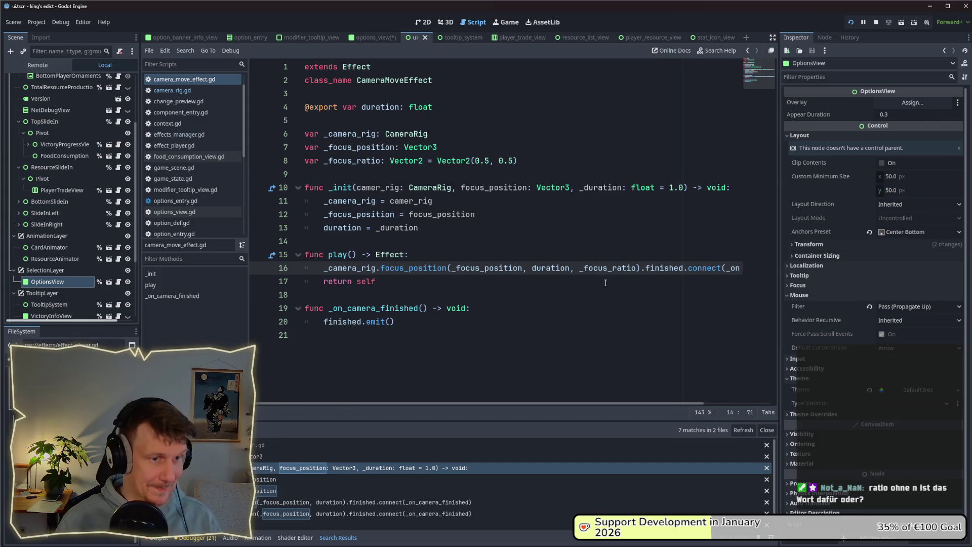
left_click(522, 240)
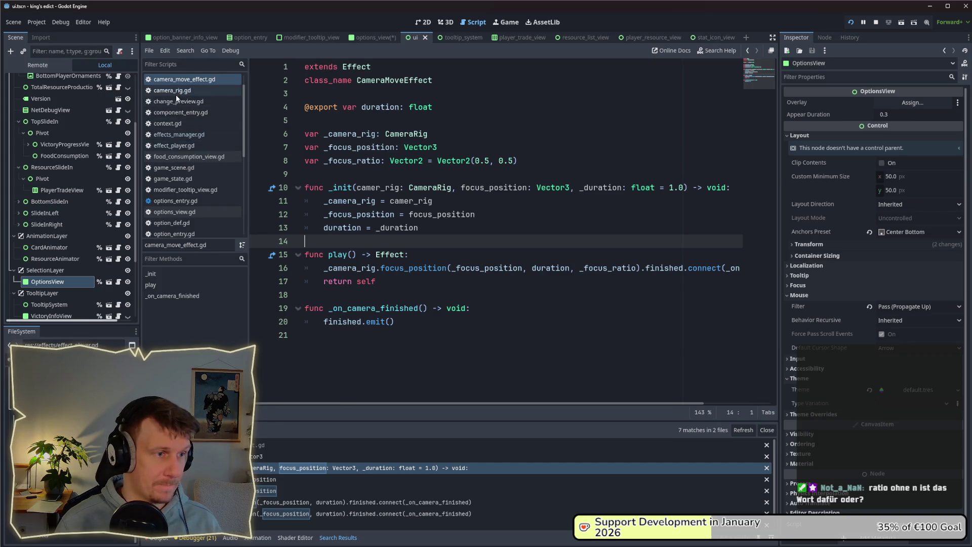
In options_view.gd, add "focus_ratio": Vector2(0.5, 0.75) to the play_effect call on line 57.
left_click(175, 213)
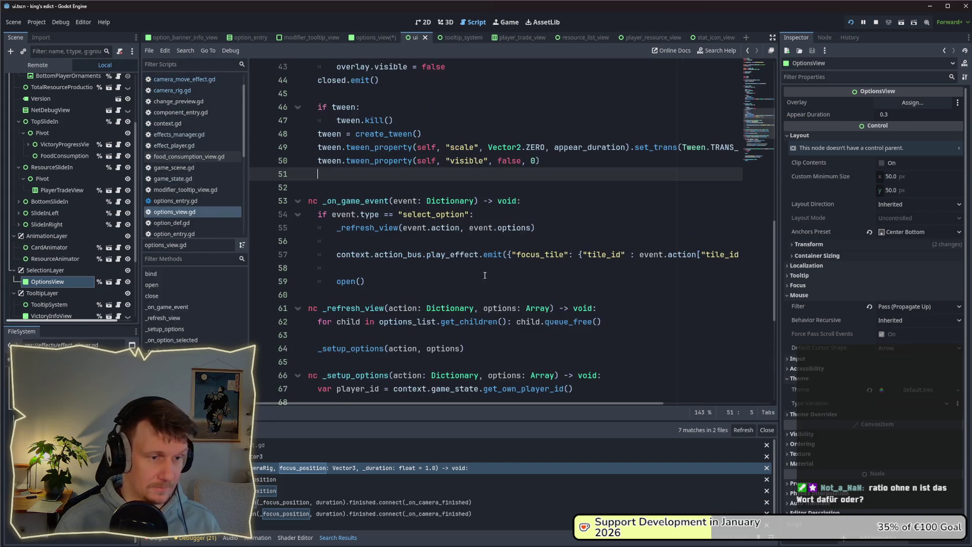
left_click_drag(581, 401, 666, 368)
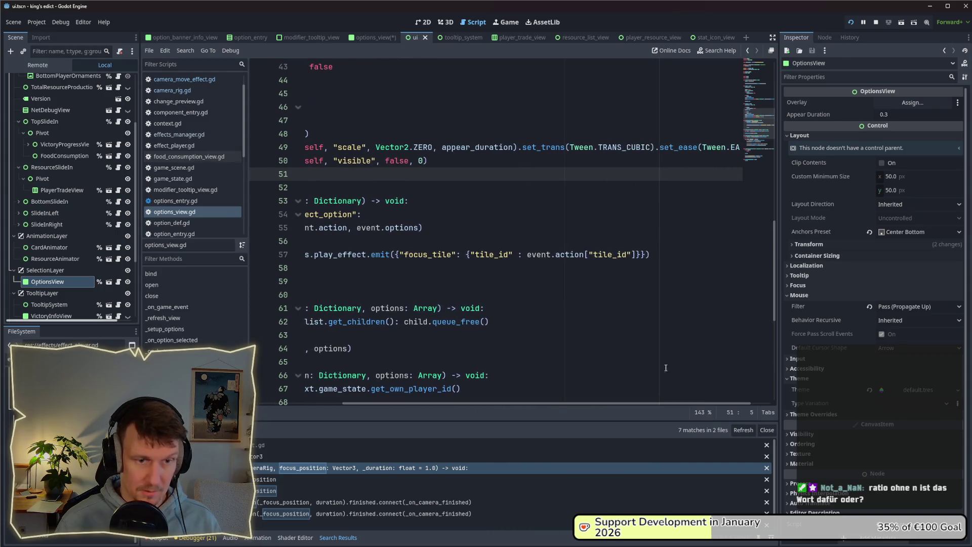
left_click(631, 256)
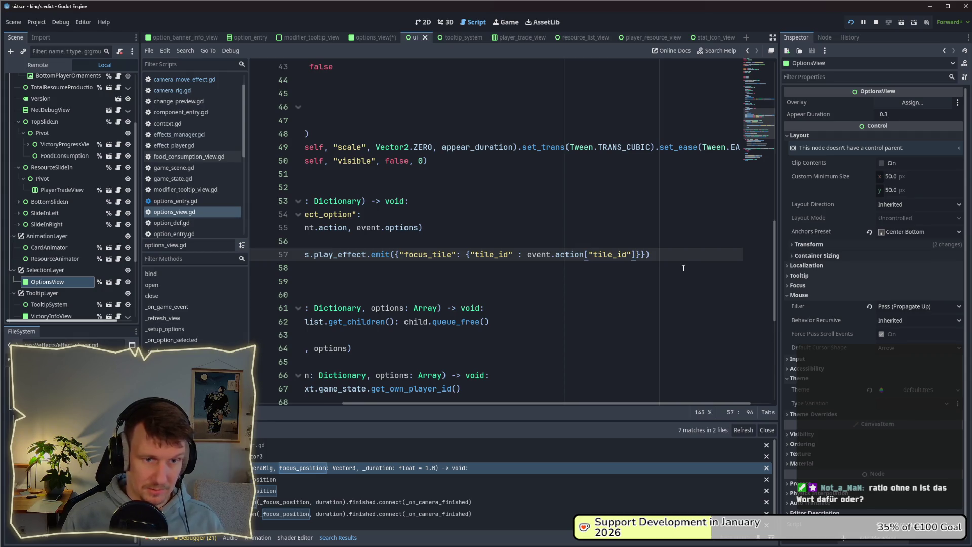
type(", \"fo")
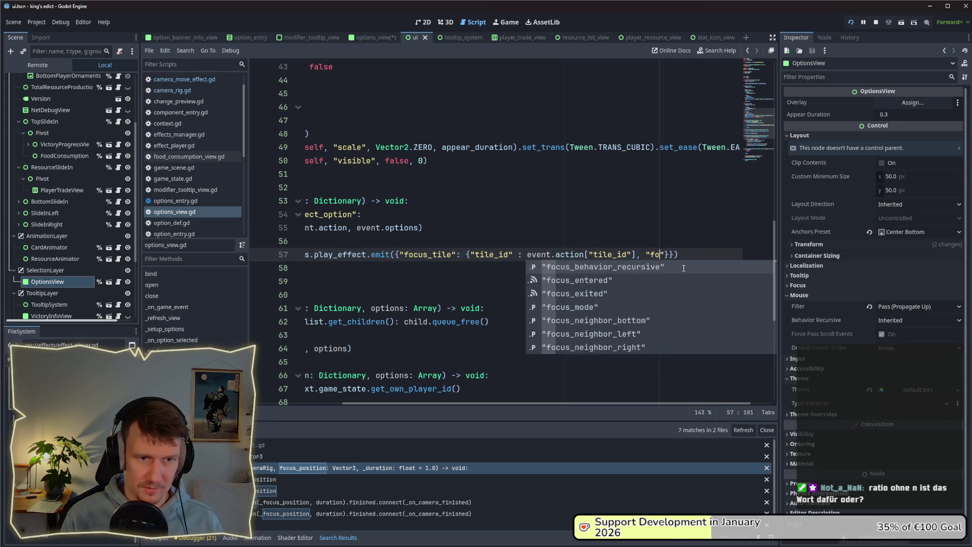
type("cus_ratio")
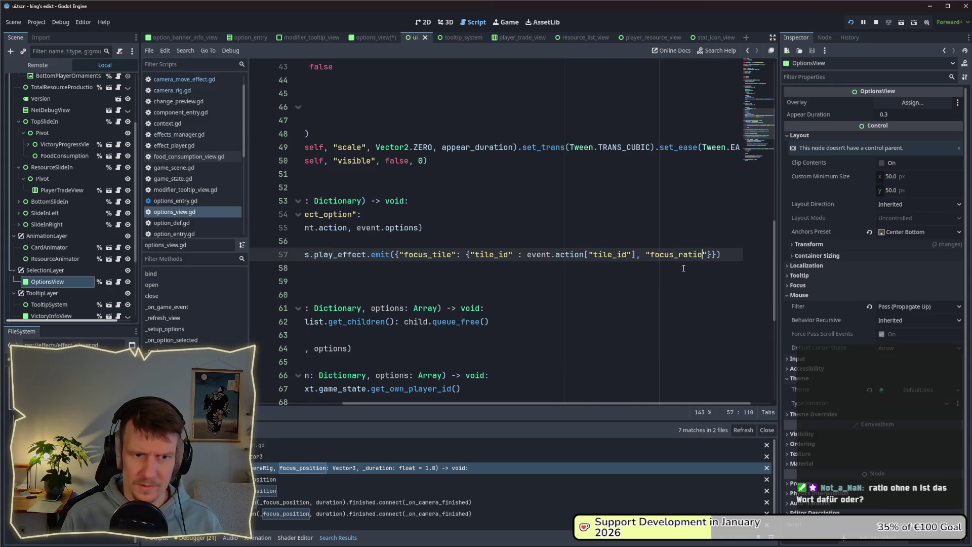
type("\" : ")
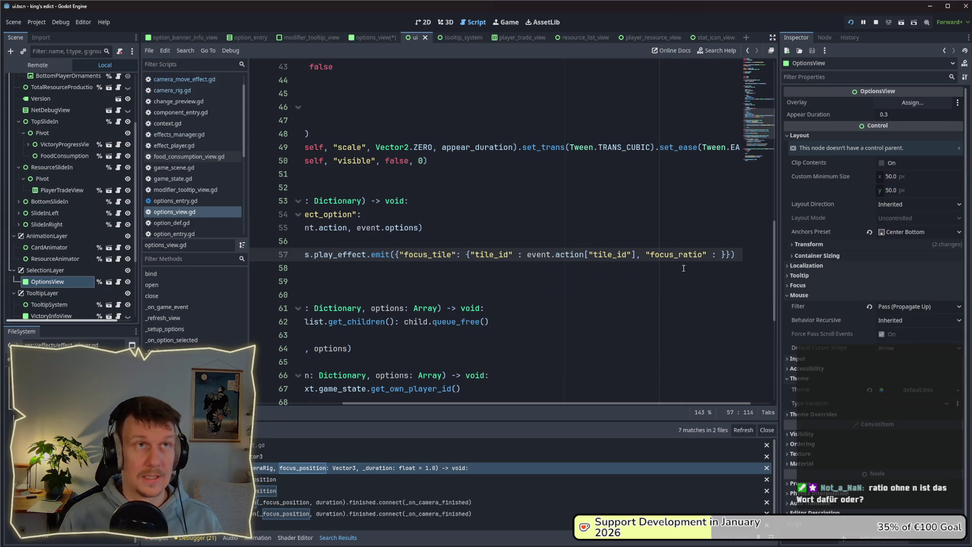
type("Vecto")
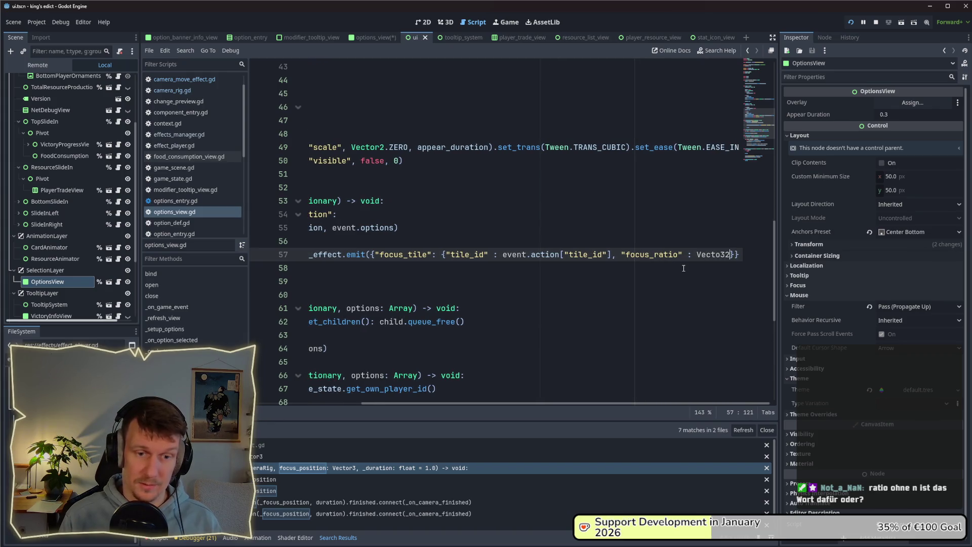
type("r2")
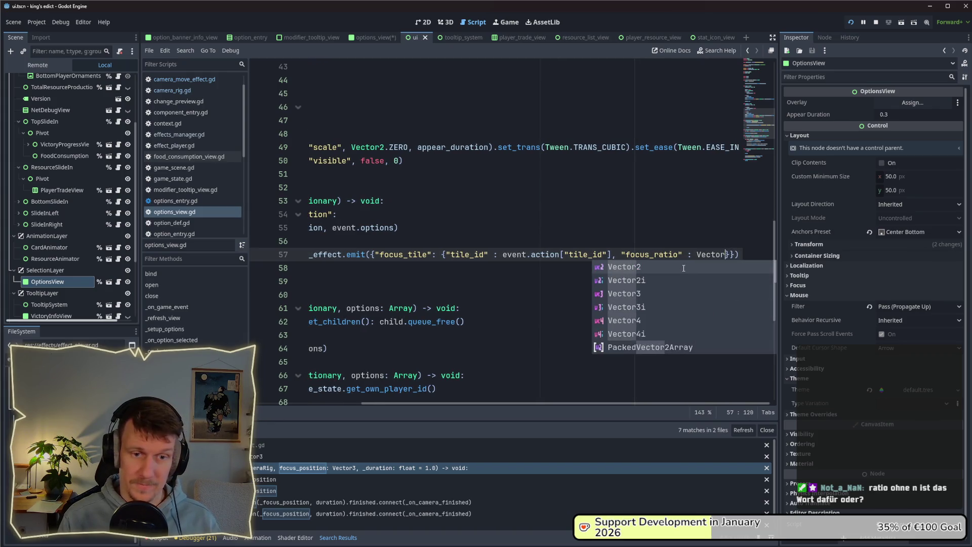
type("(")
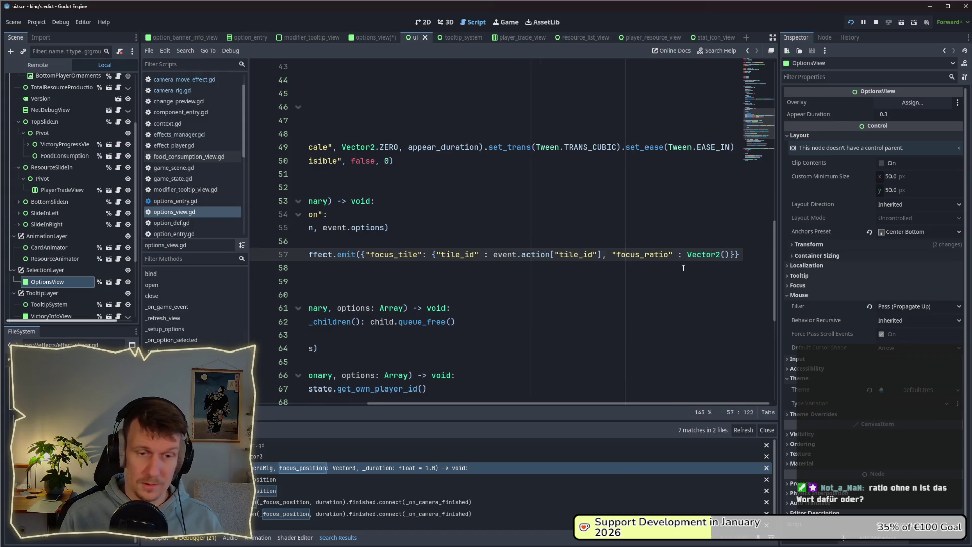
type("0.5, 0.")
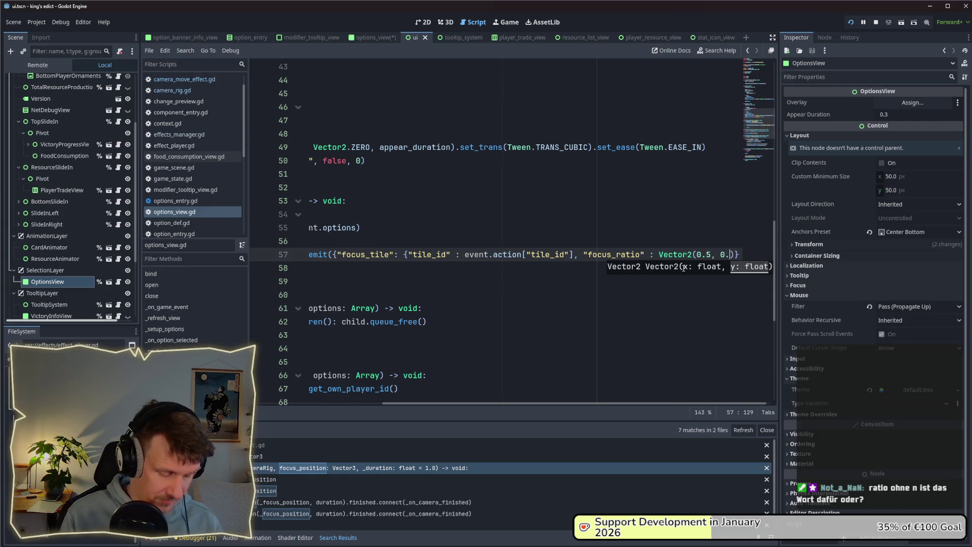
type("75")
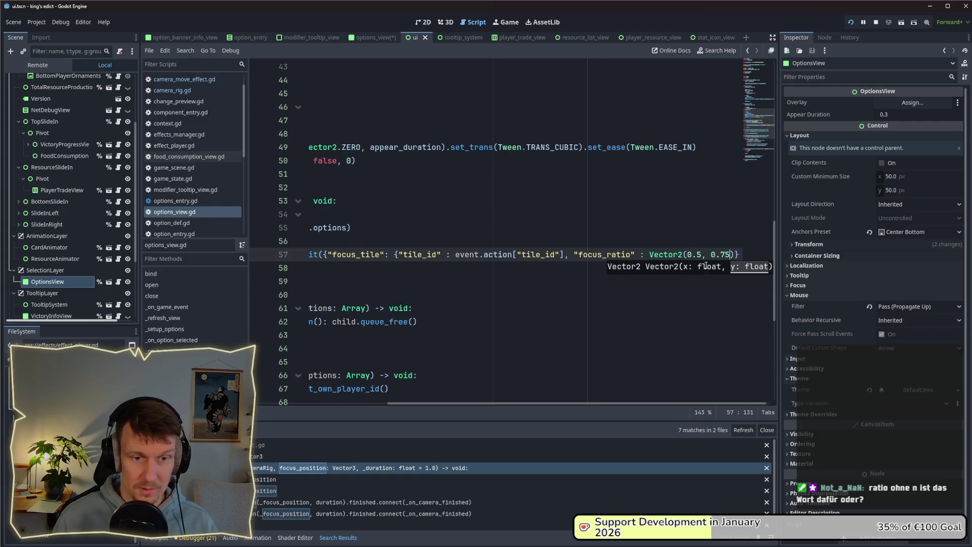
left_click(689, 239)
mouse_move(513, 404)
left_mouse_down()
mouse_move(650, 402)
mouse_move(447, 391)
mouse_move(637, 393)
left_mouse_up()
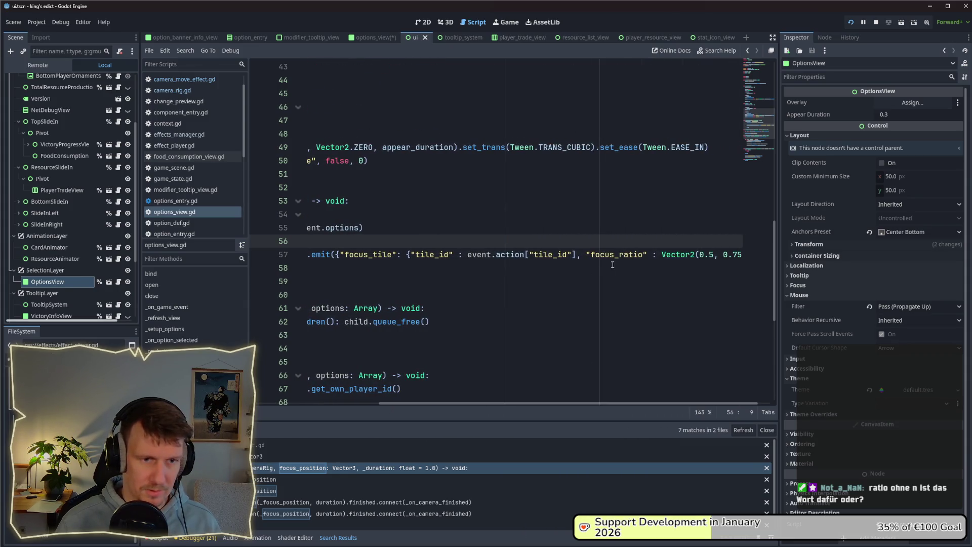
double_click(367, 259)
Search the project for focus_tile and open the effects_manager.gd match.
key("ctrl+shift+f")
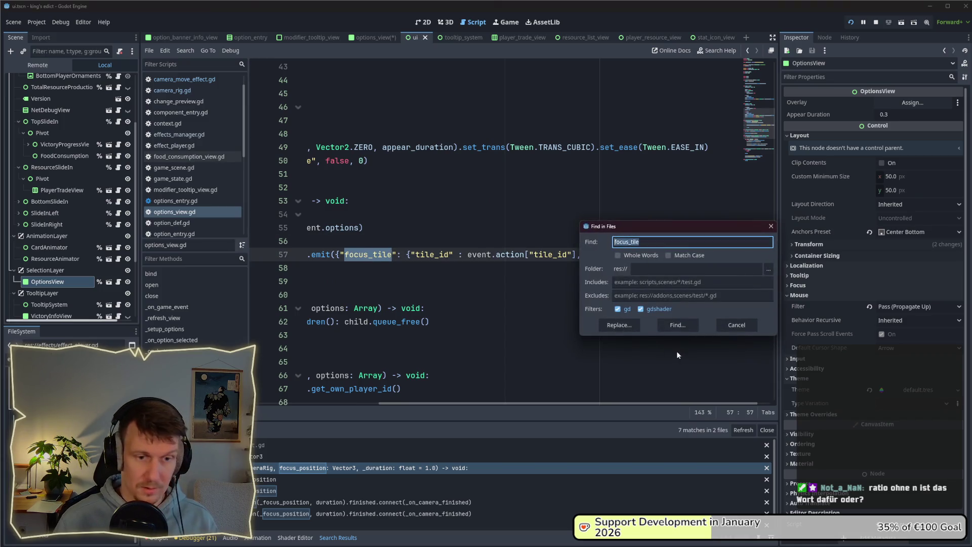
left_click(678, 324)
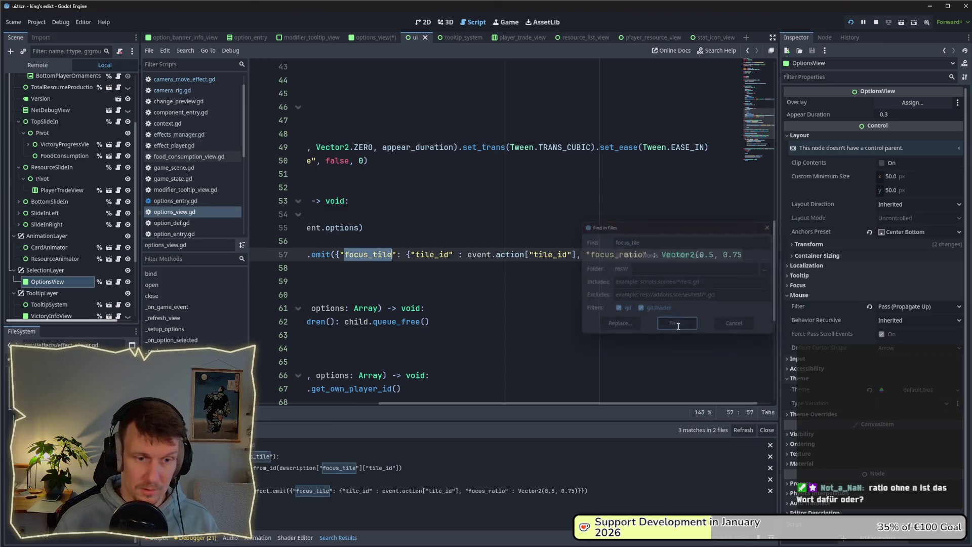
left_click(364, 469)
scroll(681, 161, "up", 2)
Duplicate the coords line into a focus_ration variable reading focus_tile's focus_ratio entry, and save.
left_click(681, 161)
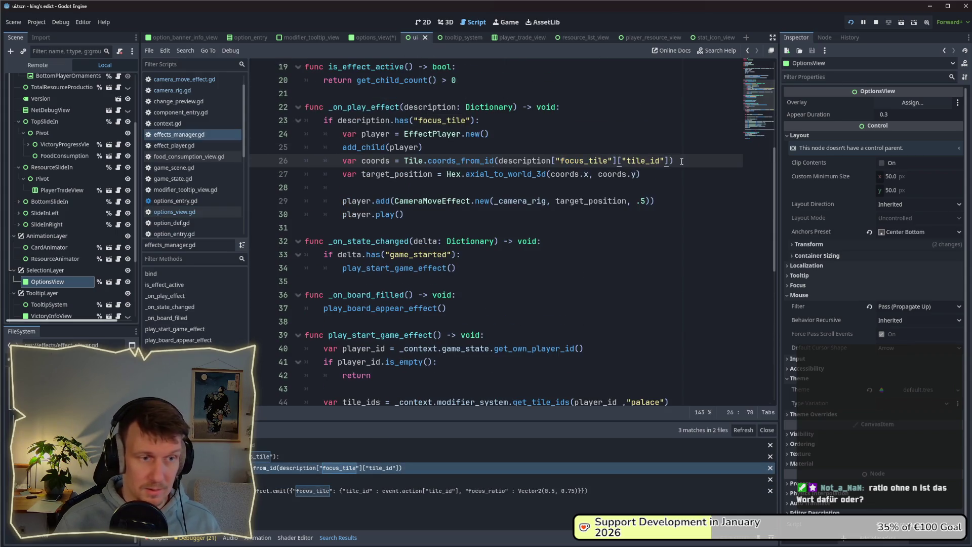
type(")")
key("ctrl+shift+d")
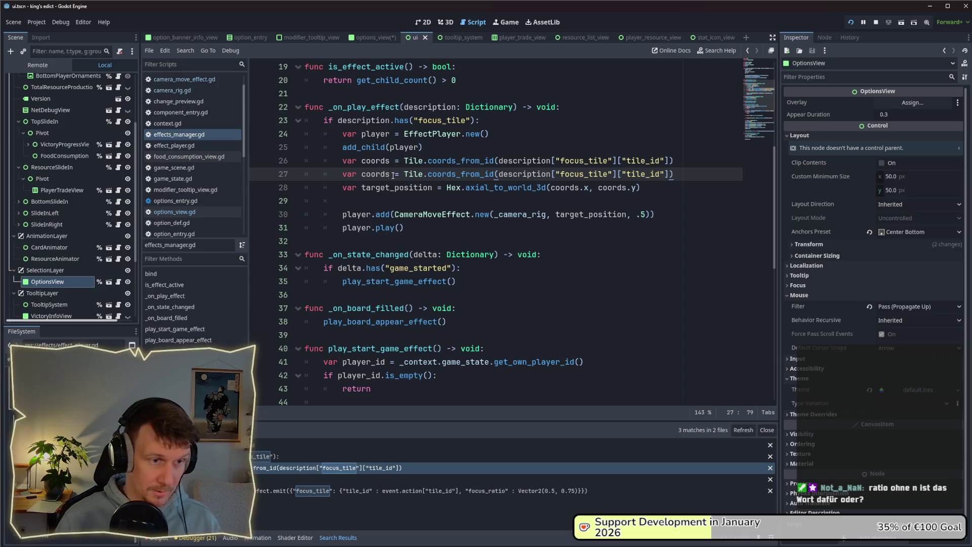
double_click(381, 175)
type("focus_")
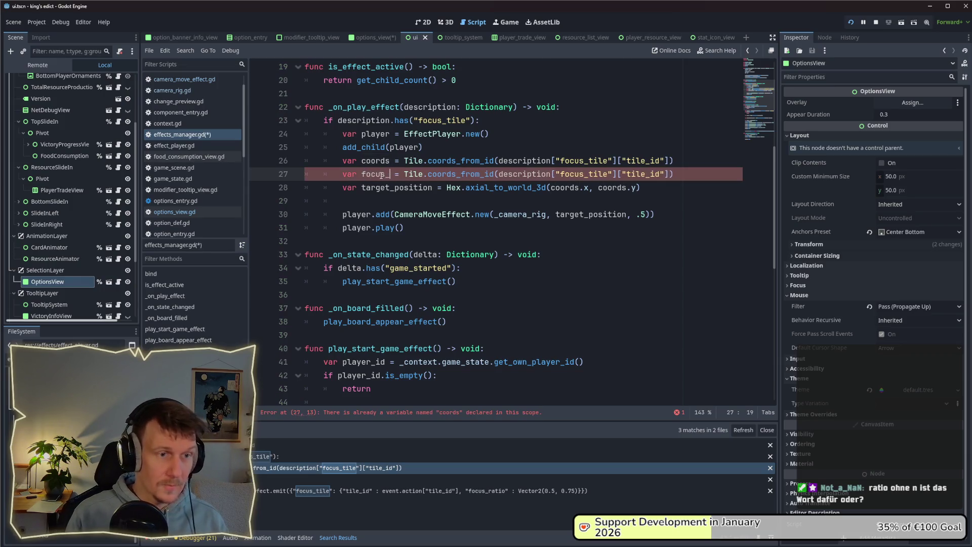
type("ration")
key("ctrl+s")
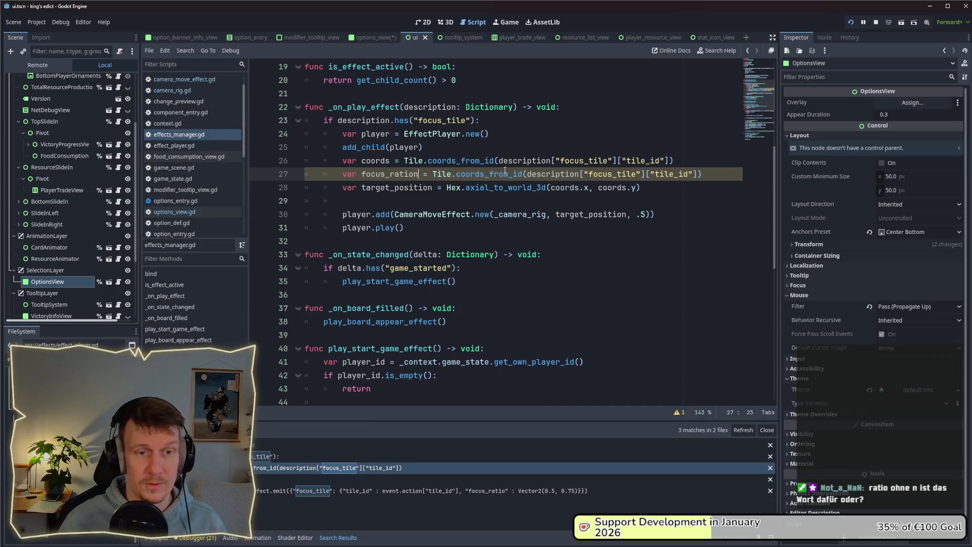
double_click(669, 174)
type("focus_")
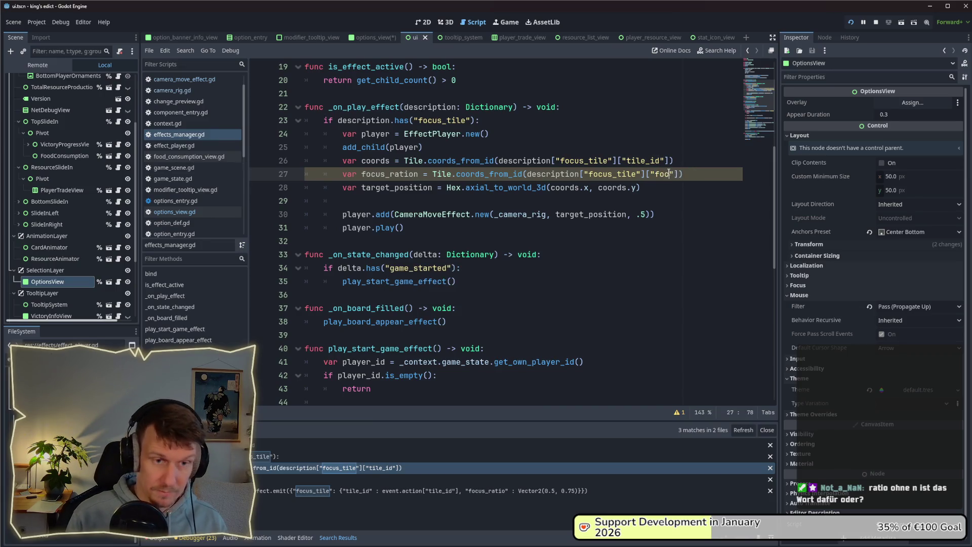
type("ratio")
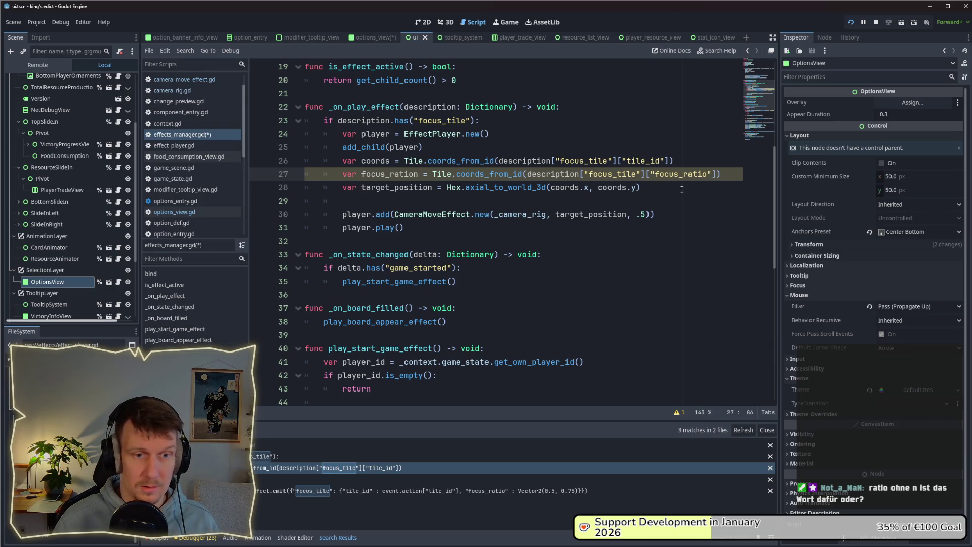
double_click(386, 176)
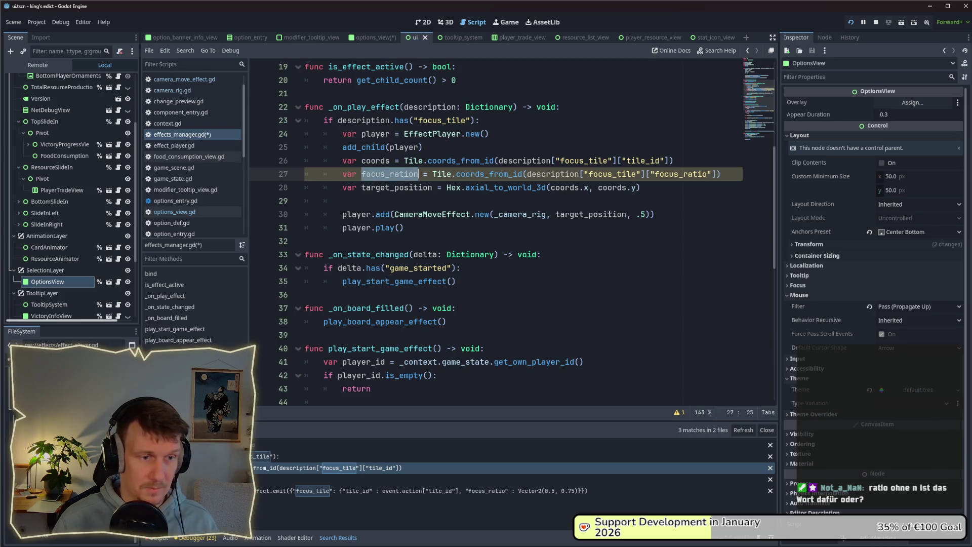
Jump from the CameraMoveEffect.new call to its constructor definition.
left_click(626, 215)
left_click(622, 203)
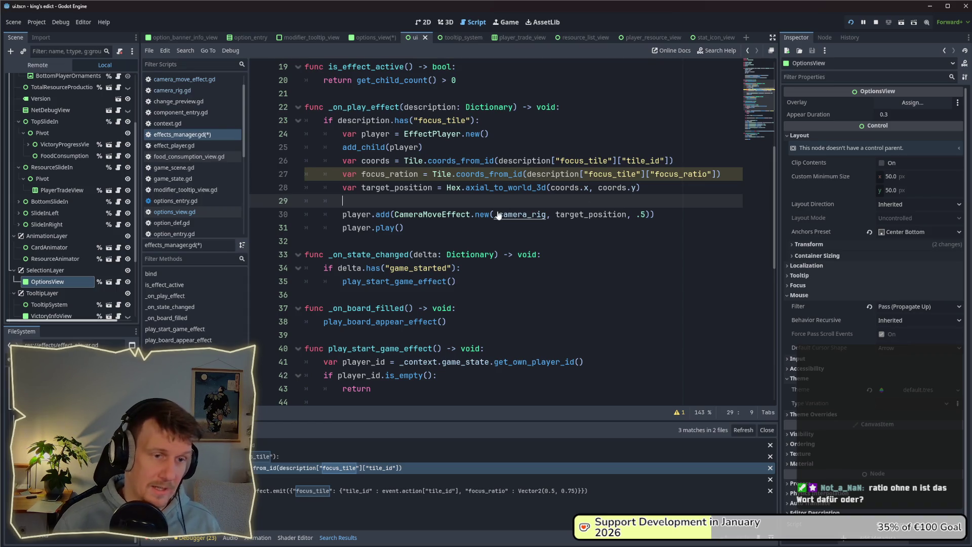
left_click(482, 215, "ctrl")
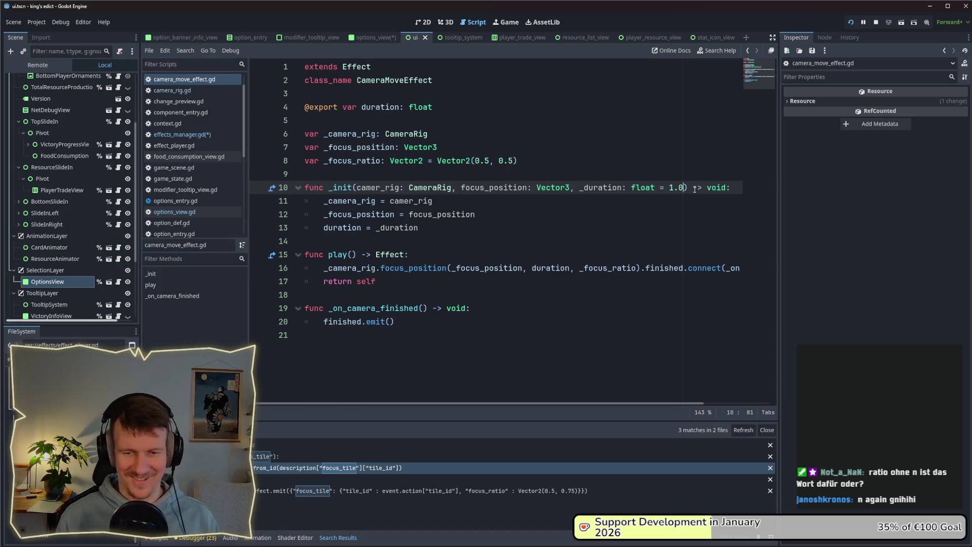
Add a focus_ration: Vector2 = Vector2(0.5, 0.5) parameter to CameraMoveEffect's _init and save.
type(",")
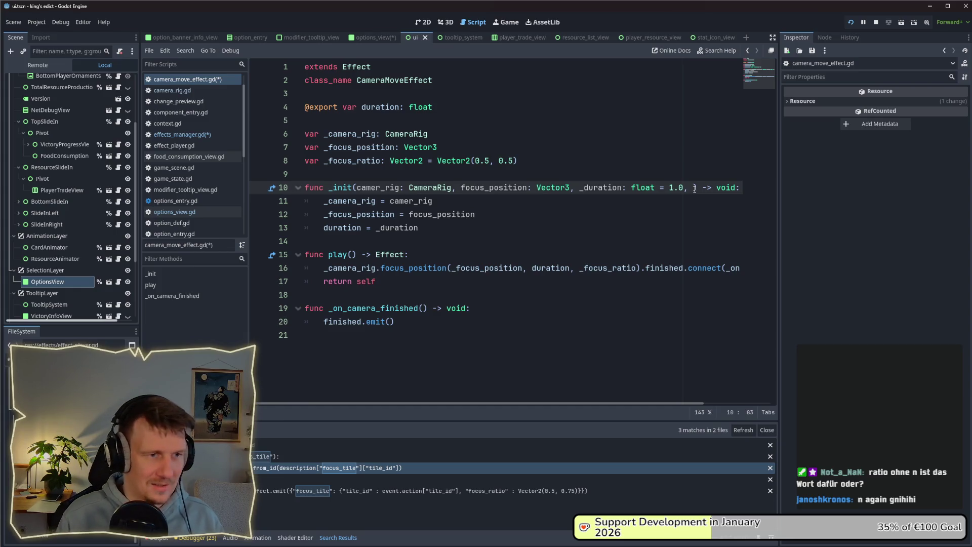
type("_")
key("BackSpace")
type("focus_ra")
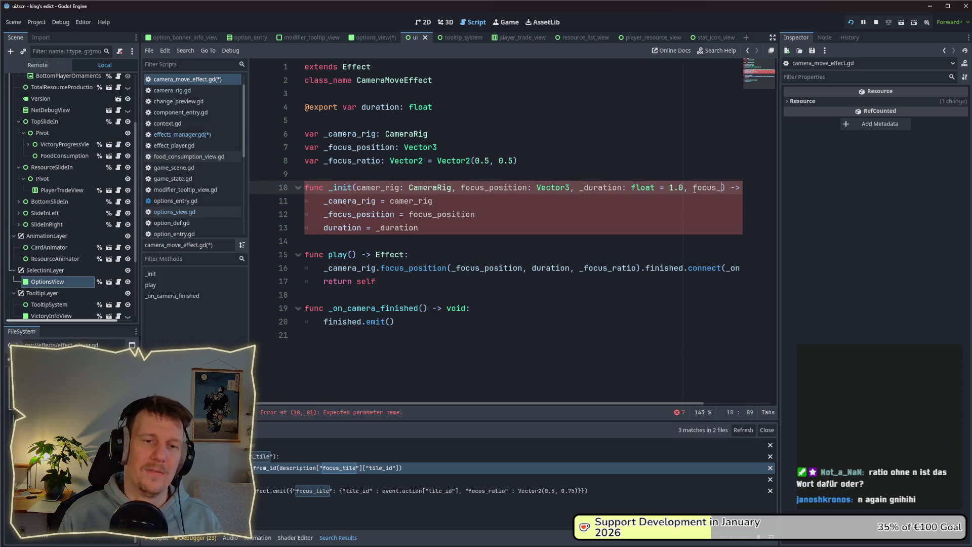
type("tion: Vec")
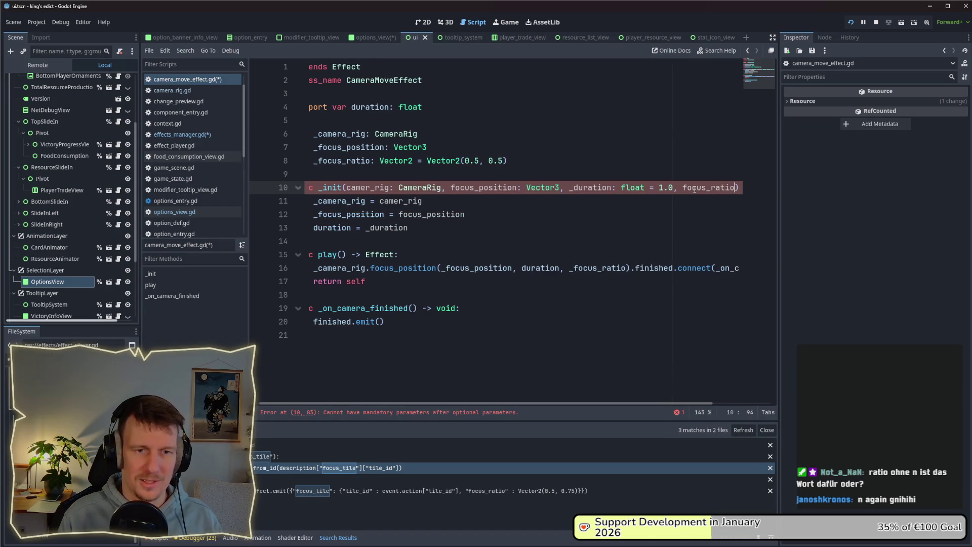
type("t")
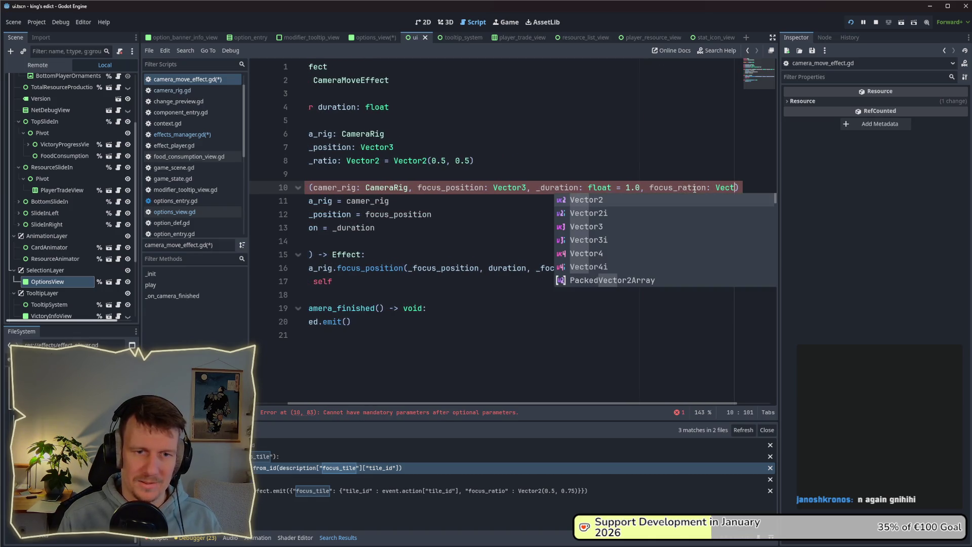
key("Return")
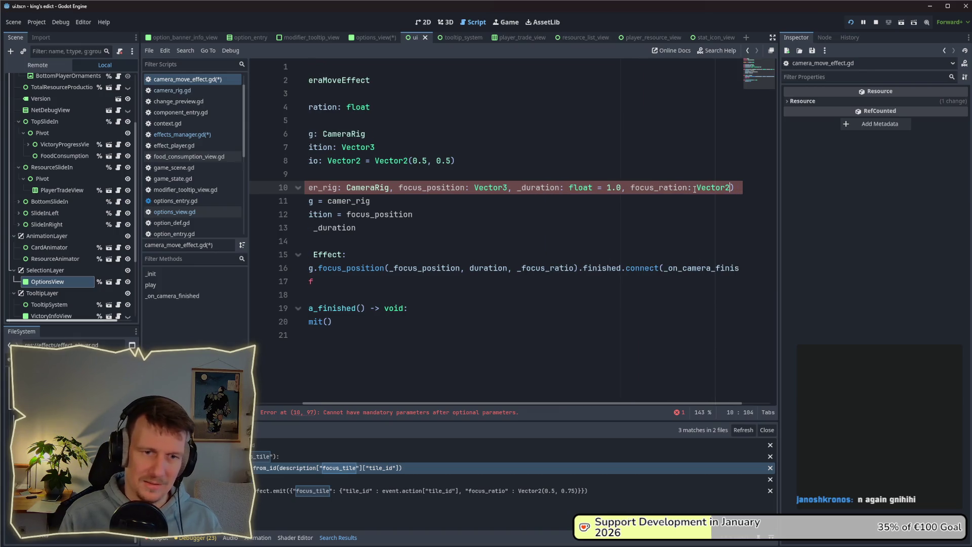
type("= Vec")
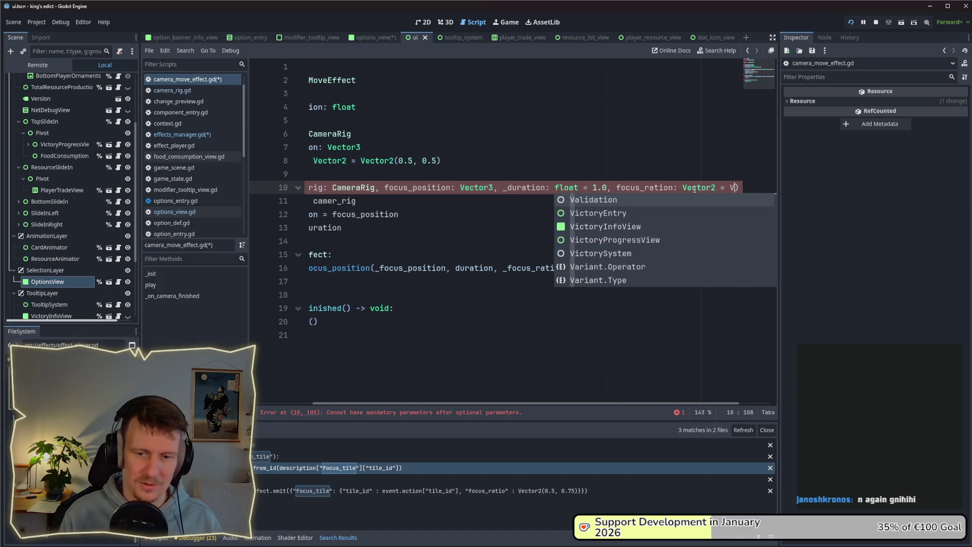
type("tor")
key("Return")
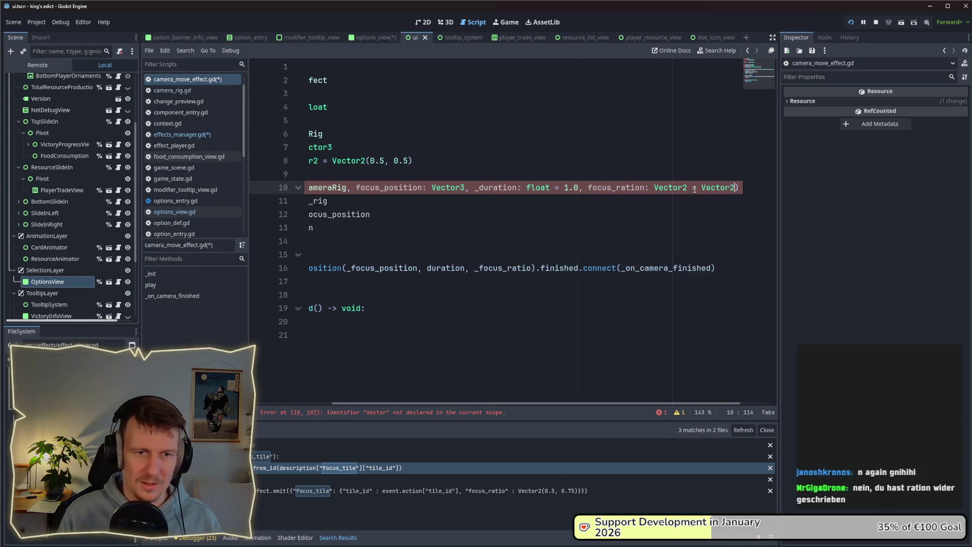
key("Left")
type("0.5")
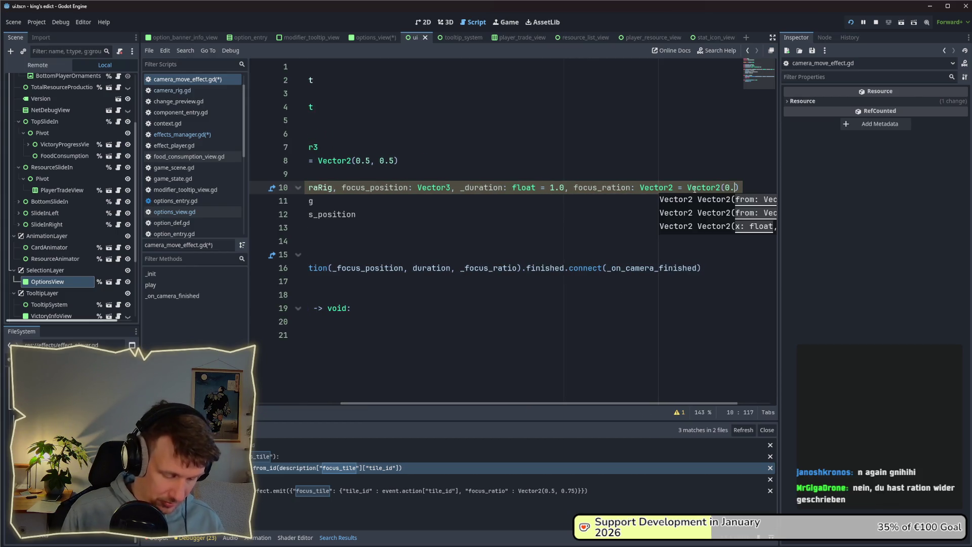
type(", 0.5")
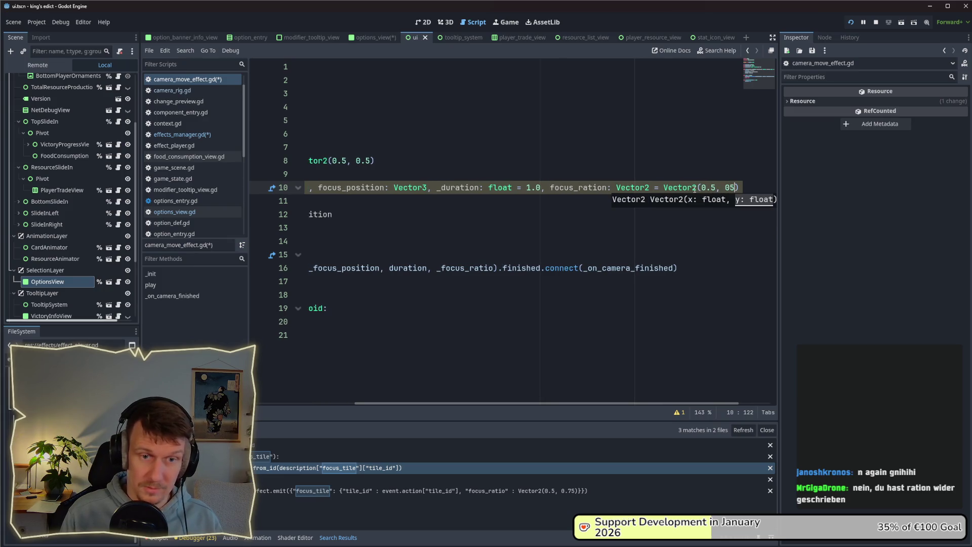
key("ctrl+s")
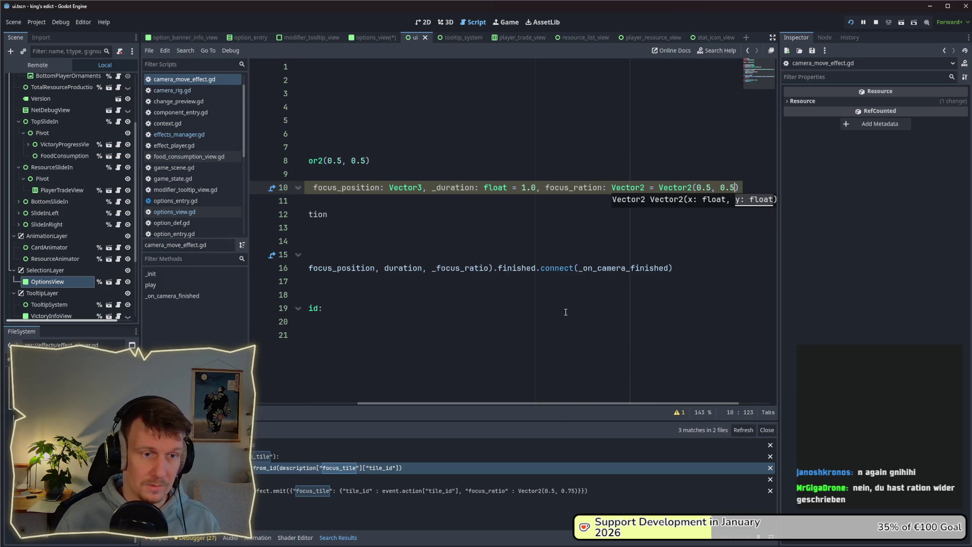
Assign _focus_ratio = focus_ration after the duration assignment in _init.
mouse_move(580, 403)
left_mouse_down()
mouse_move(464, 390)
mouse_move(459, 354)
left_mouse_up()
left_click(440, 232)
key("Return")
type("_fu")
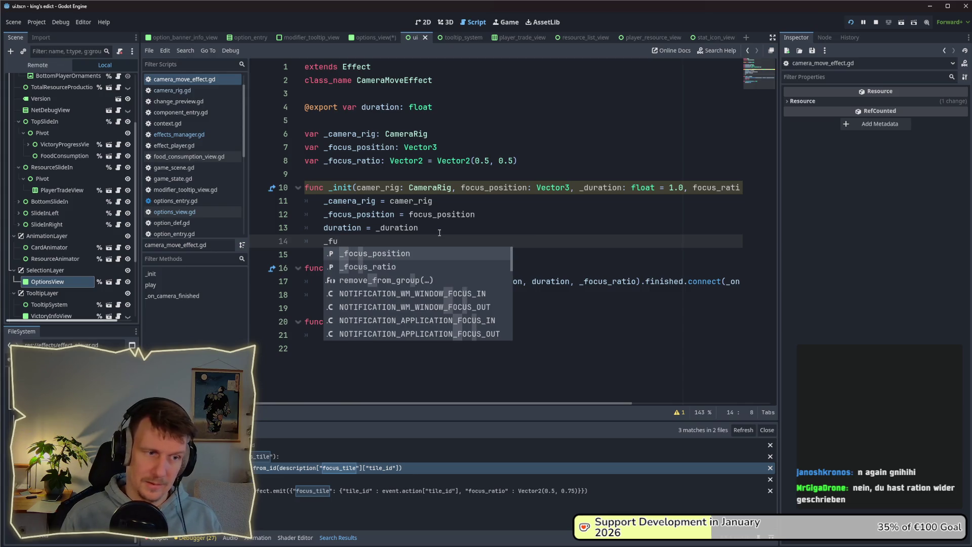
key("Down")
key("Return")
type("= fo")
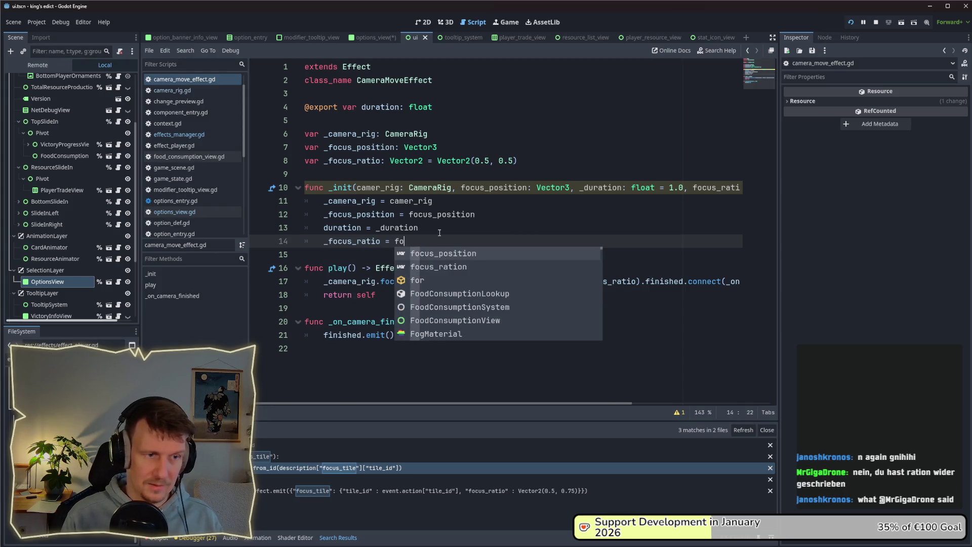
key("Down")
key("Return")
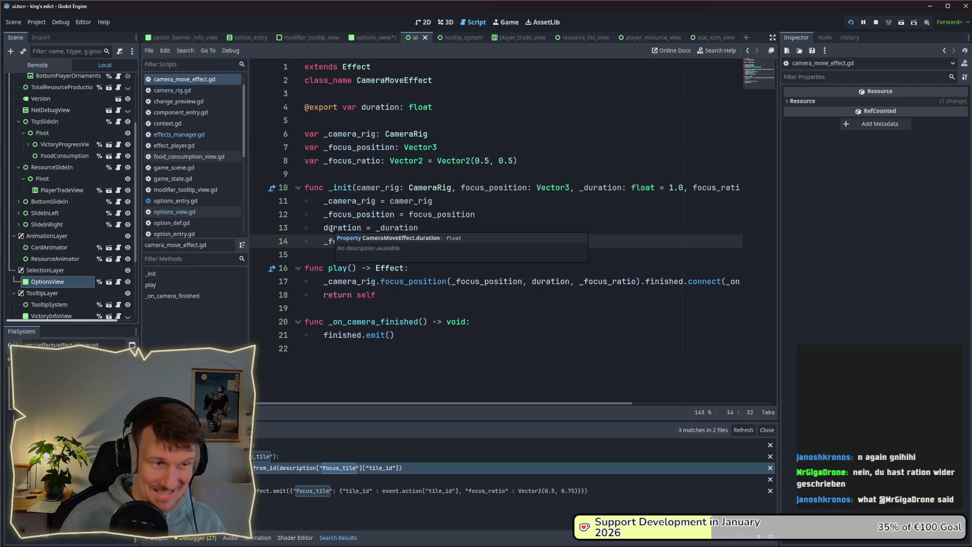
mouse_move(375, 222)
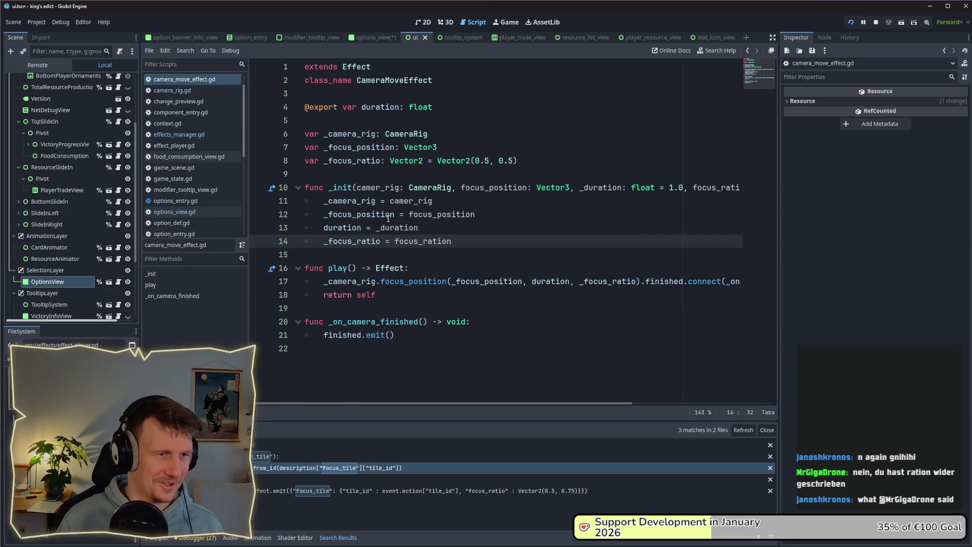
mouse_move(410, 153)
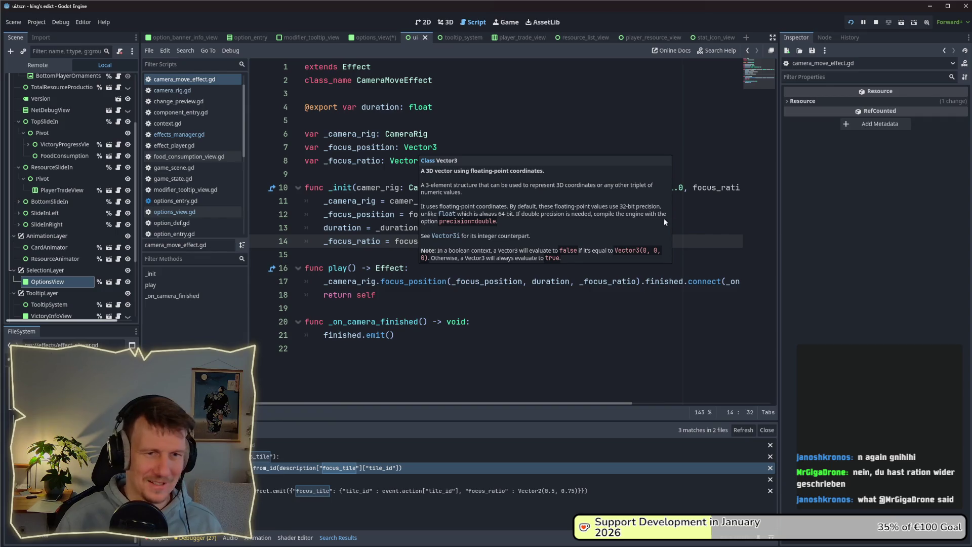
left_click_drag(533, 403, 671, 404)
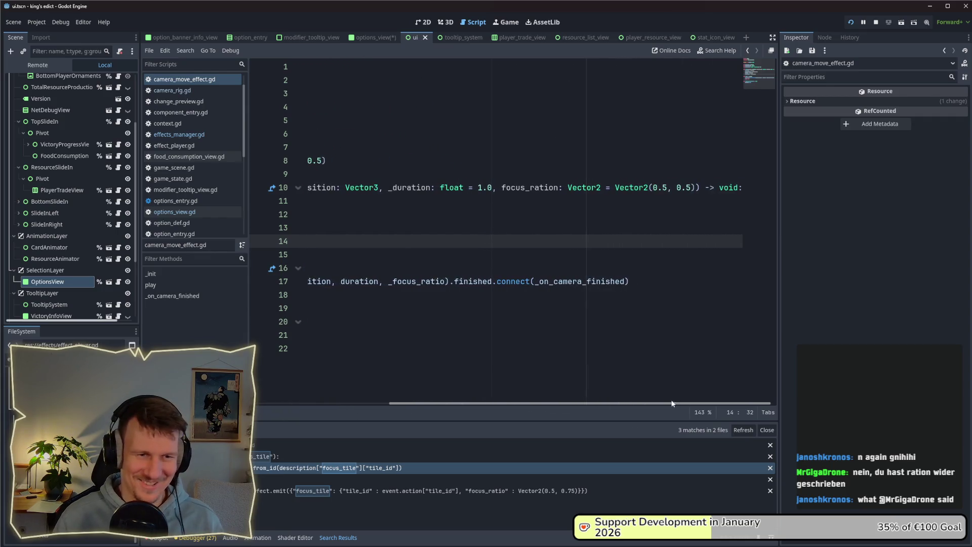
Correct the misspelled focus_ration parameter to focus_ratio on line 14.
left_click(559, 188)
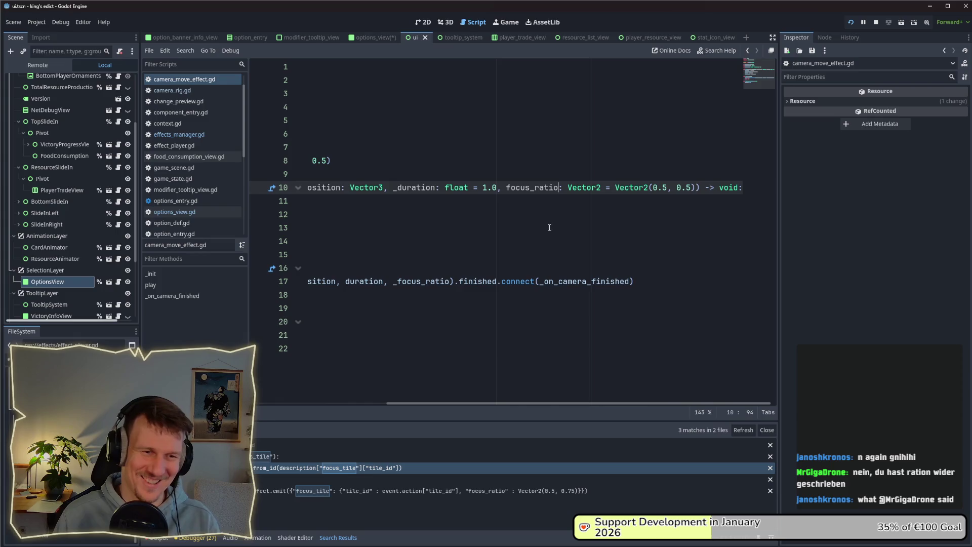
scroll(456, 304, "left", 5)
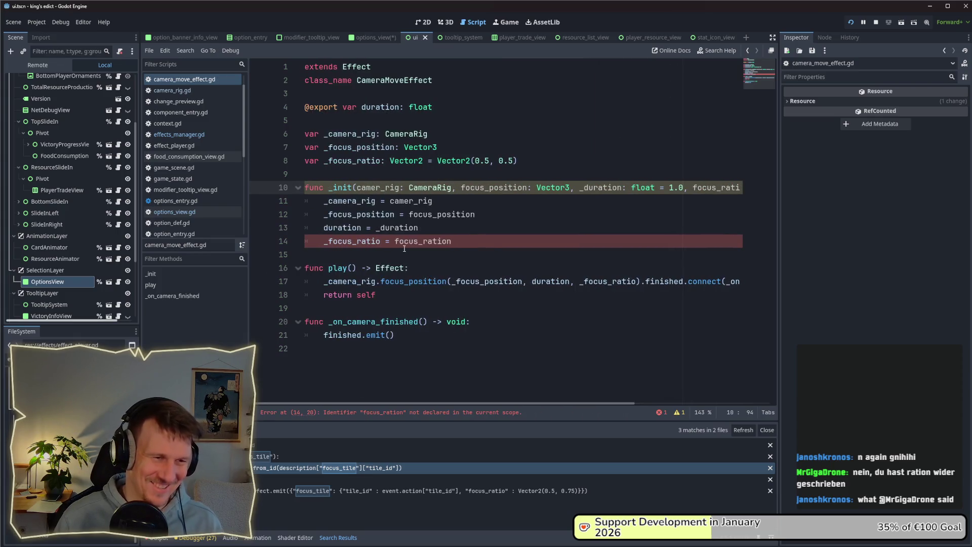
key("Down")
key("Down")
key("Down")
key("BackSpace")
key("Down")
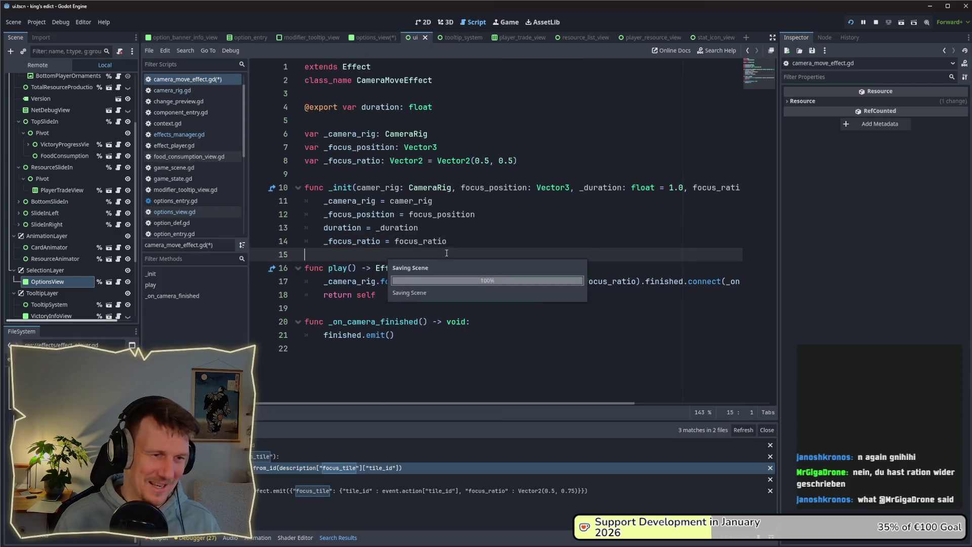
Search all project files for the remaining focus_ration occurrence.
double_click(434, 242)
key("ctrl+shift+f")
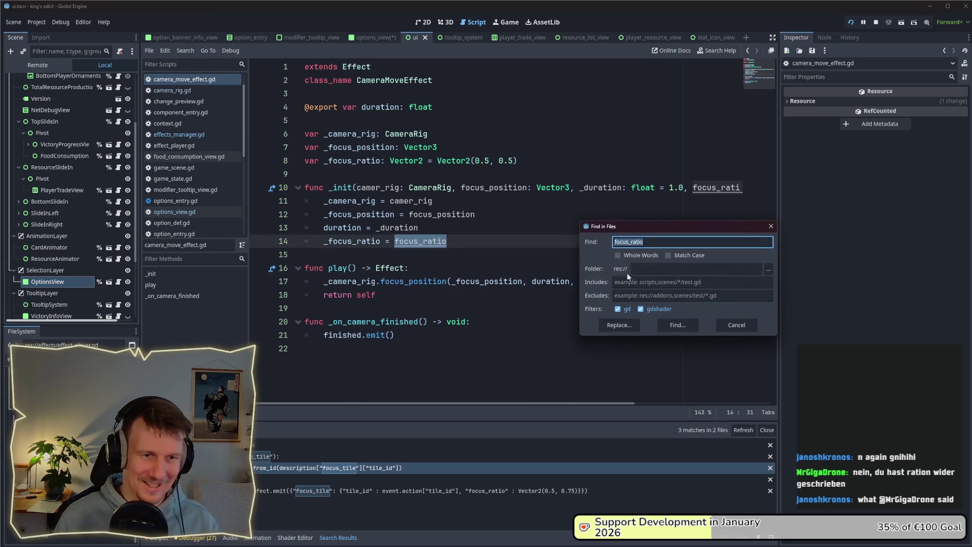
left_click(647, 241)
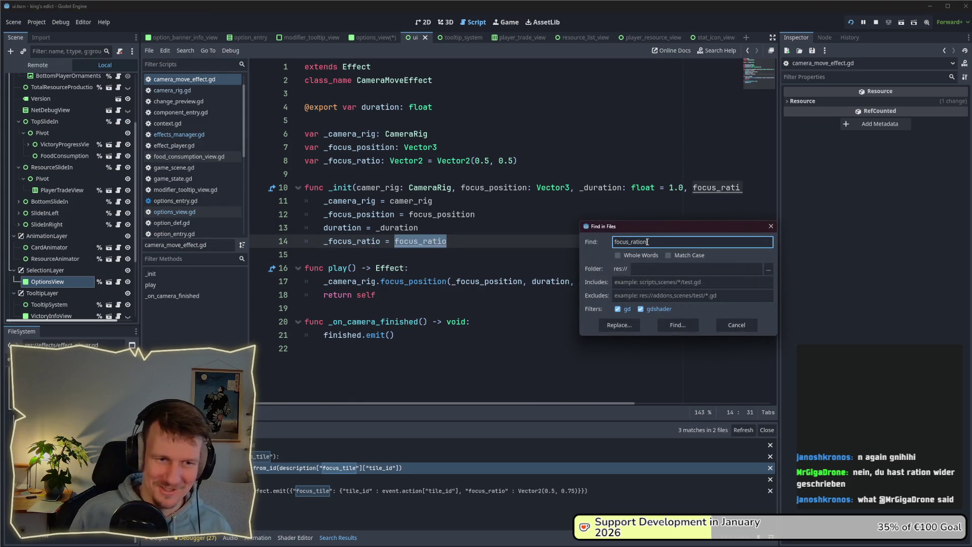
left_click(676, 325)
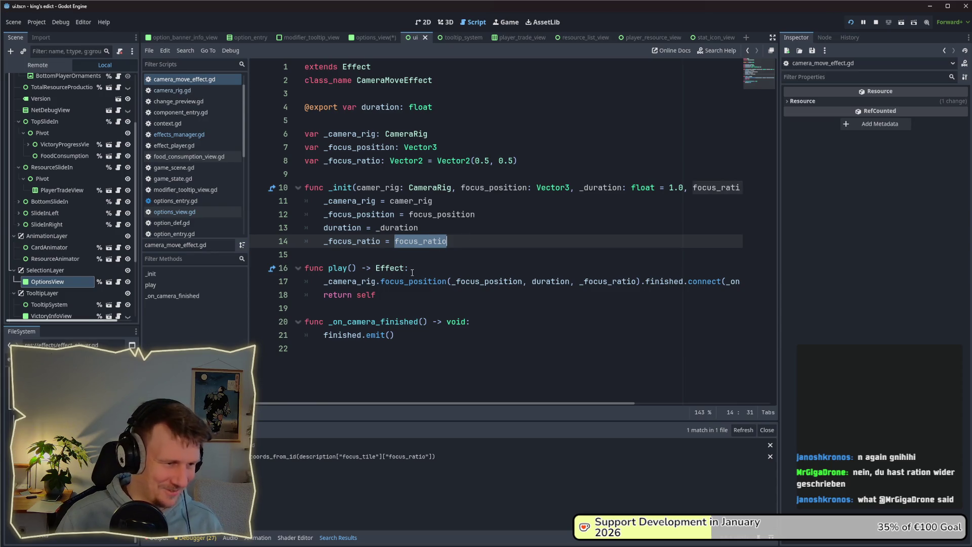
Fix the misspelled focus_ration to focus_ratio on line 27 of effects_manager.gd.
left_click(372, 456)
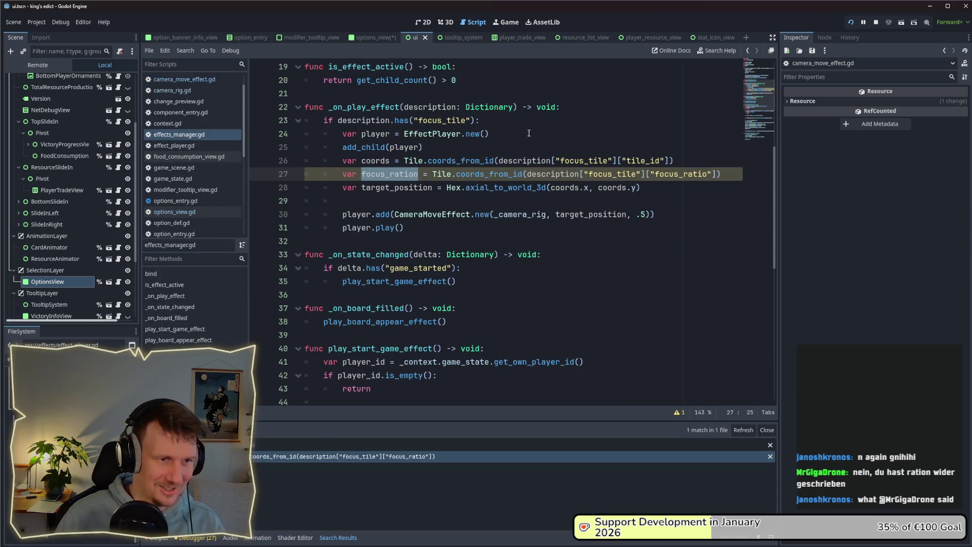
key("BackSpace")
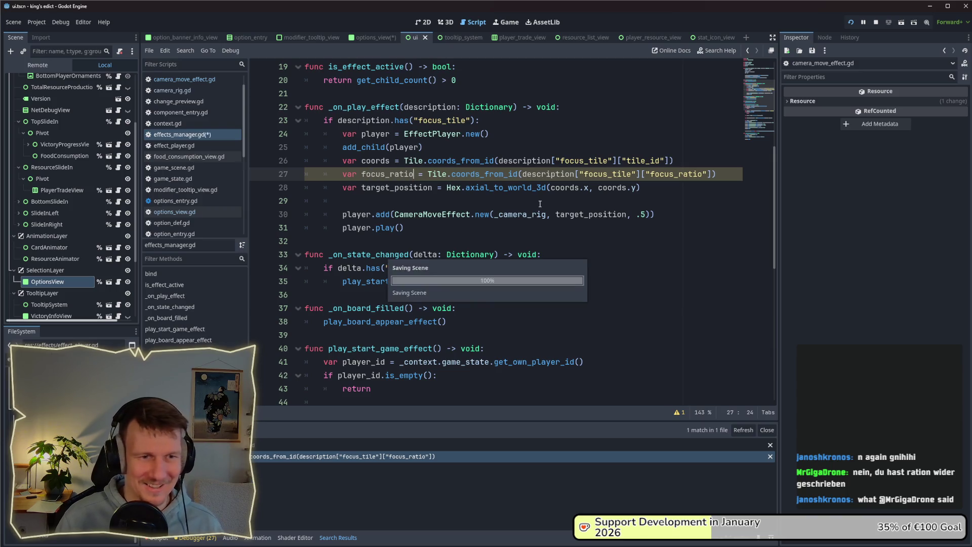
double_click(404, 174)
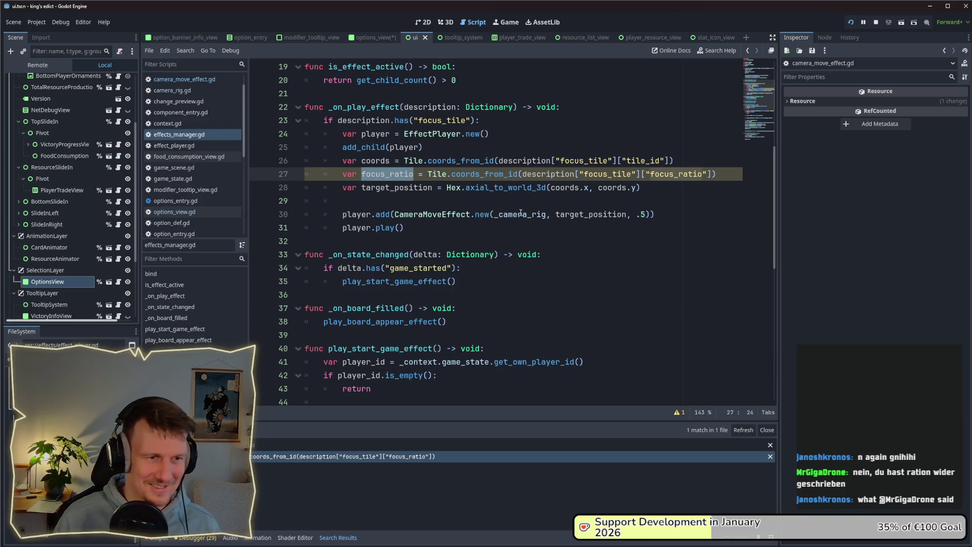
Add focus_ratio as the last argument of the CameraMoveEffect.new call on line 30.
left_click(496, 201)
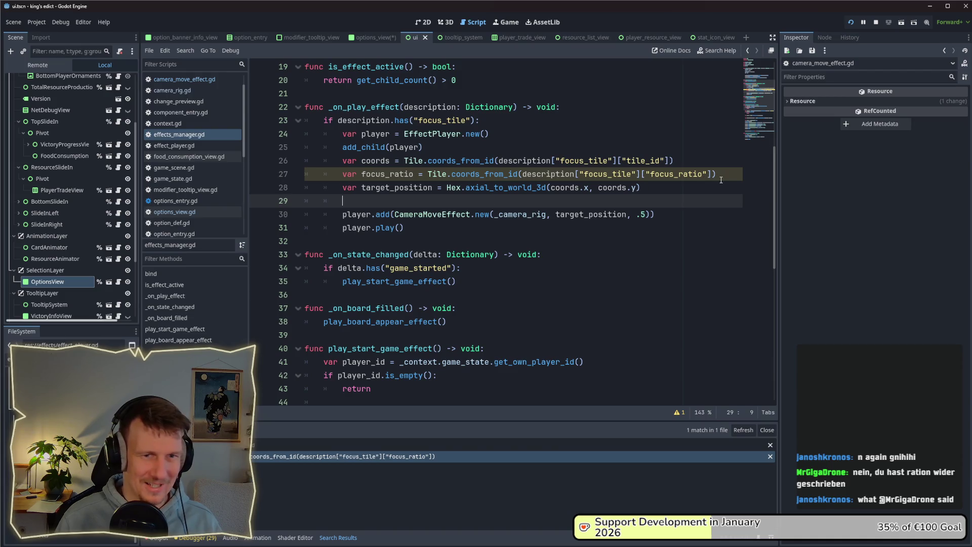
left_click(648, 215)
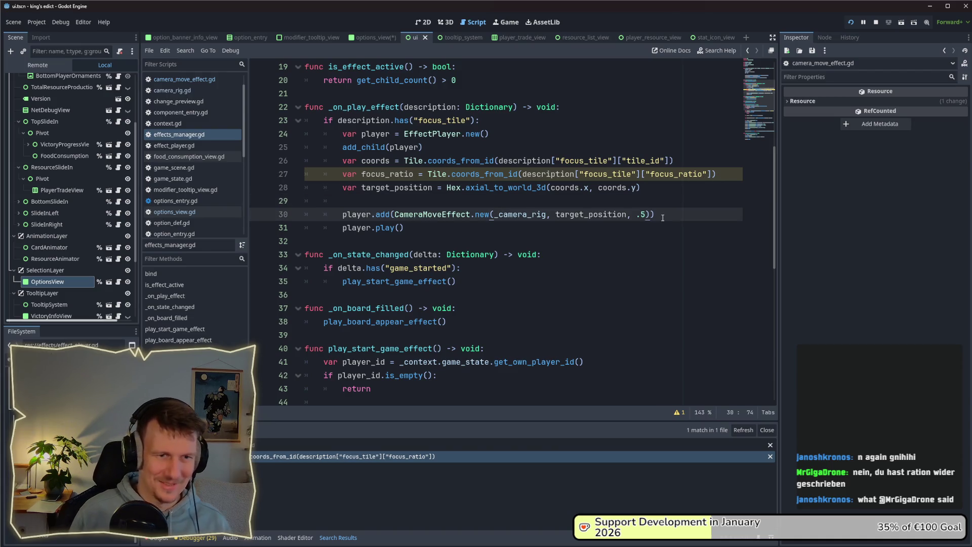
type(", f")
type("ocus_rati")
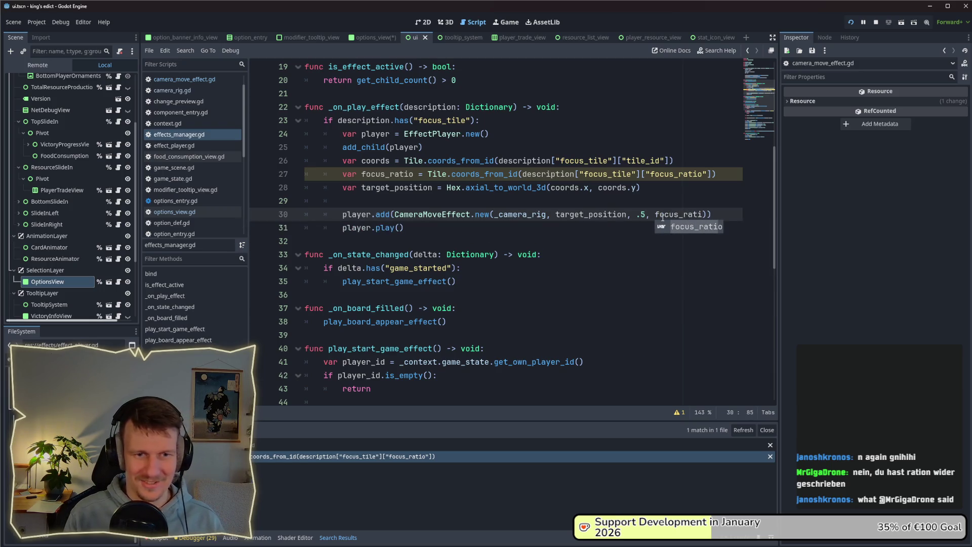
type("o")
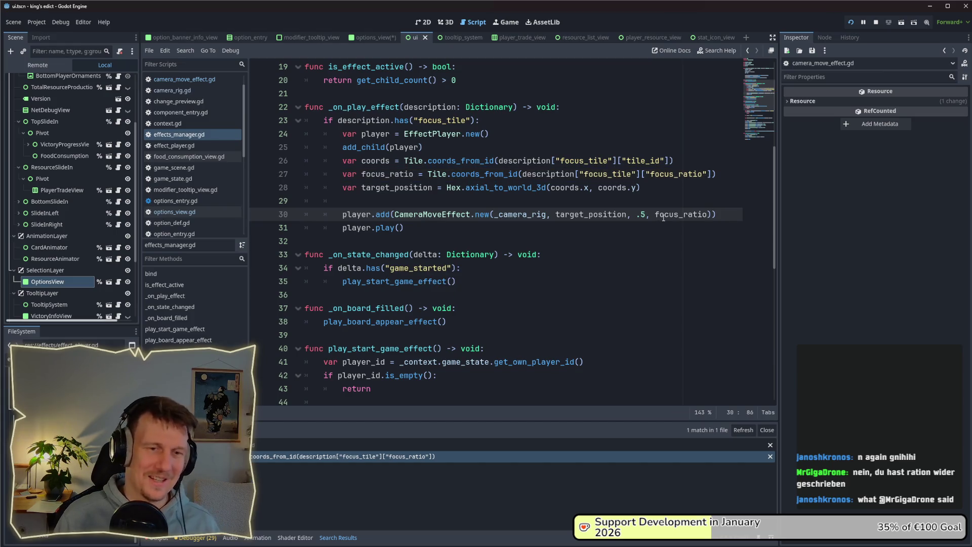
left_click(661, 228)
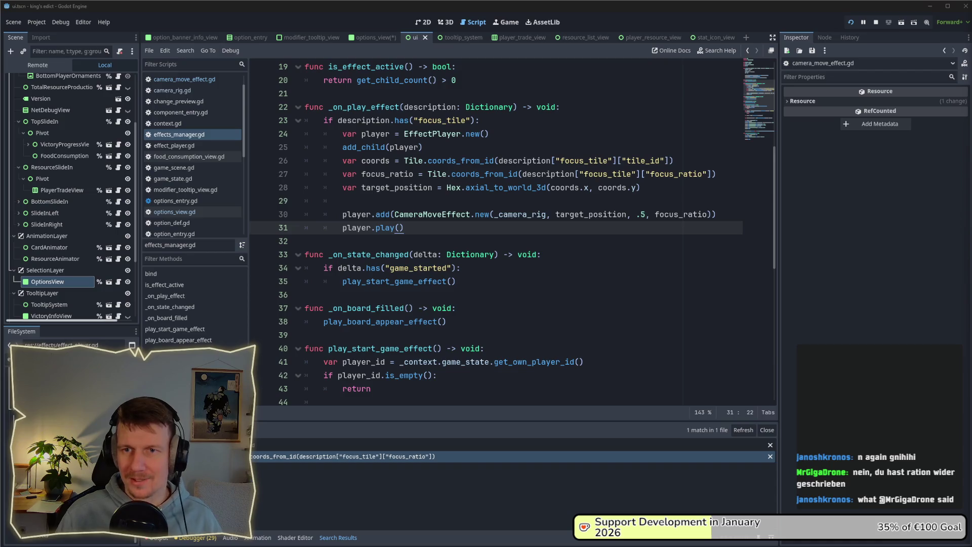
left_click(501, 218)
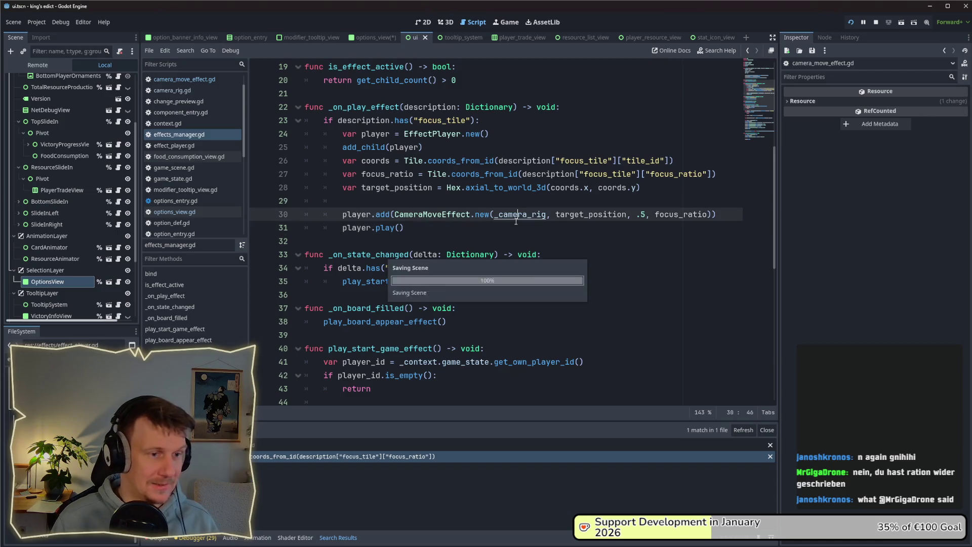
left_click(499, 230)
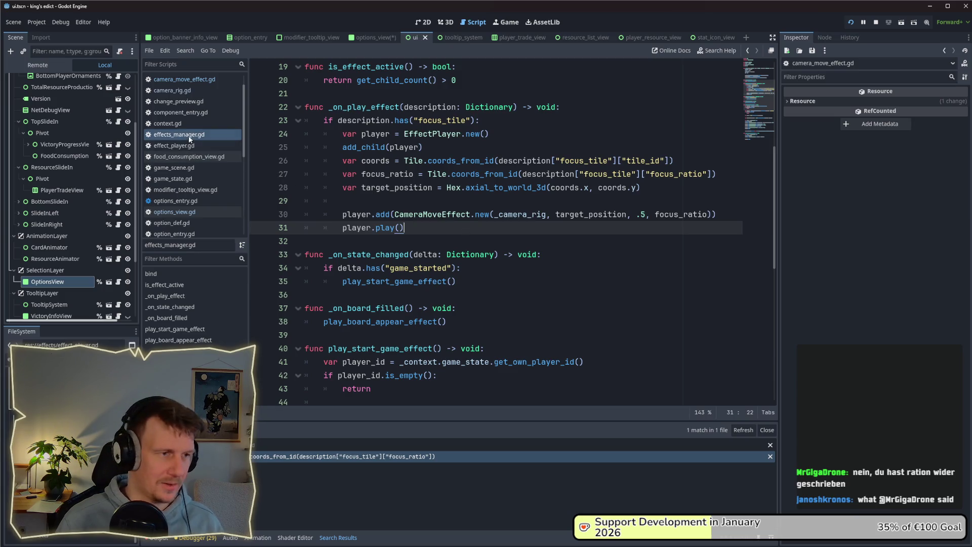
Jump from camera_move_effect.gd to focus_position in camera_rig.gd and inspect its global_position tween.
left_click(193, 81)
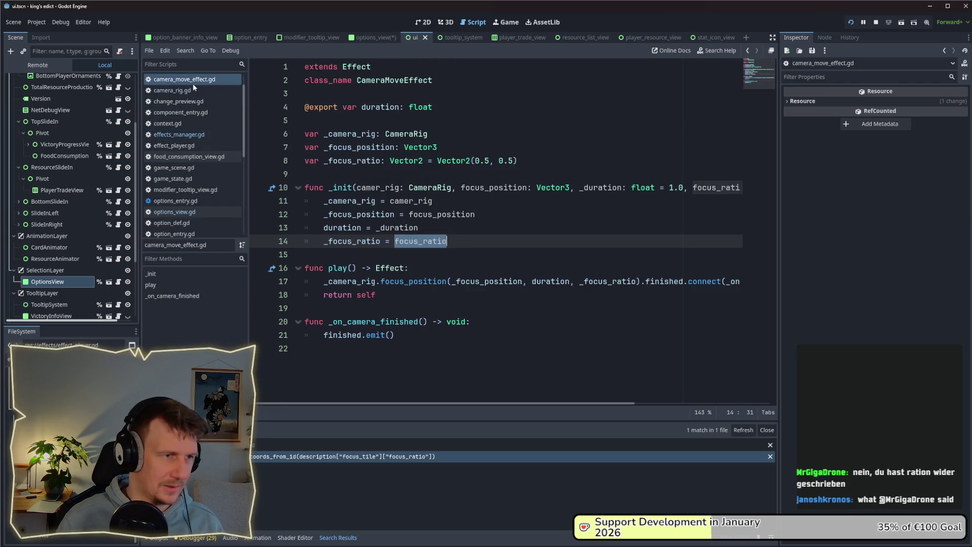
left_click(503, 248)
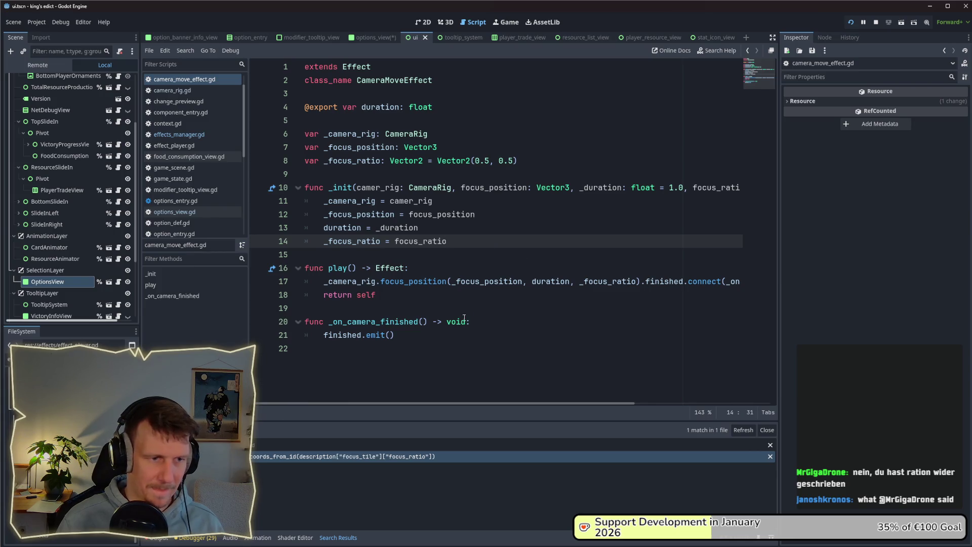
mouse_move(463, 403)
left_mouse_down()
mouse_move(491, 404)
mouse_move(463, 403)
left_mouse_up()
left_click(440, 282, "ctrl")
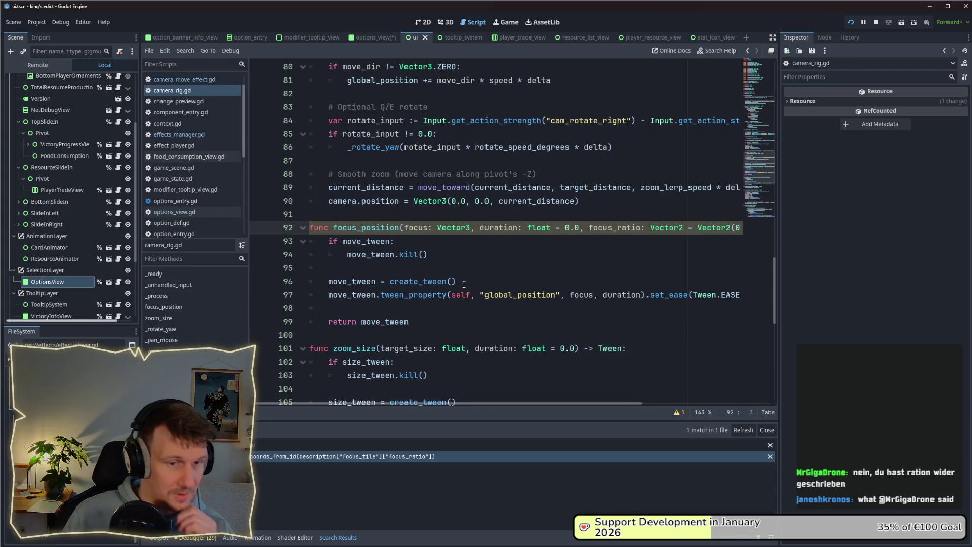
key("F3")
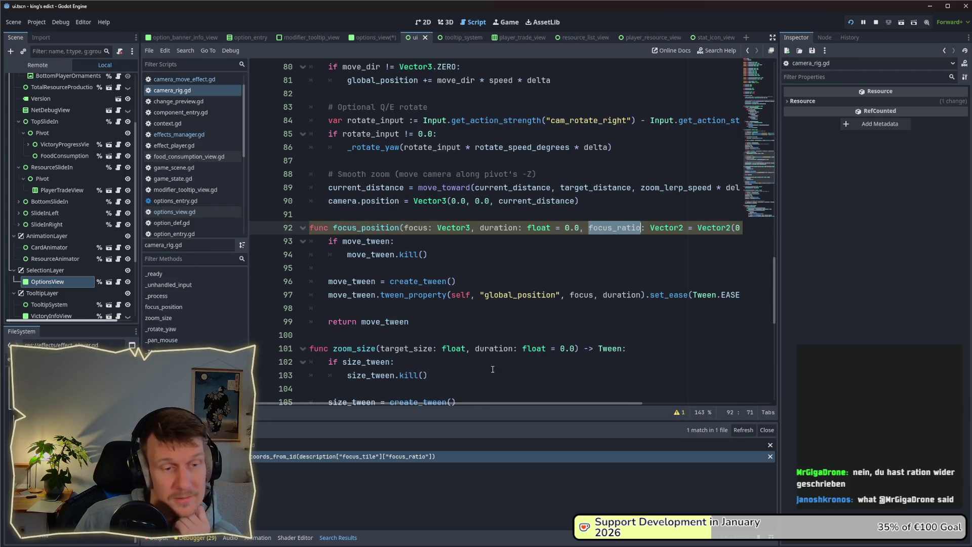
mouse_move(487, 404)
left_mouse_down()
mouse_move(605, 414)
mouse_move(486, 404)
mouse_move(510, 404)
left_mouse_up()
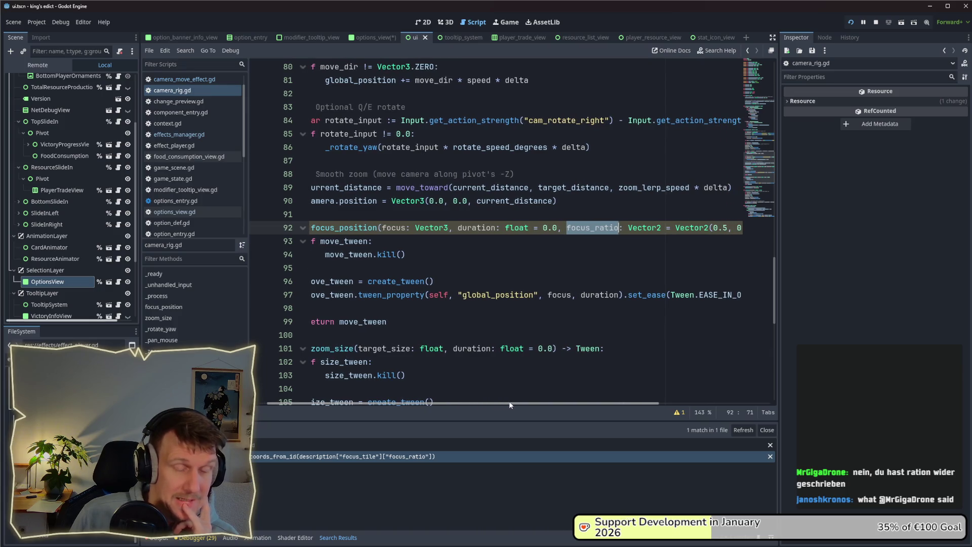
double_click(508, 297)
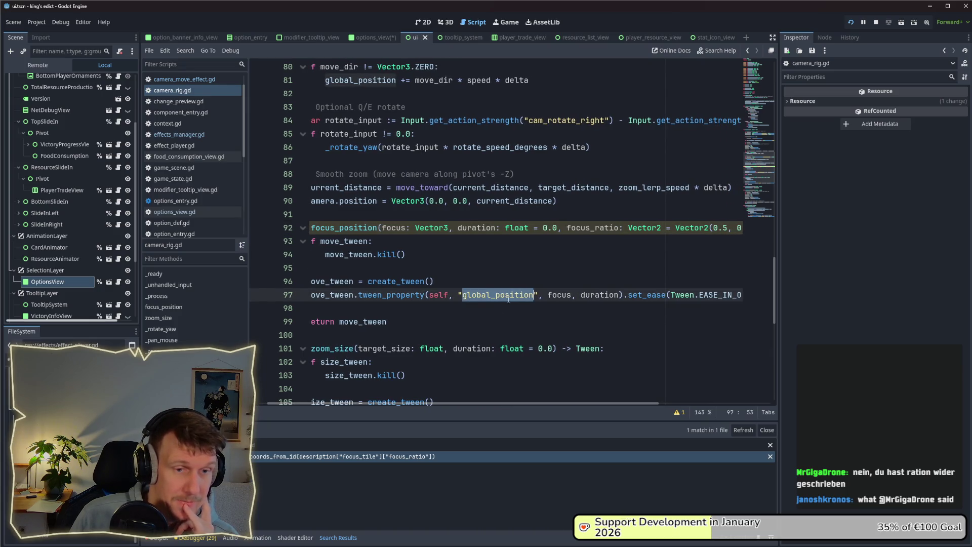
mouse_move(512, 300)
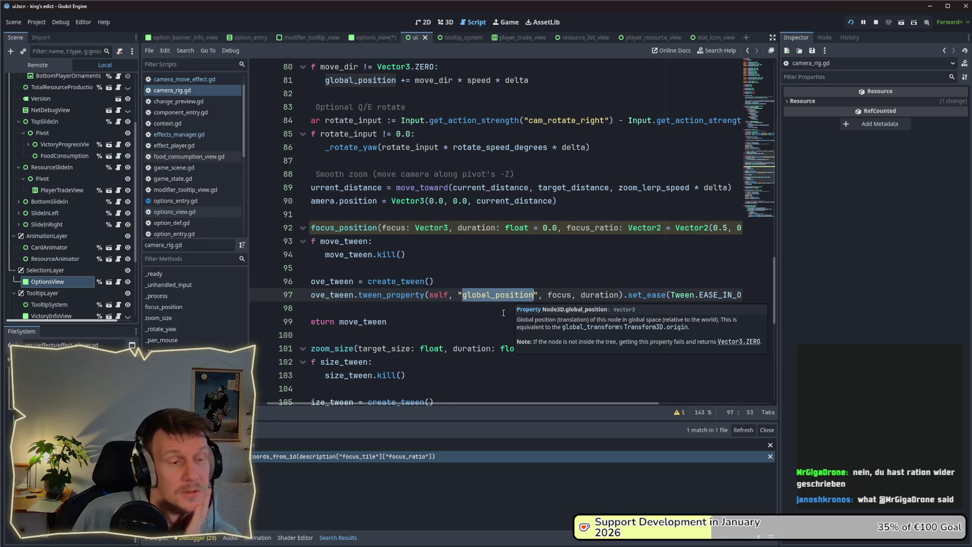
mouse_move(492, 404)
left_mouse_down()
mouse_move(612, 406)
mouse_move(470, 403)
left_mouse_up()
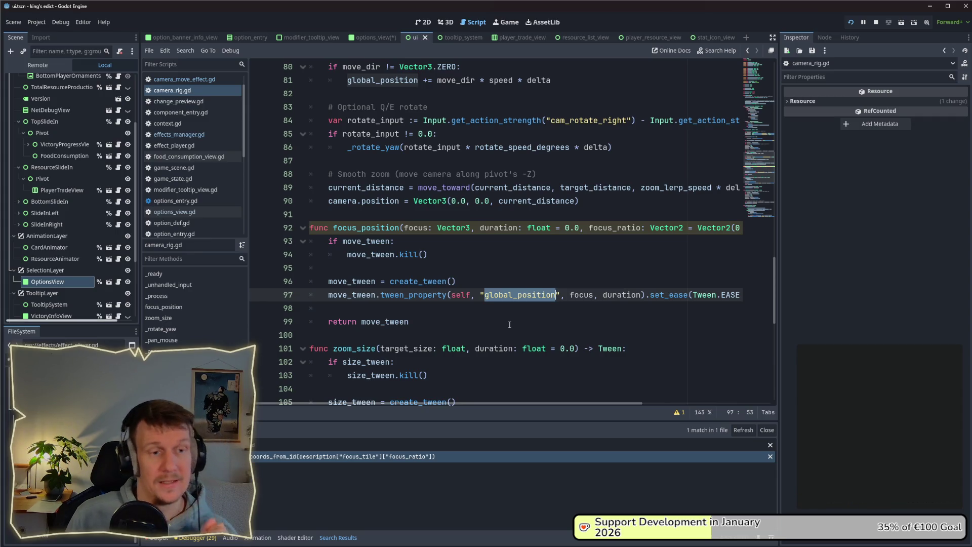
Add a comment line above the tween reading 'focus_ratio * screen_size_in_world_units'.
left_click(504, 311)
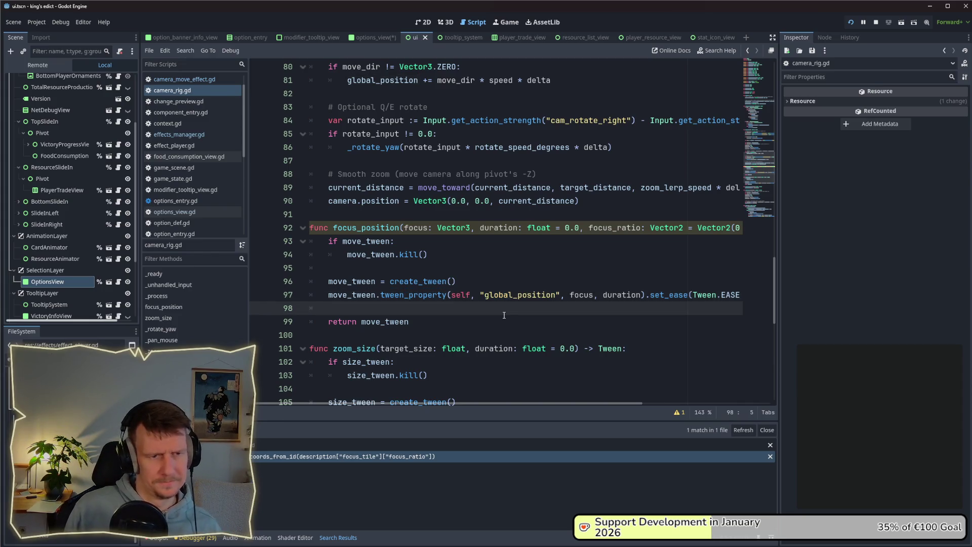
key("Up")
key("Up")
key("Down")
key("Return")
key("Return")
key("Return")
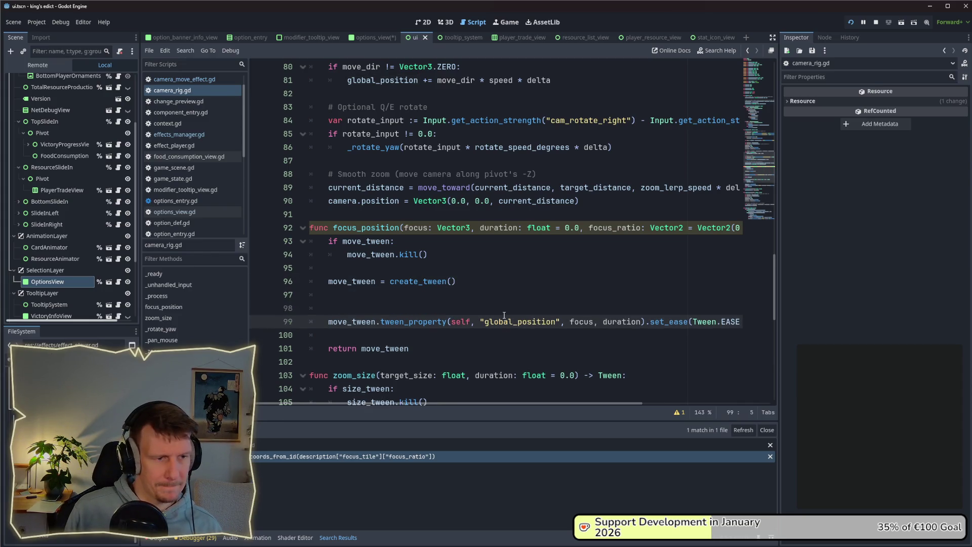
key("Up")
key("Up")
type("#")
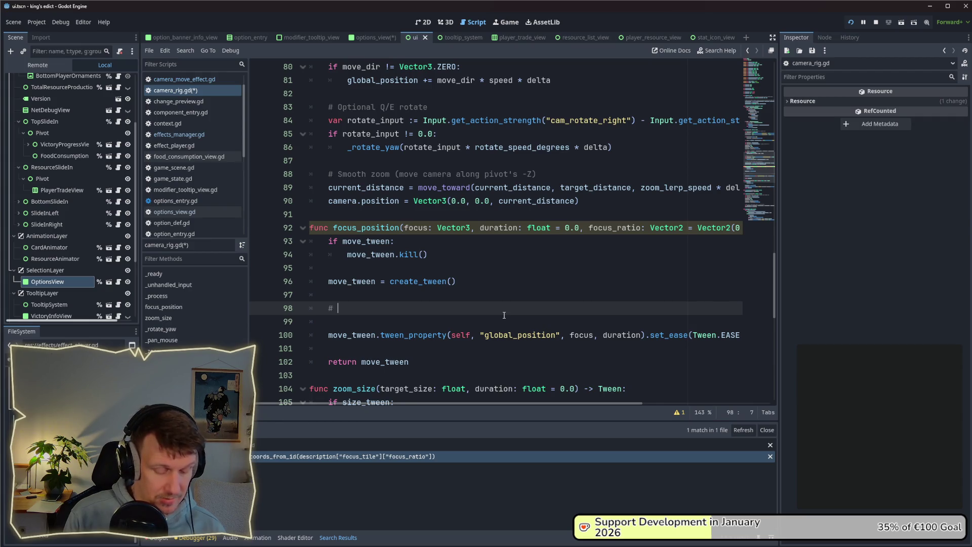
type("foxu")
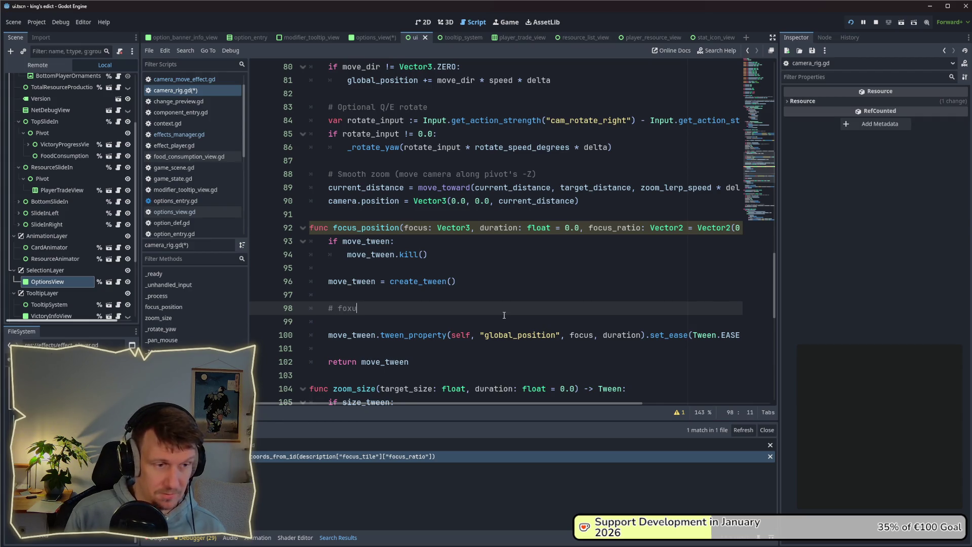
key("BackSpace")
key("BackSpace")
type("cus_ratio ")
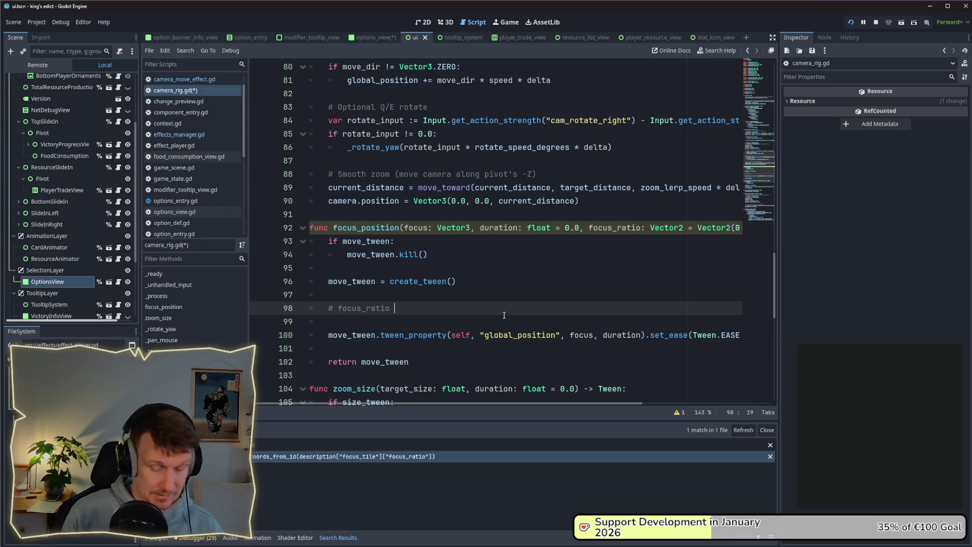
type("* ")
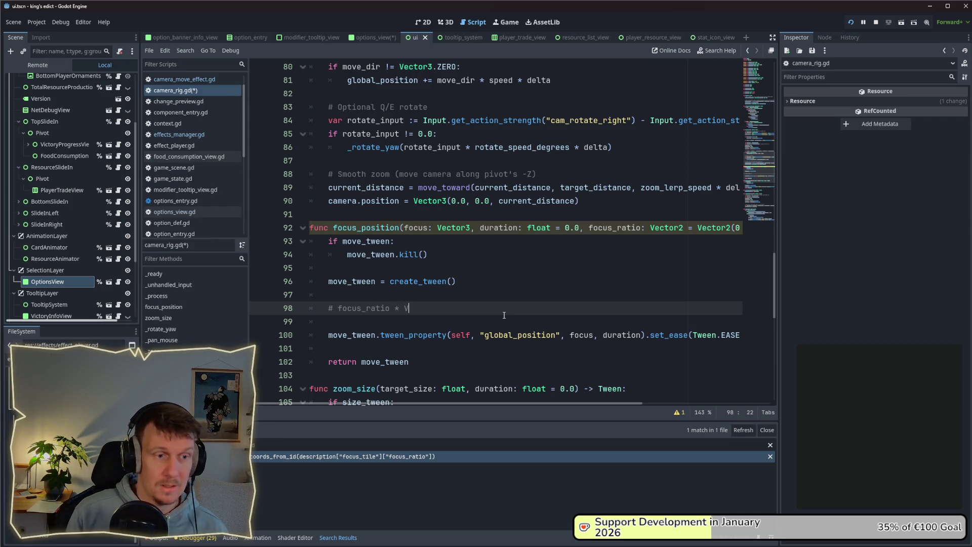
type("vect")
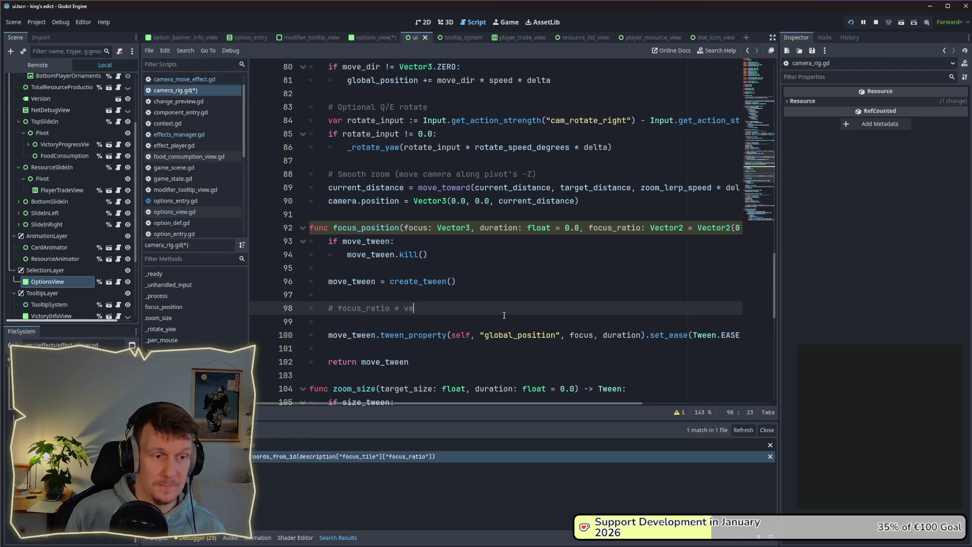
key("BackSpace")
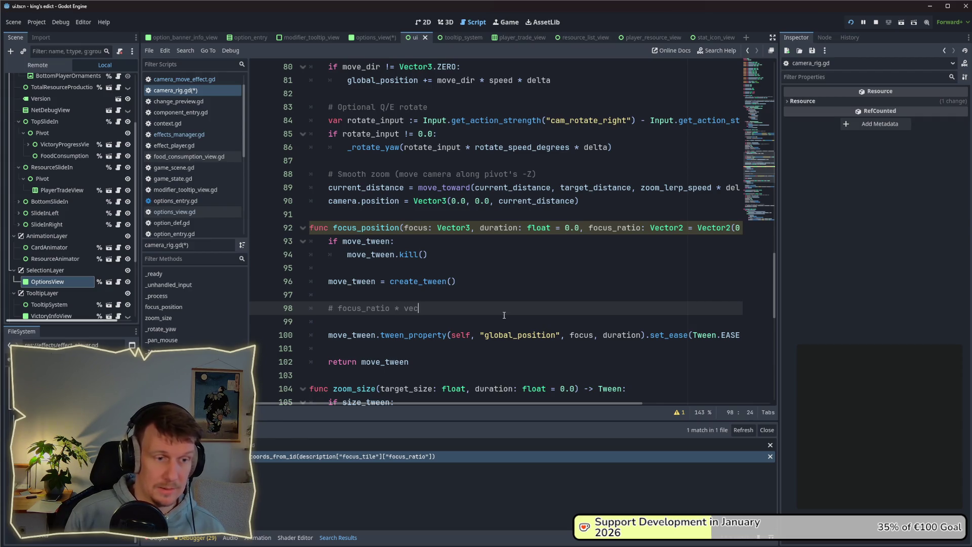
key("BackSpace")
key("BackSpace")
key("BackSpace")
type("size")
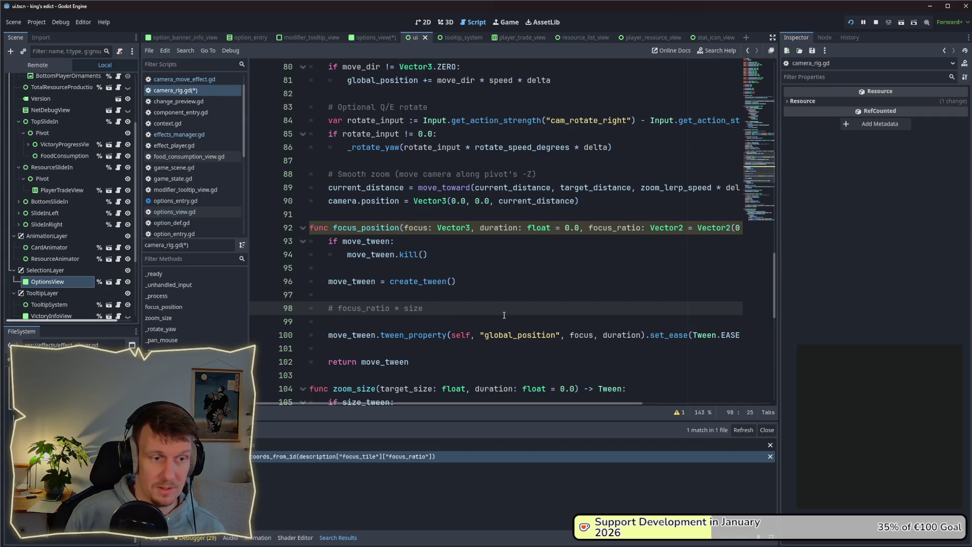
key("BackSpace")
key("BackSpace")
key("BackSpace")
type("creen")
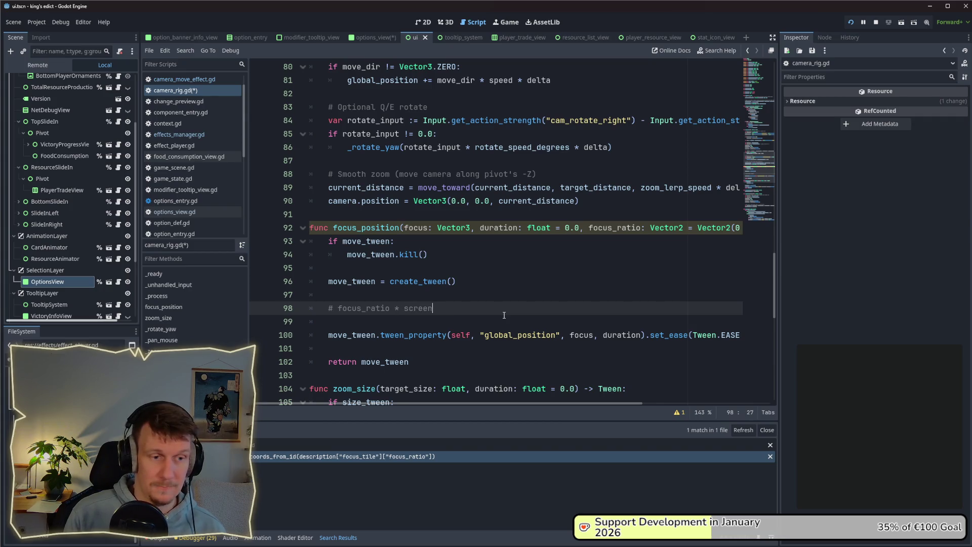
type("_size_in _")
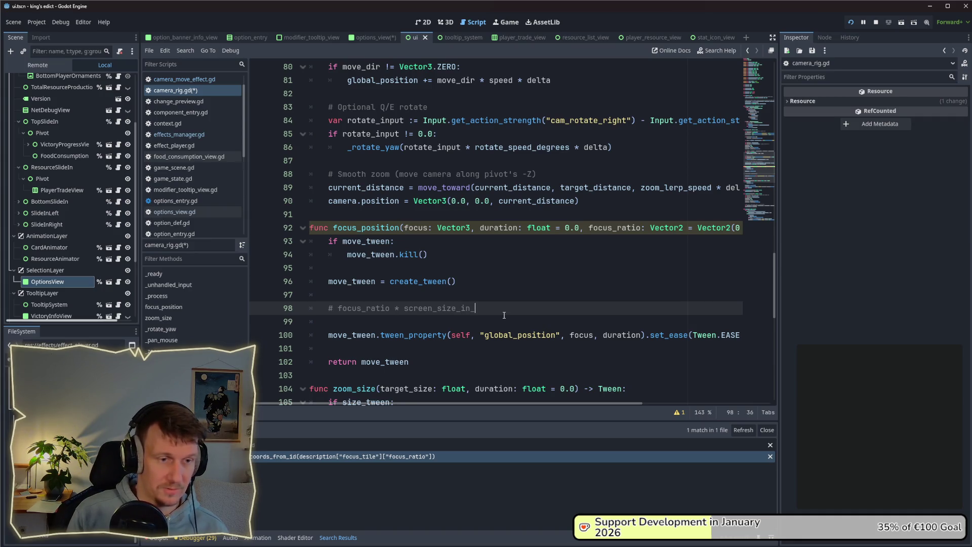
type("worl")
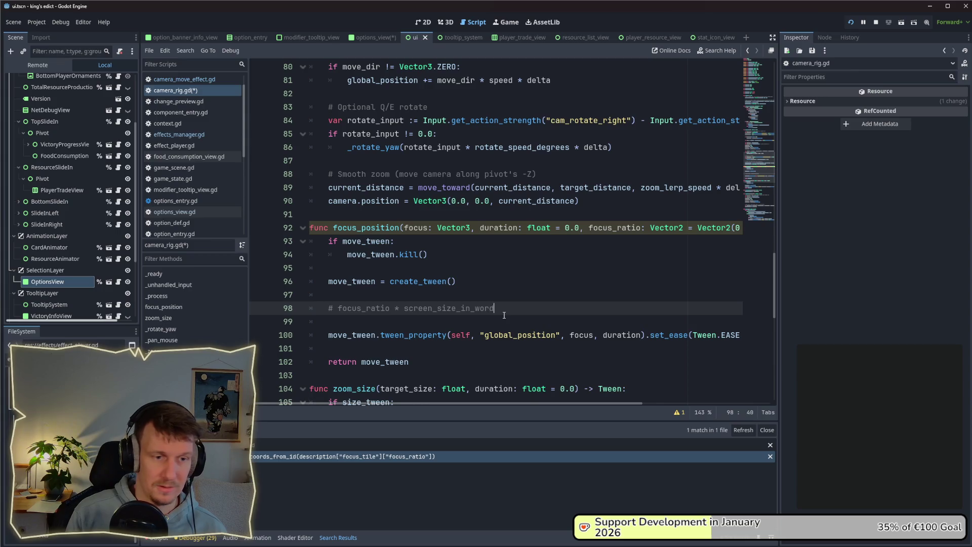
type("d units")
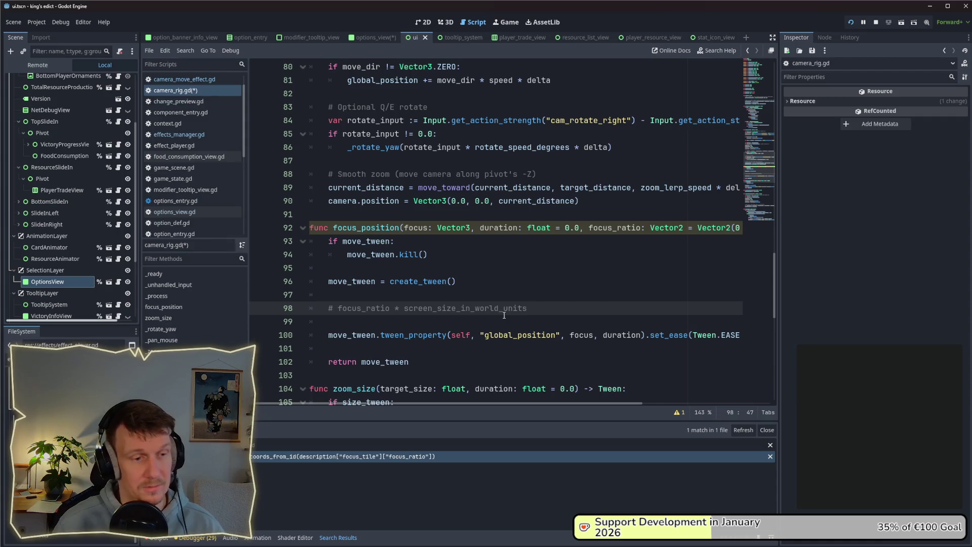
Complete the comment as 'focus.x + focus_ratio.x * screen_size_in_world_units.x'.
key("ctrl+Left")
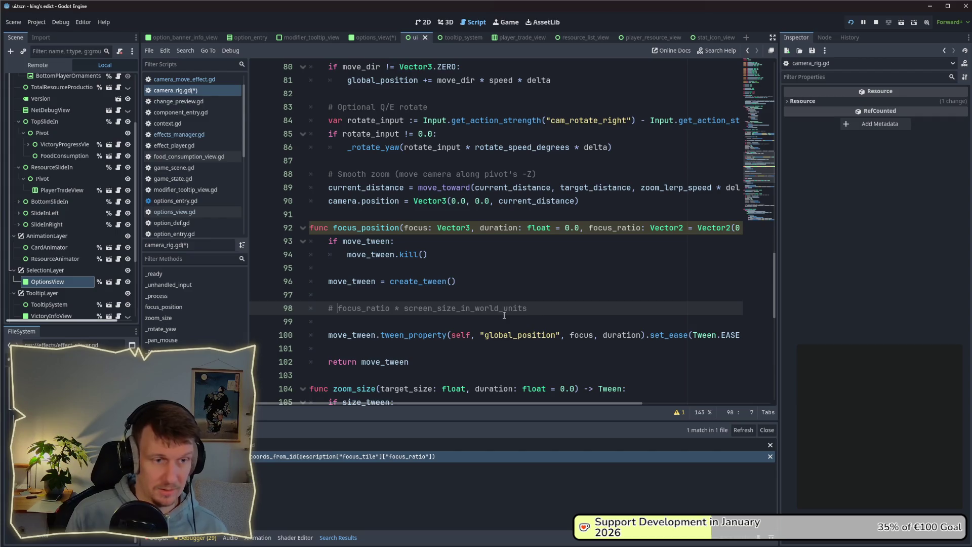
type("ufo")
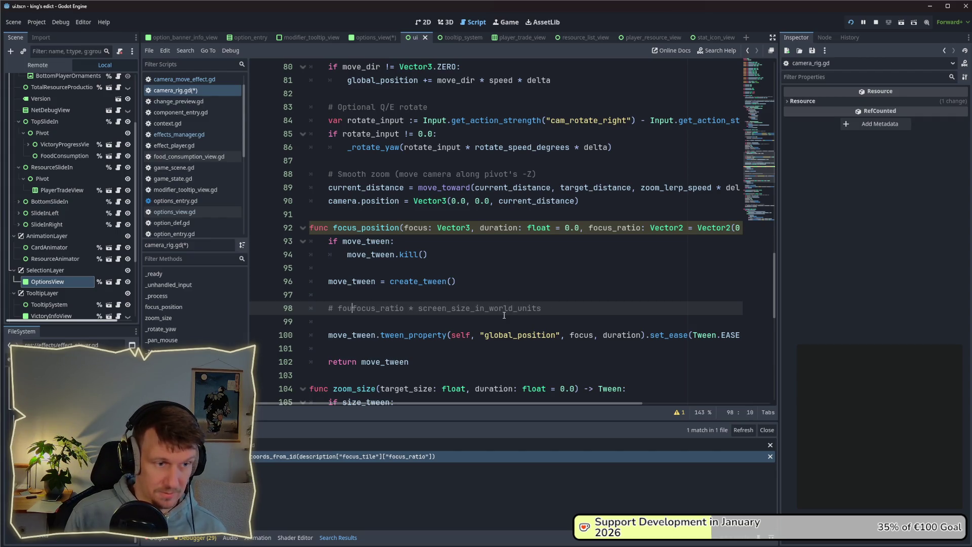
type("cus")
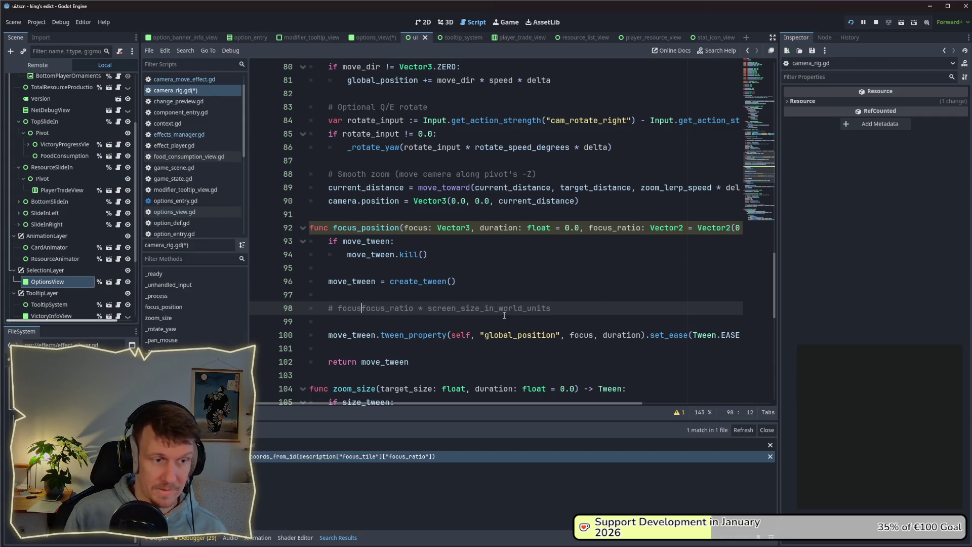
key("BackSpace")
type(". x")
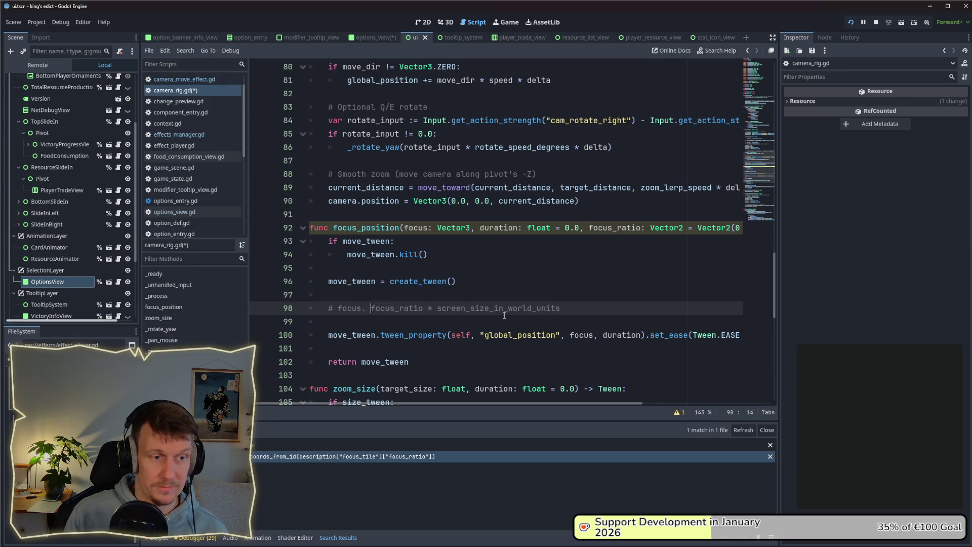
key("BackSpace")
key("BackSpace")
type("x + ")
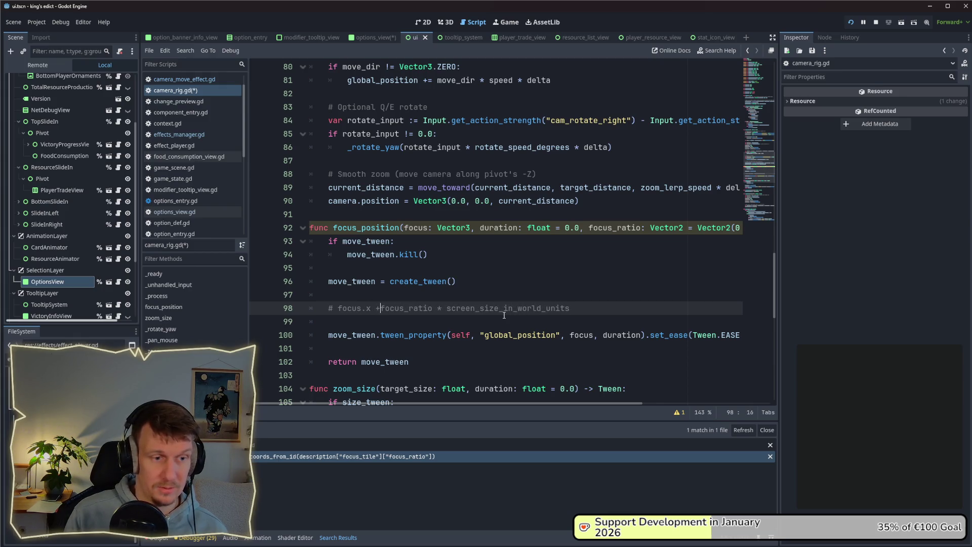
type("-")
key("BackSpace")
type(".x")
key("End")
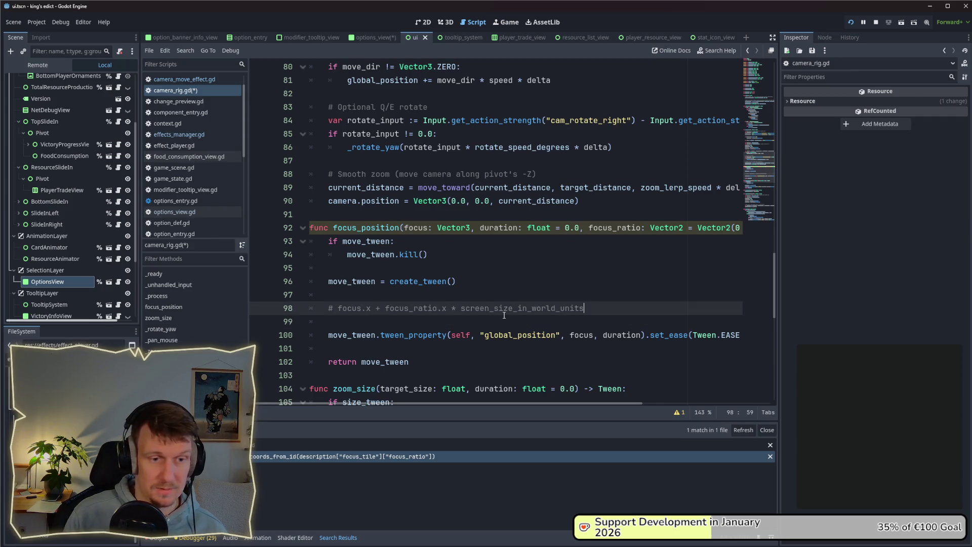
type("x.")
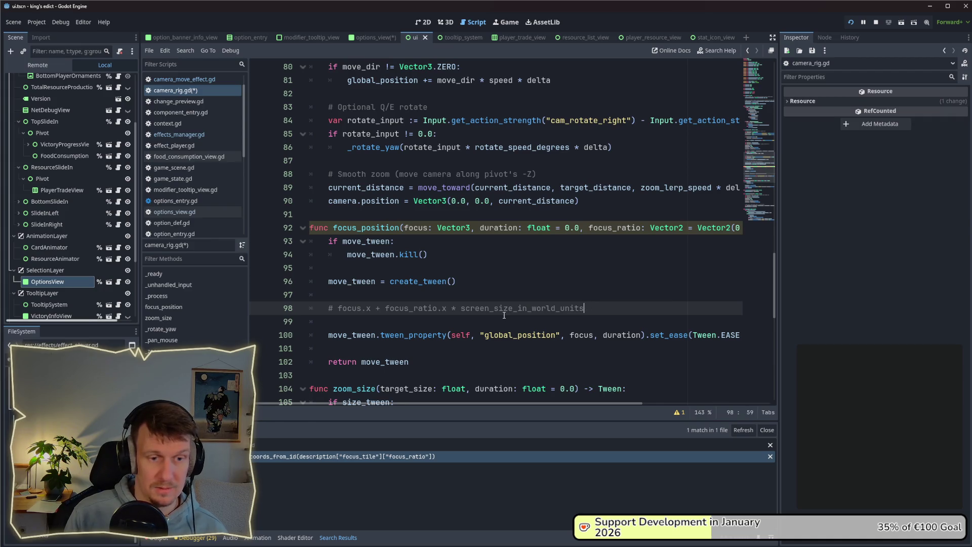
Duplicate the comment line and change it to focus.z, focus_ratio.y and screen_size_in_world_units.y.
key("ctrl+shift+d")
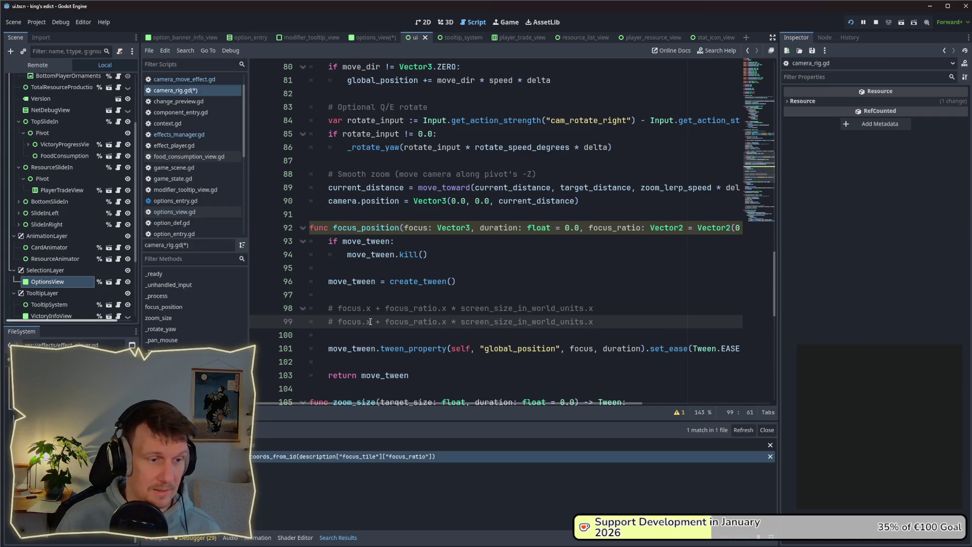
double_click(369, 322)
type("z")
double_click(444, 321)
type("y")
double_click(590, 322)
type("y")
Change the plus signs on both comment lines to +=.
left_click(618, 311)
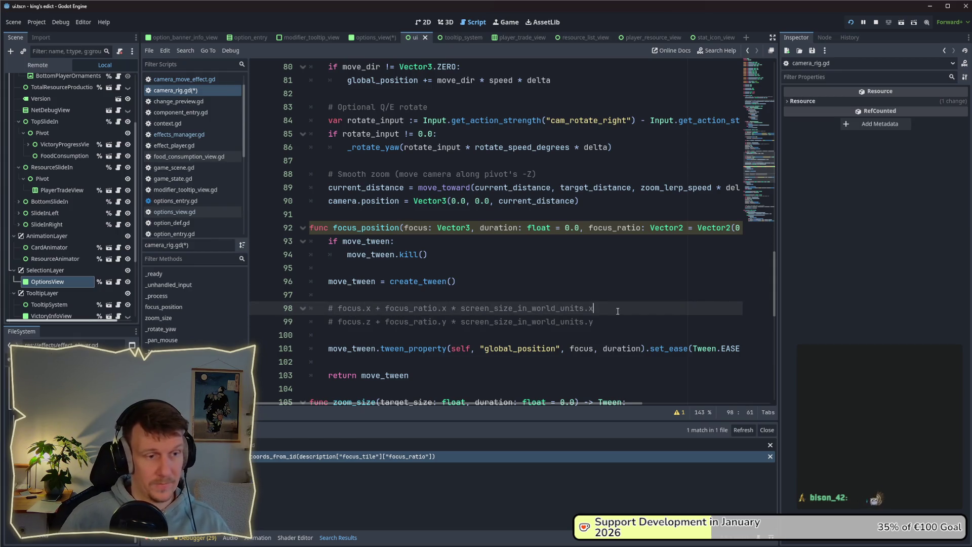
left_click(380, 309)
type("=")
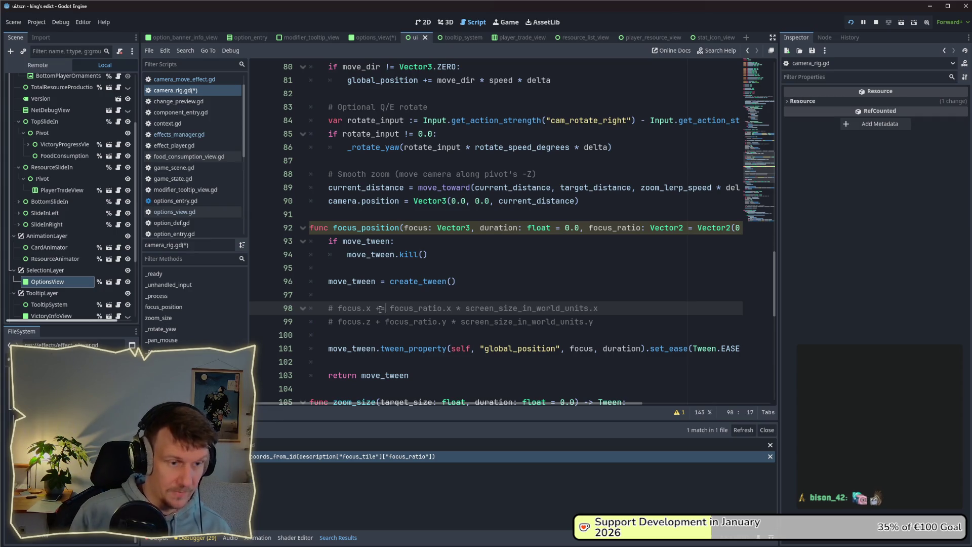
key("Down")
key("Left")
type("=")
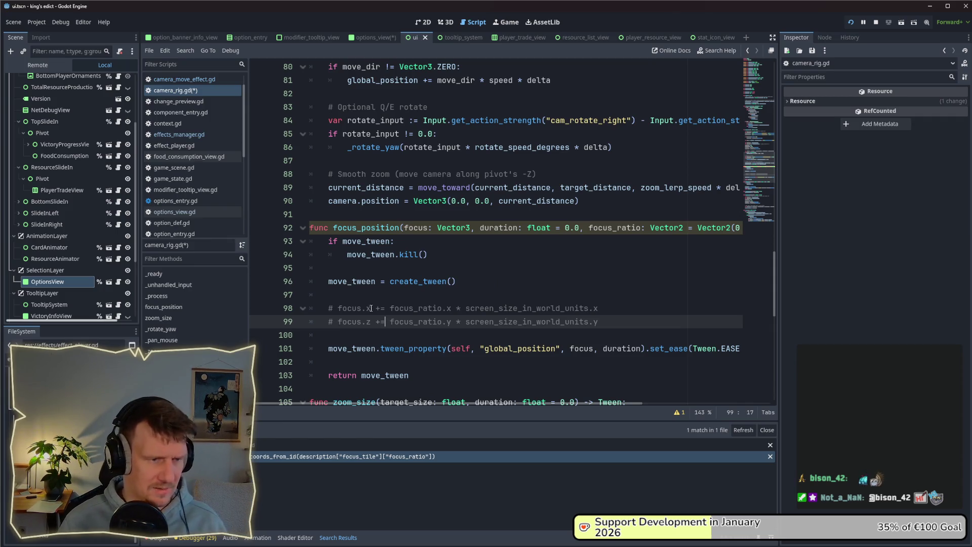
left_click(455, 310)
left_click(493, 298)
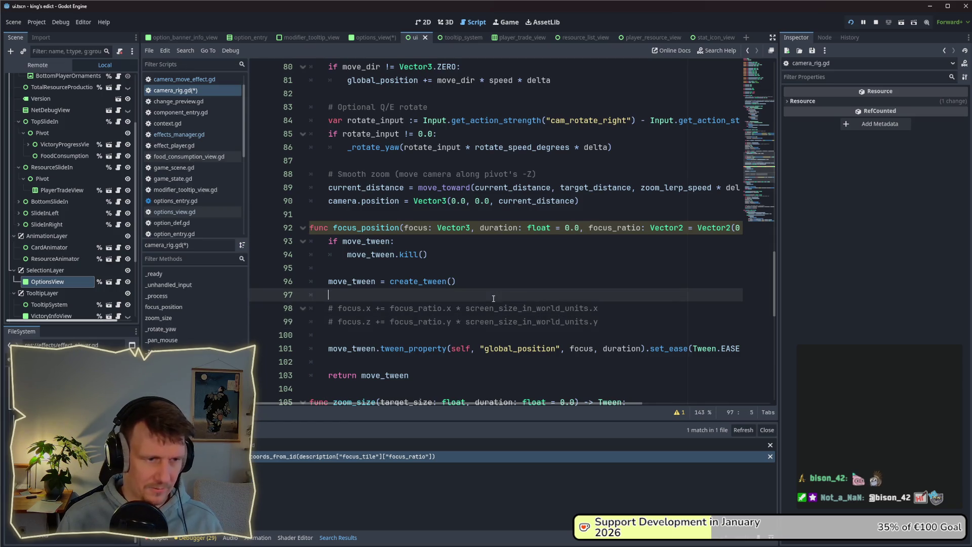
Above the comments, start a get_viewport(). line using autocomplete and view its documentation.
scroll(497, 298, "up", 4)
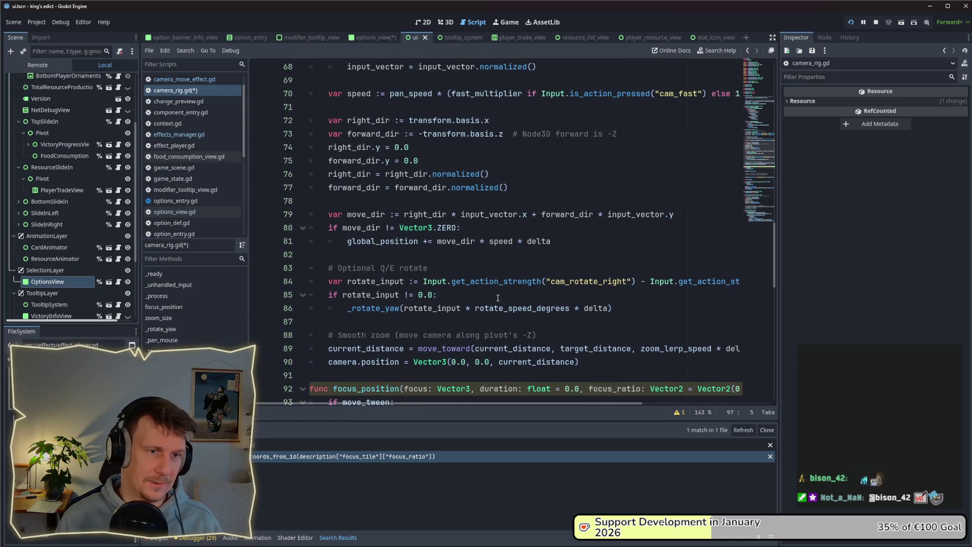
scroll(497, 298, "up", 8)
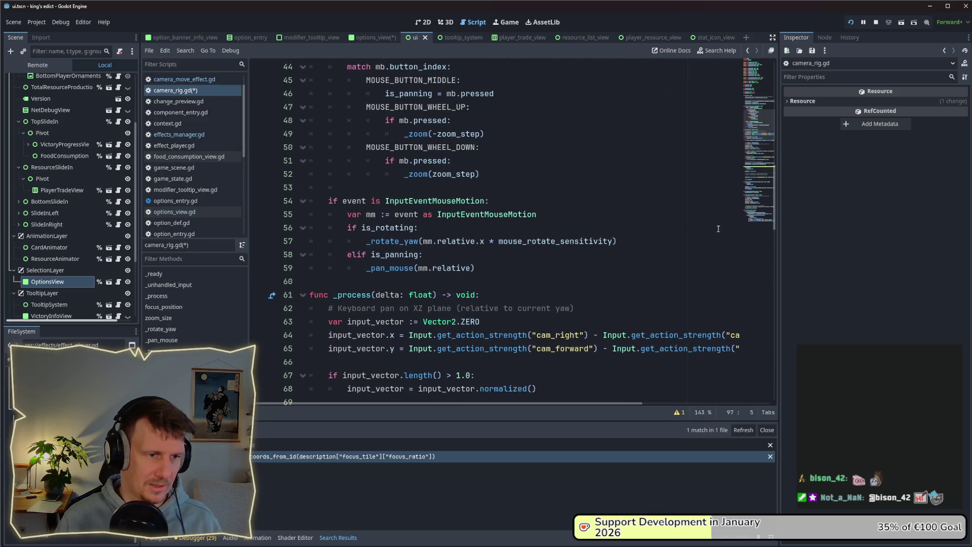
left_click_drag(775, 227, 776, 108)
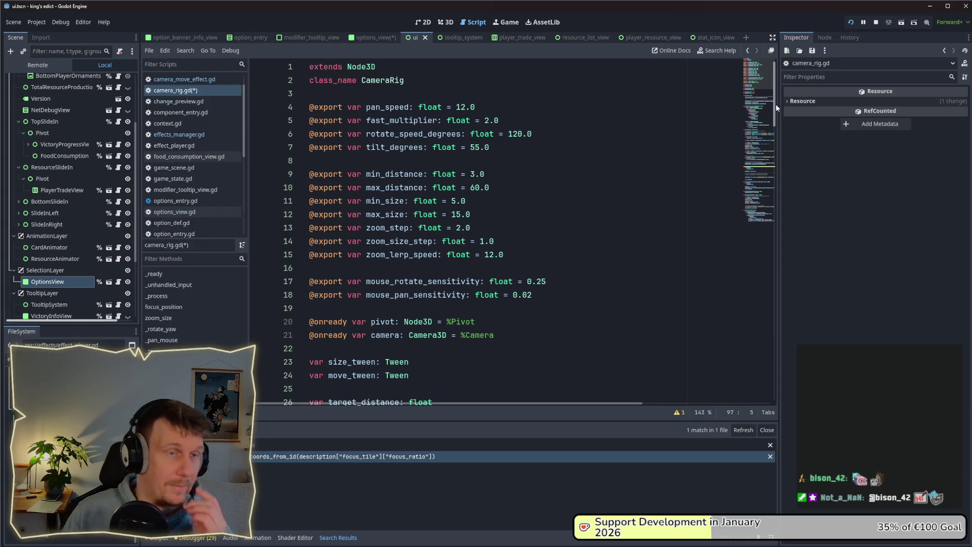
mouse_move(776, 105)
left_mouse_down()
mouse_move(762, 189)
mouse_move(766, 317)
left_mouse_up()
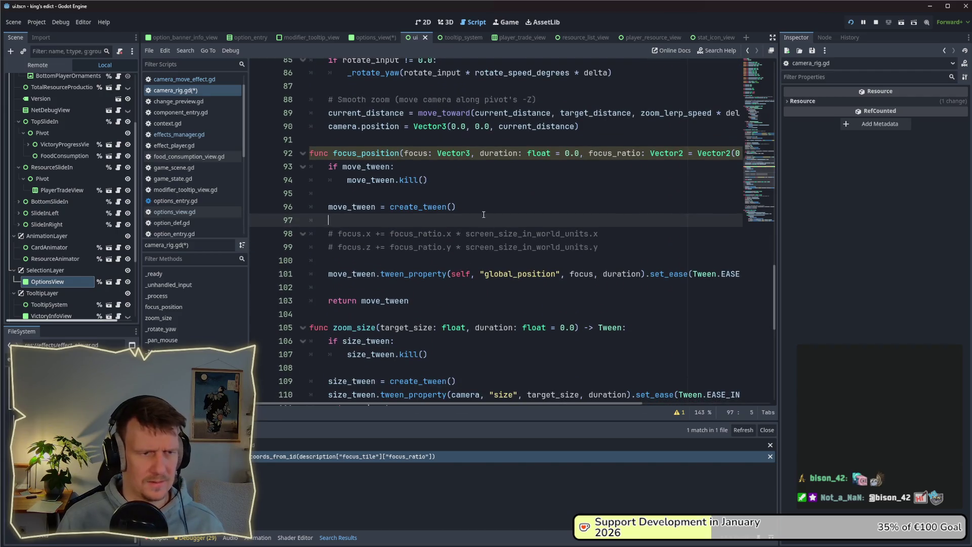
key("Return")
key("Up")
key("Down")
type("get_vie")
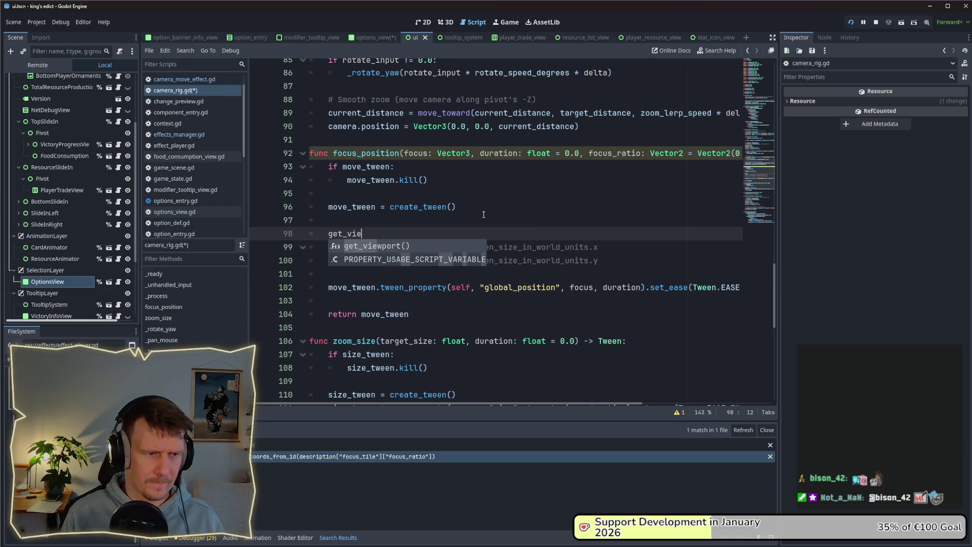
key("Return")
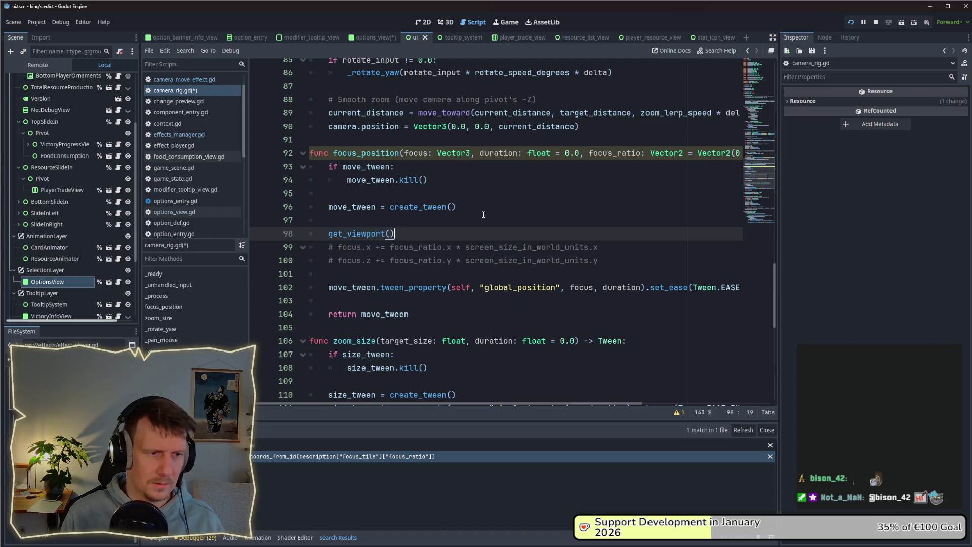
type(".")
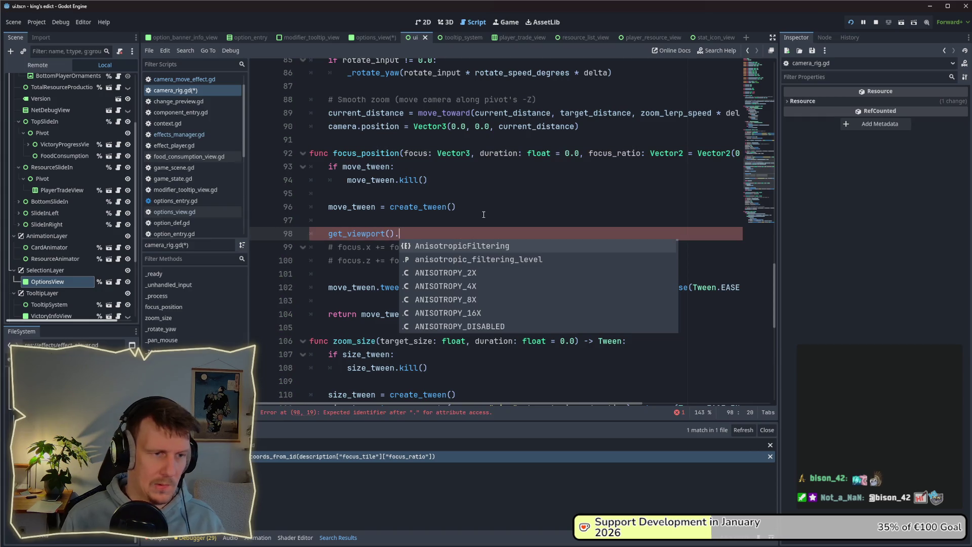
left_click(367, 234, "ctrl")
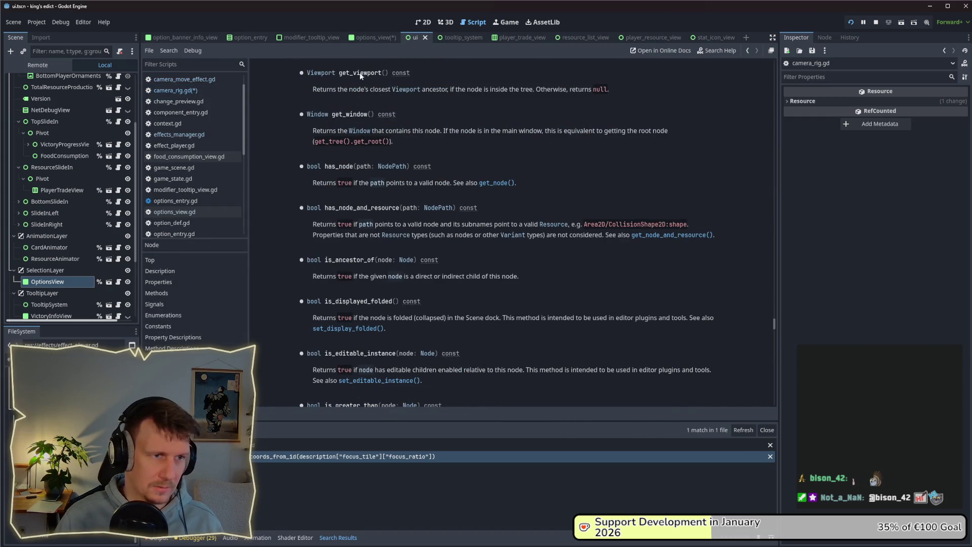
Open the Viewport class reference, scroll through it, and look at the World3D page.
left_click(321, 73)
scroll(445, 172, "down", 4)
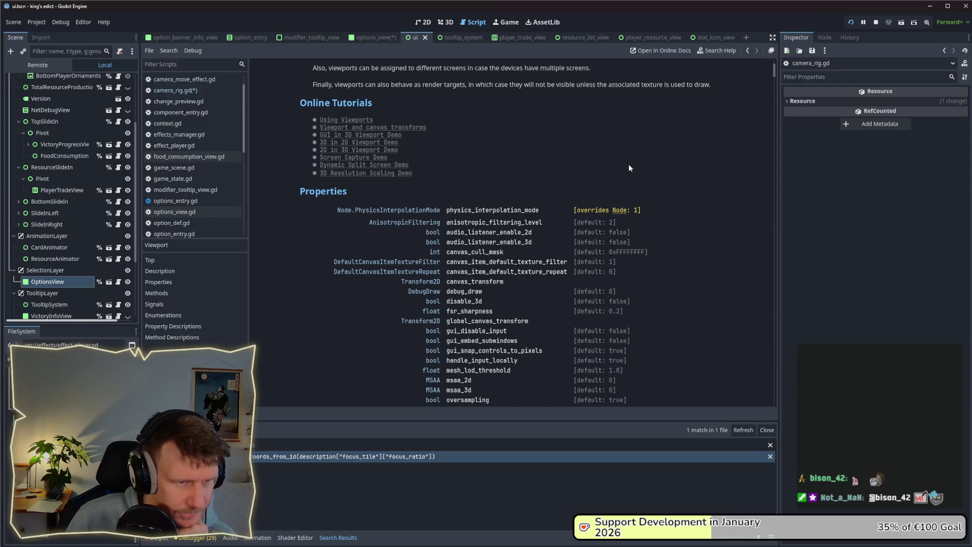
scroll(629, 166, "down", 3)
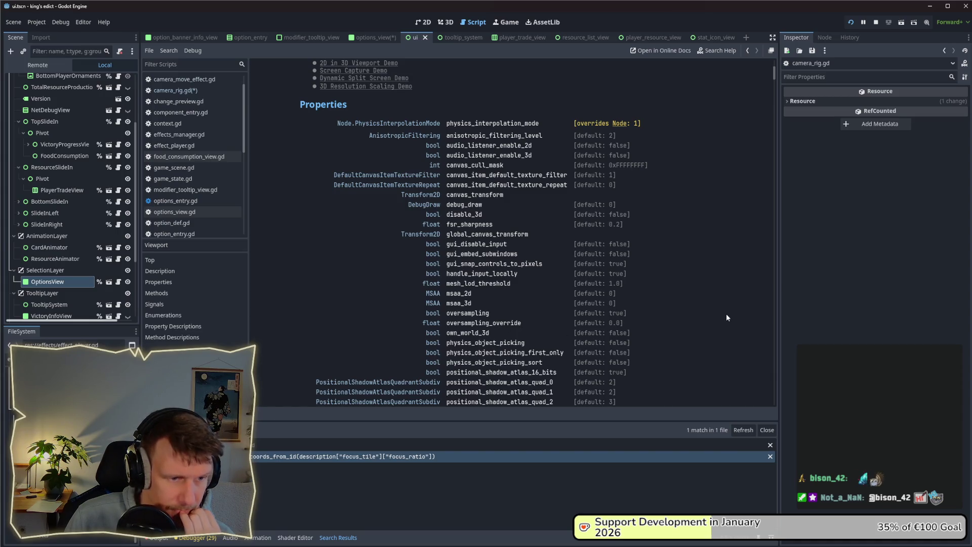
scroll(724, 314, "down", 5)
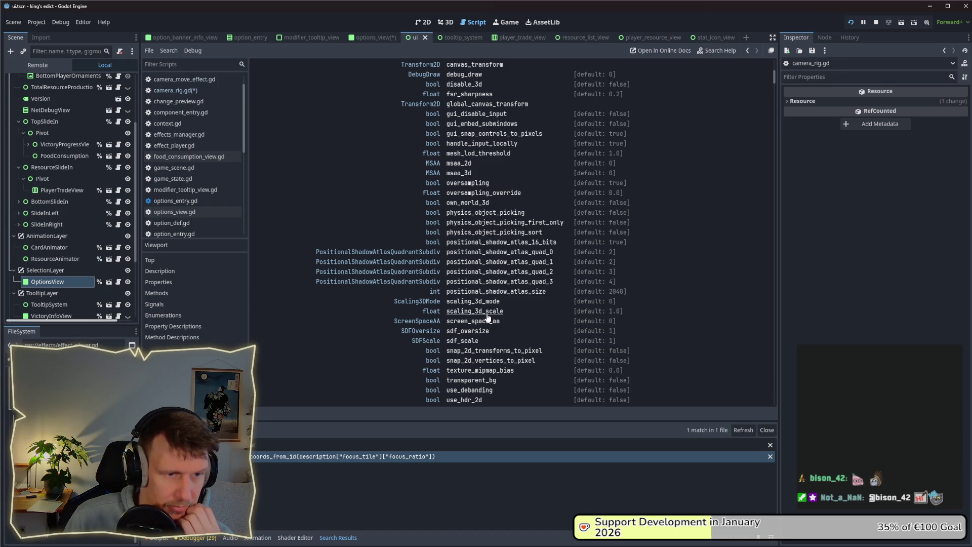
scroll(565, 307, "down", 2)
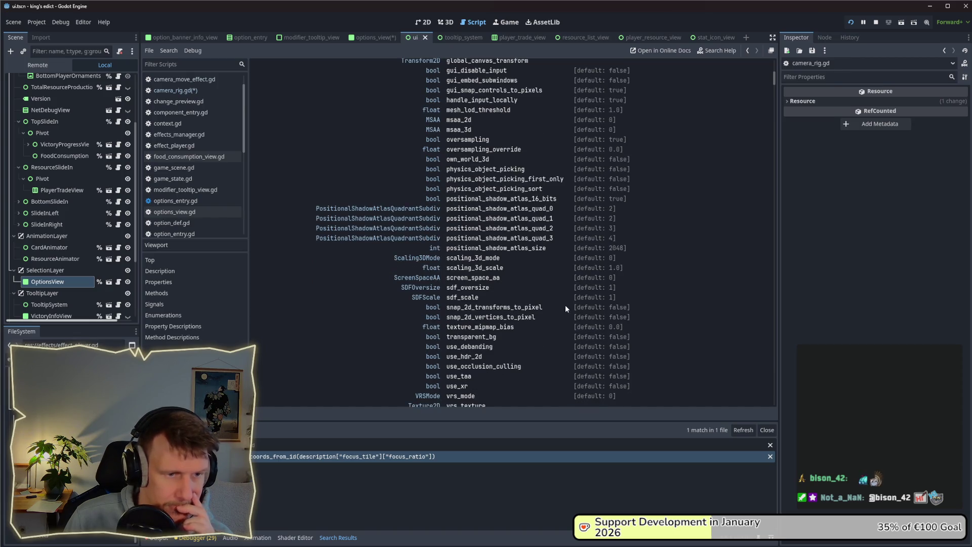
scroll(524, 303, "down", 2)
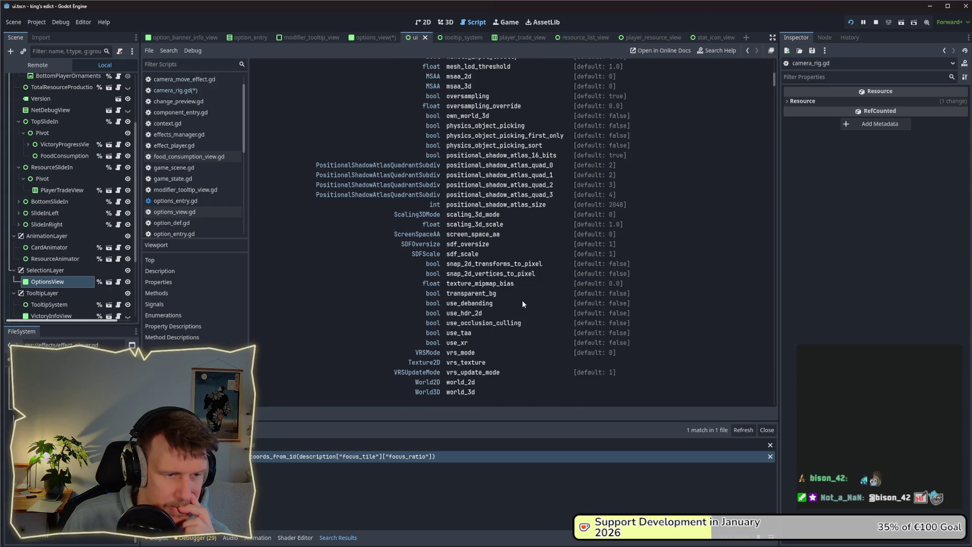
scroll(523, 304, "down", 2)
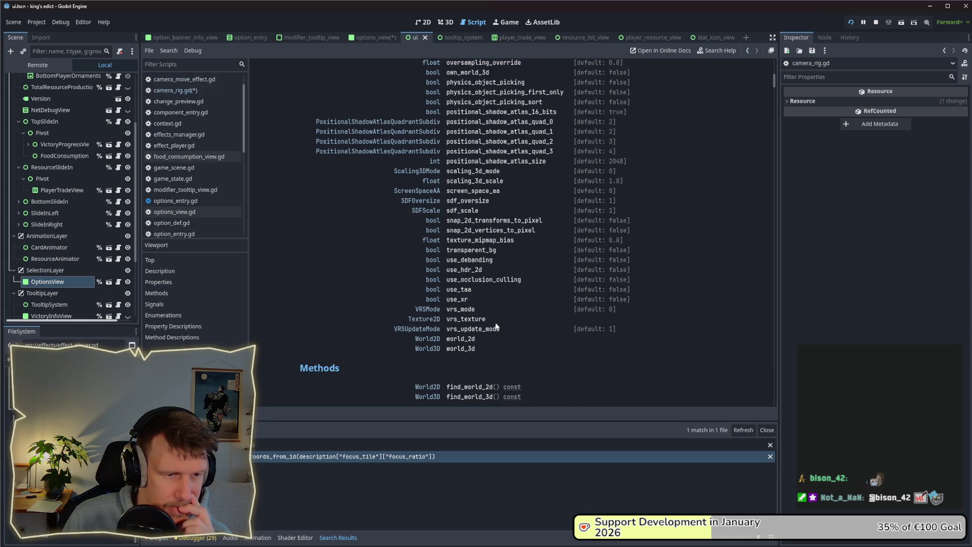
left_click(428, 349)
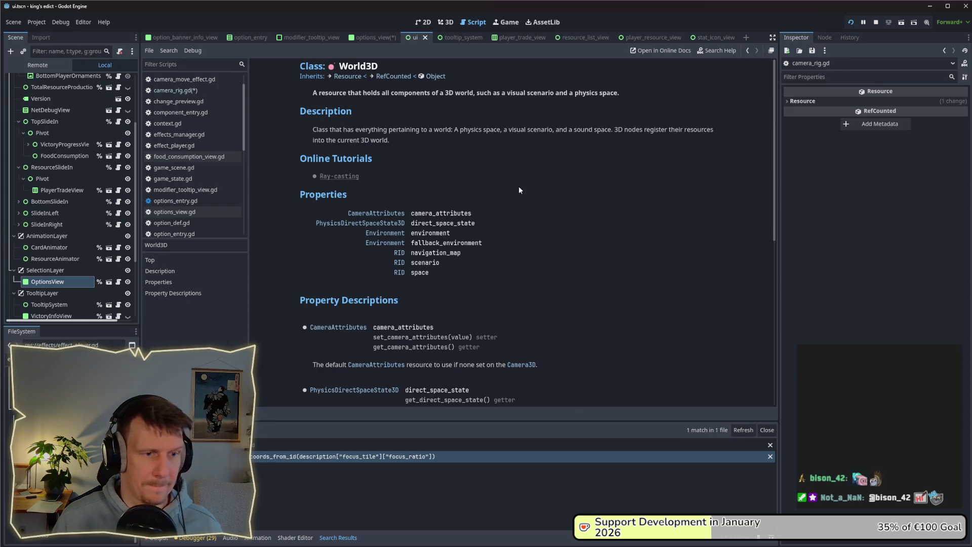
Return to the Viewport reference and scroll down to its Methods list.
key("alt+Left")
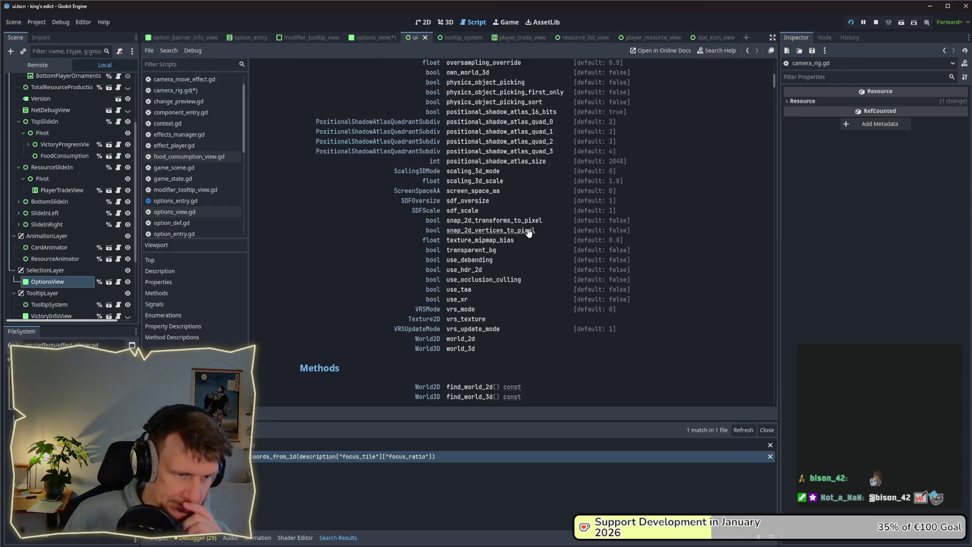
scroll(528, 232, "down", 3)
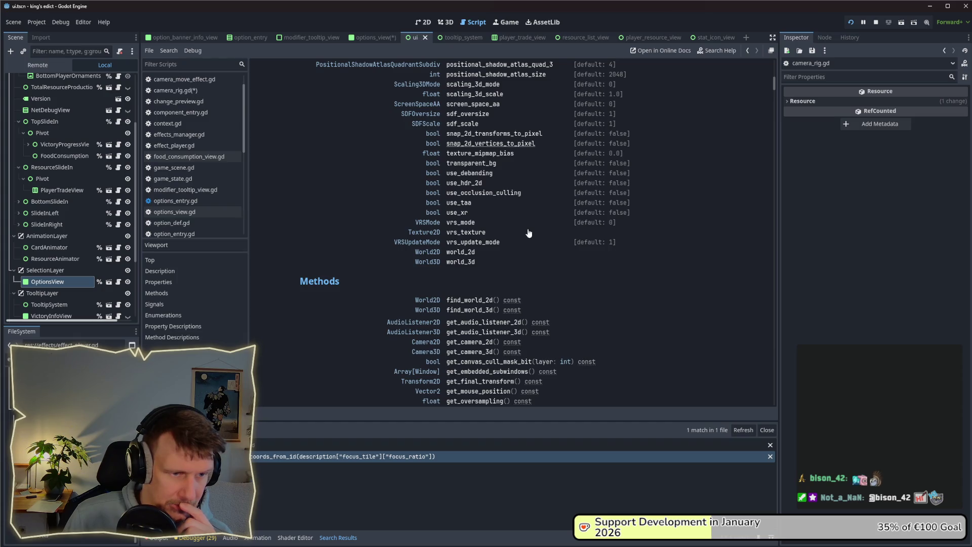
scroll(529, 232, "down", 2)
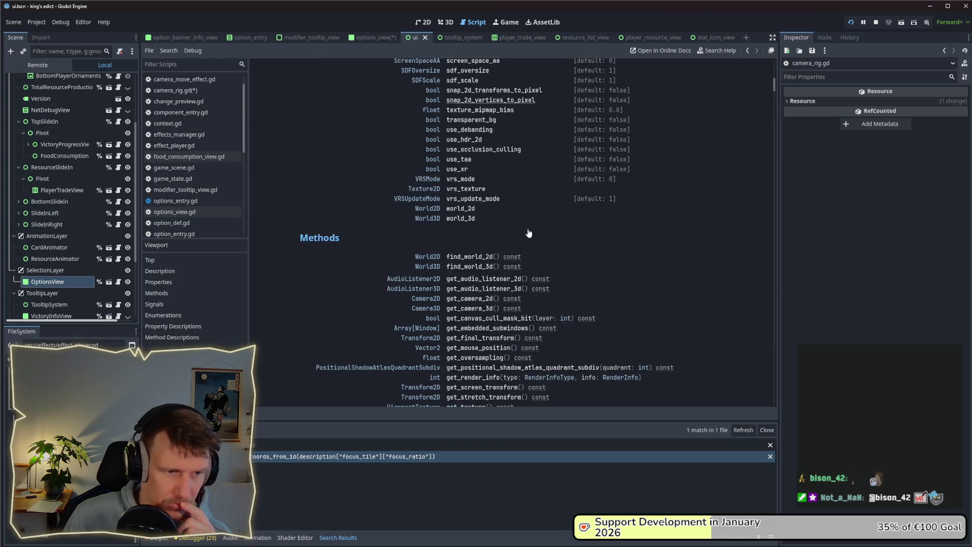
scroll(529, 232, "down", 2)
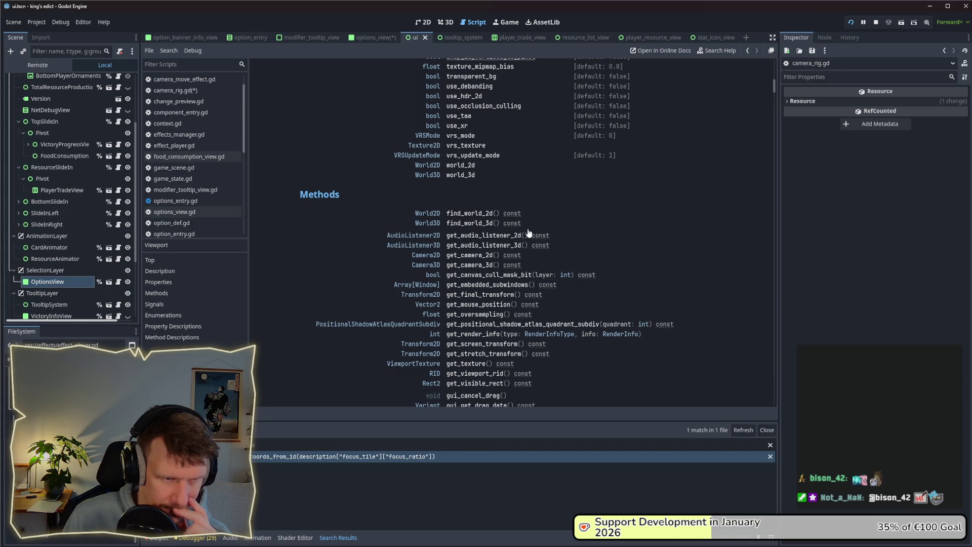
scroll(528, 231, "down", 2)
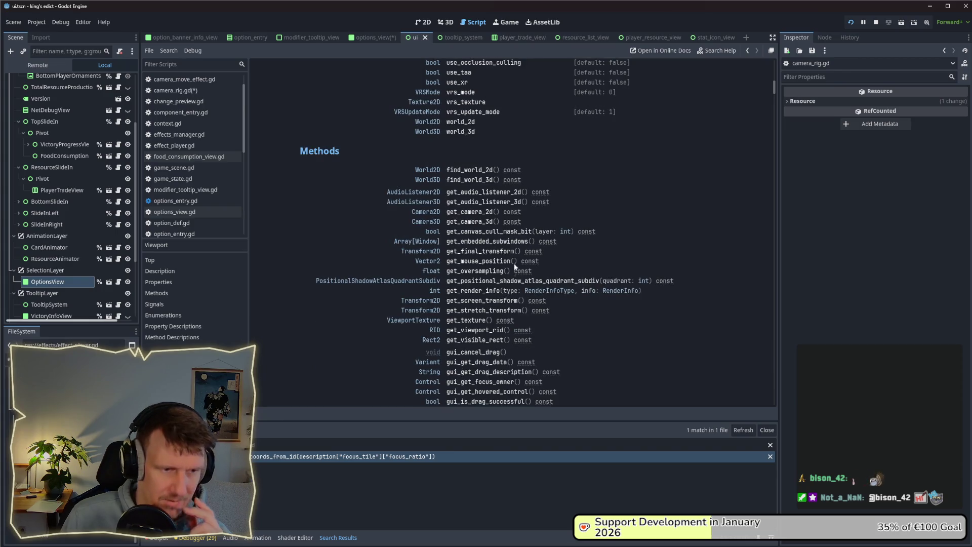
Read the get_visible_rect description about global screen coordinates, then return to camera_rig.gd.
left_click(489, 343)
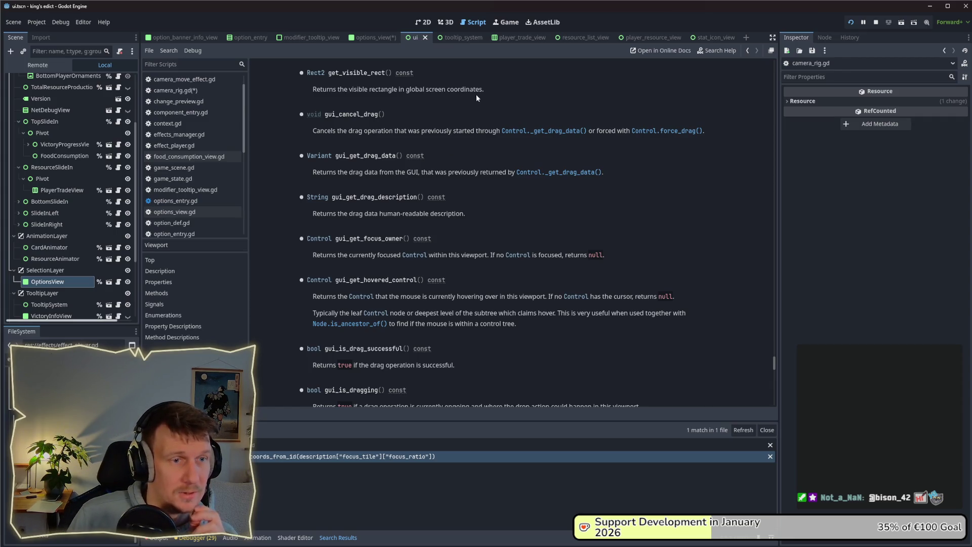
left_click_drag(483, 90, 407, 93)
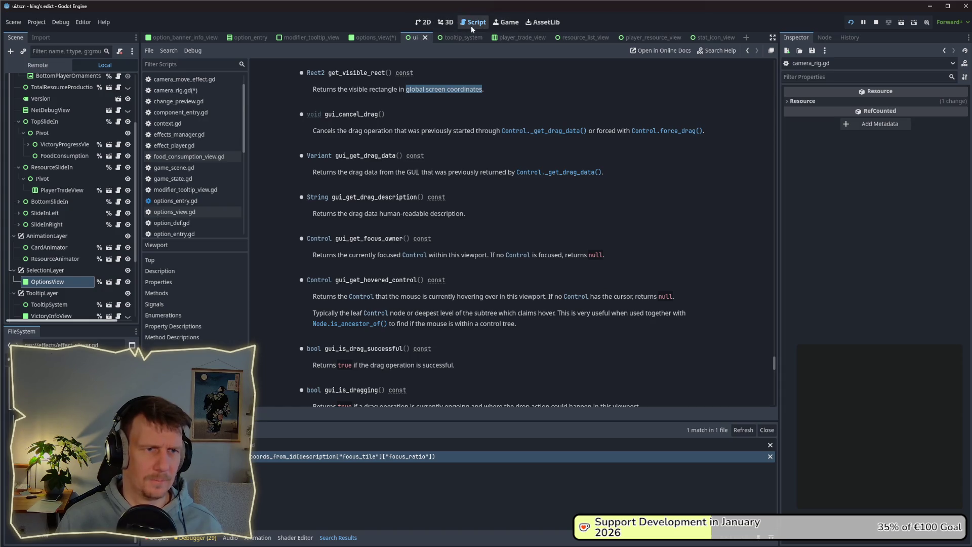
left_click(602, 123)
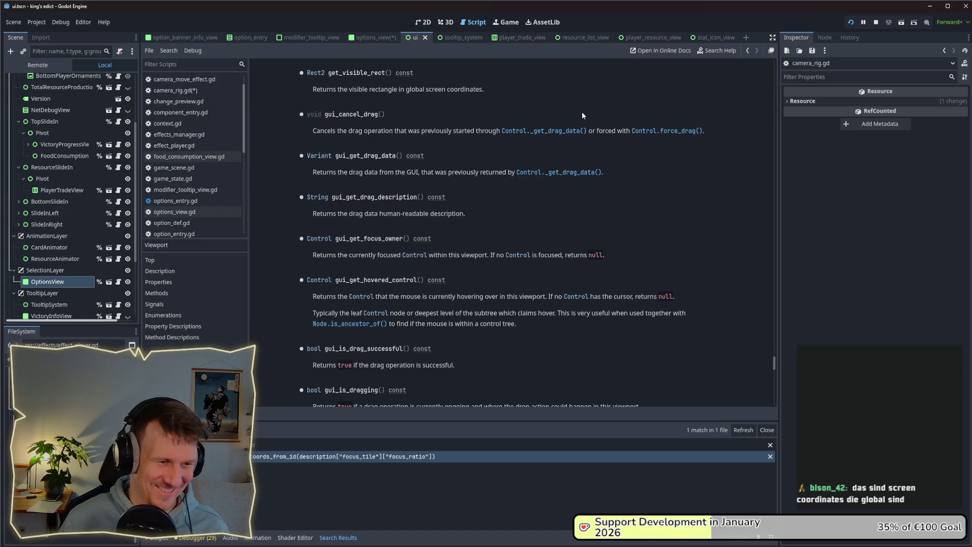
key("alt+Left")
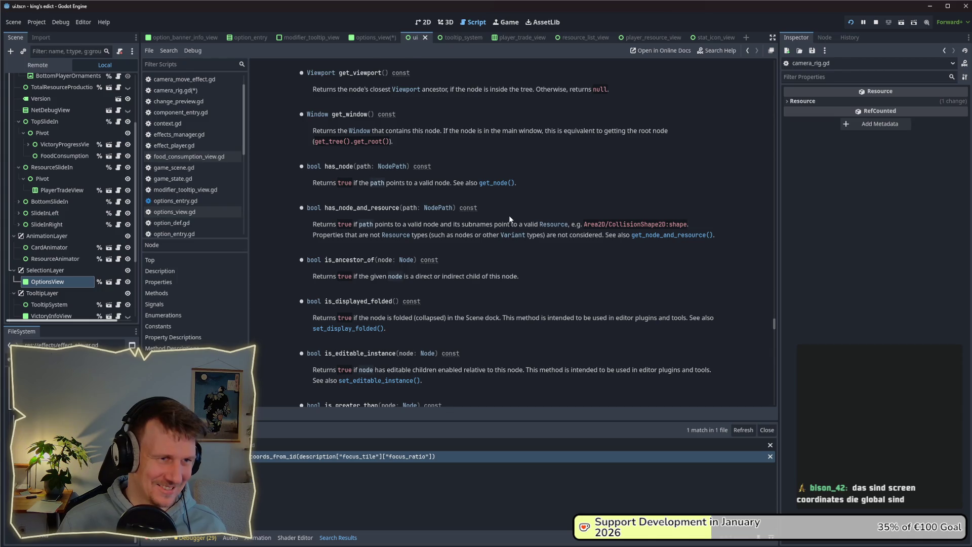
scroll(510, 220, "up", 1)
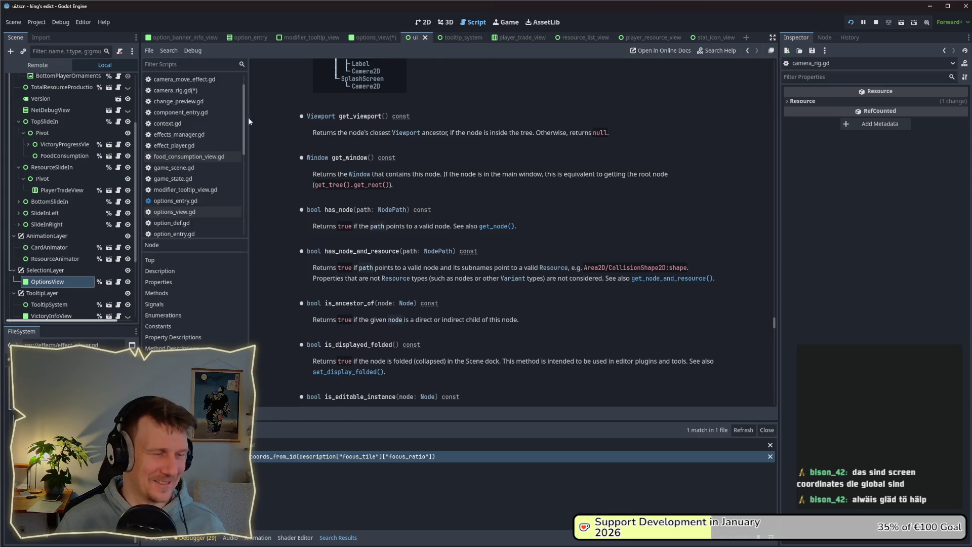
left_click(183, 92)
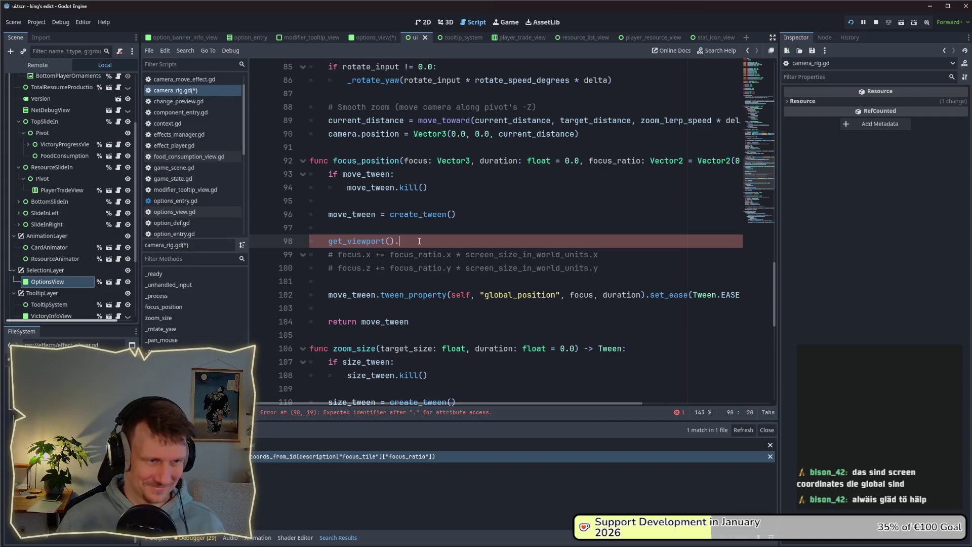
Complete line 98 as get_viewport().get_visible_rect() by copying the method name from the Viewport docs.
type("get")
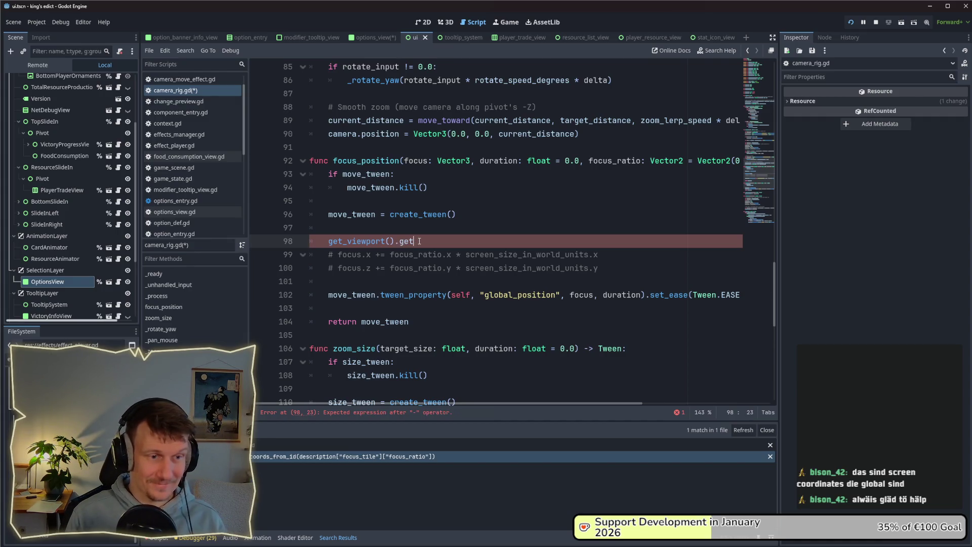
type("_sc")
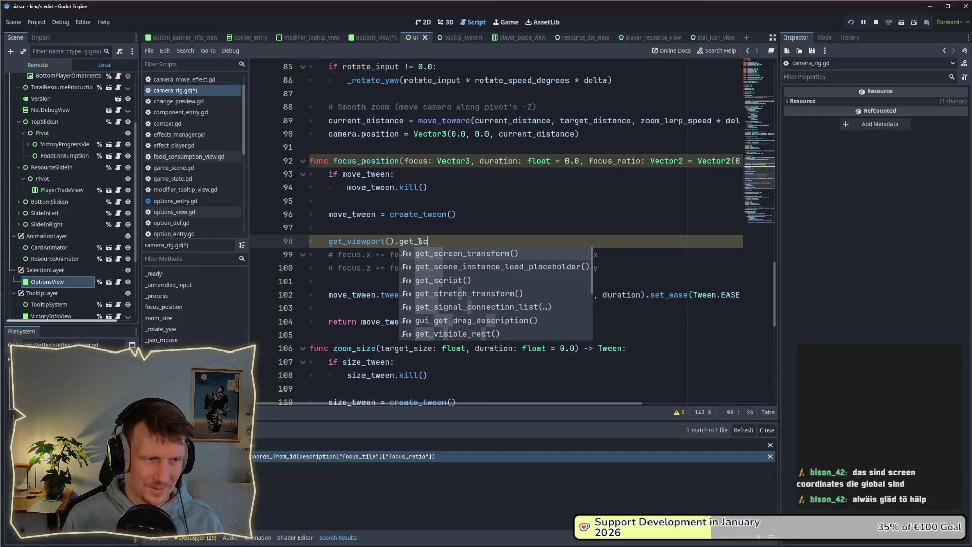
left_click(375, 239, "ctrl")
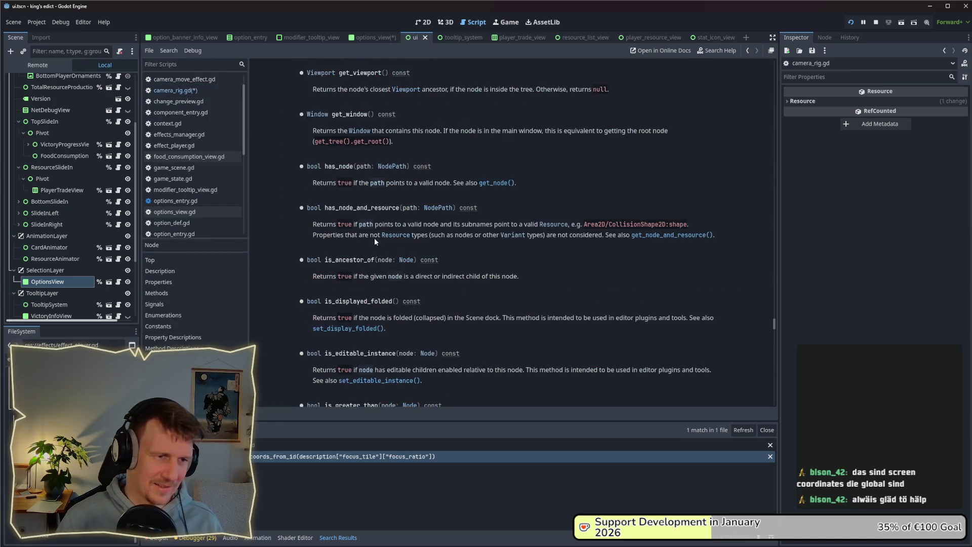
left_click(312, 73)
scroll(439, 213, "down", 15)
scroll(439, 215, "up", 5)
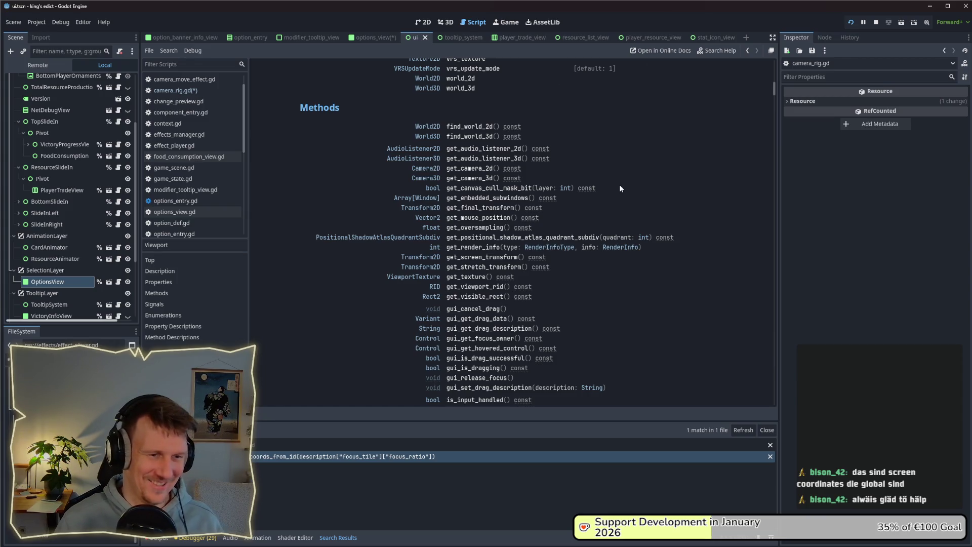
mouse_move(489, 288)
left_mouse_down()
mouse_move(504, 287)
mouse_move(499, 297)
mouse_move(448, 297)
left_mouse_up()
key("ctrl+c")
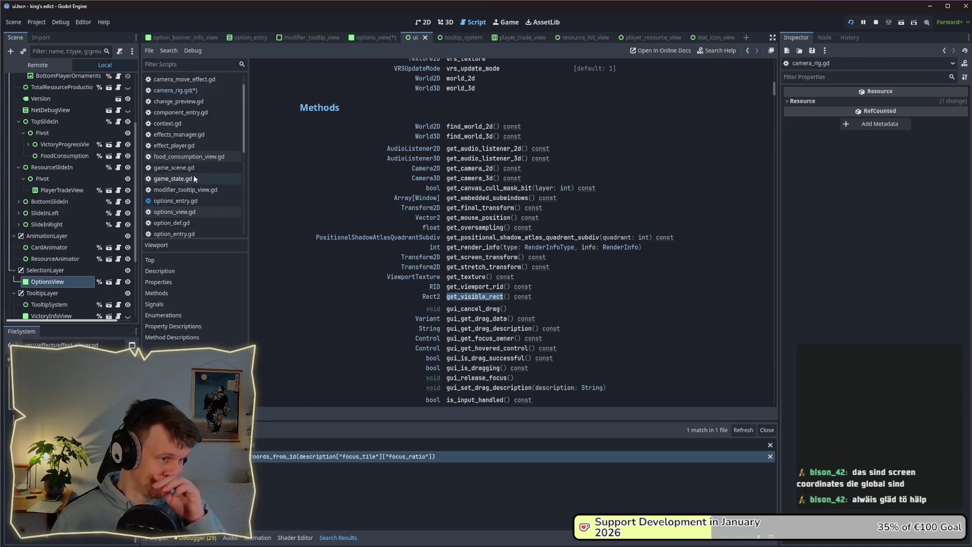
left_click(175, 90)
double_click(408, 241)
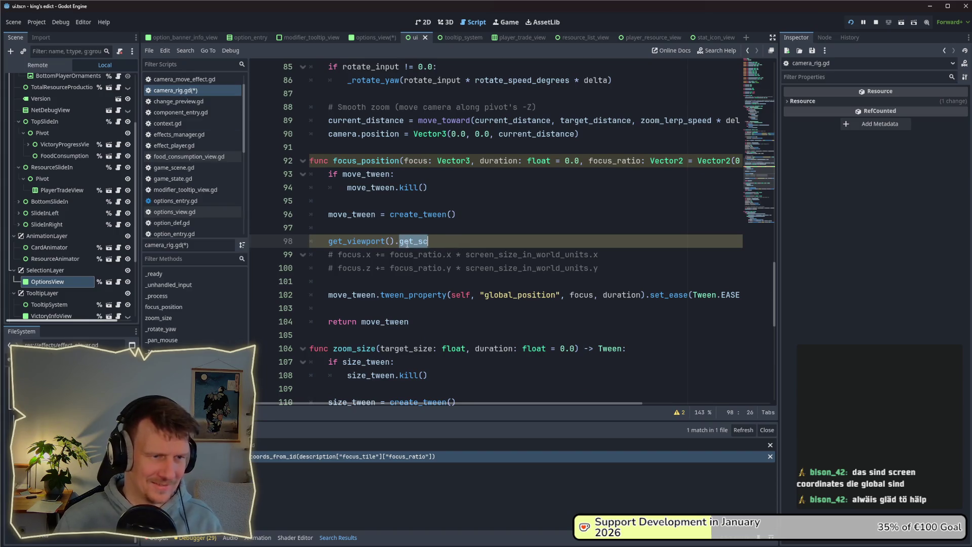
key("ctrl+v")
left_click(475, 242)
type("()")
Wrap the call in printt("Screen Rect", ...) and save camera_rig.gd.
key("Home")
type("p")
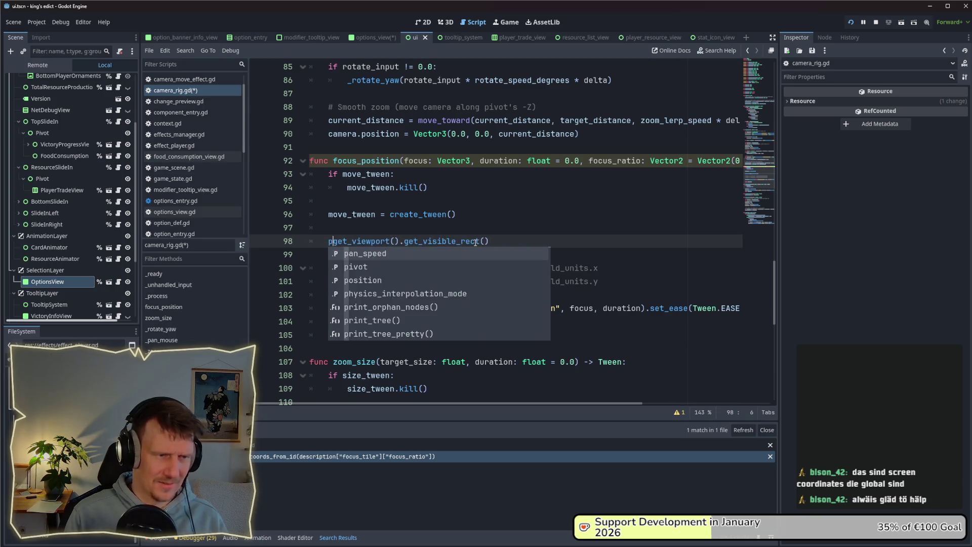
type("rint(")
key("End")
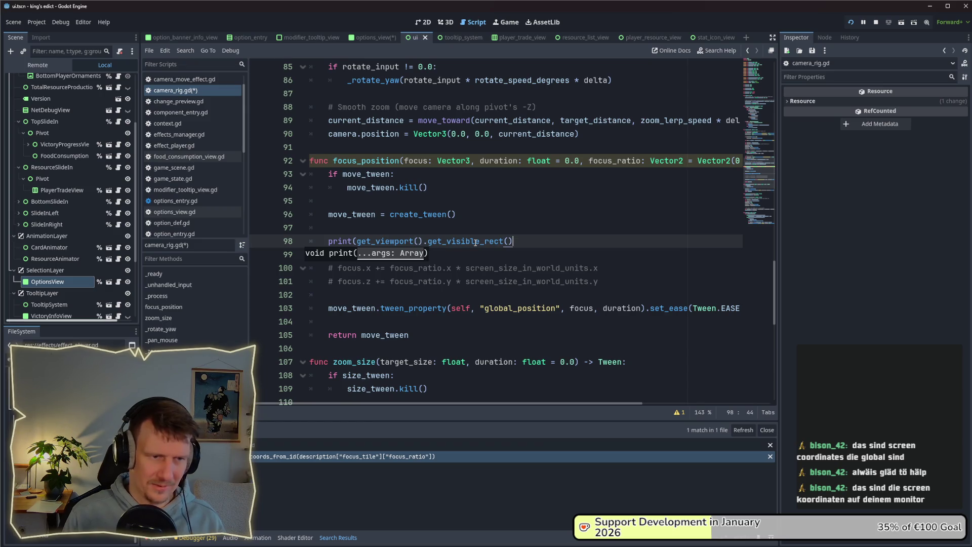
type(")")
key("ctrl+s")
left_click(444, 220)
left_click(355, 241)
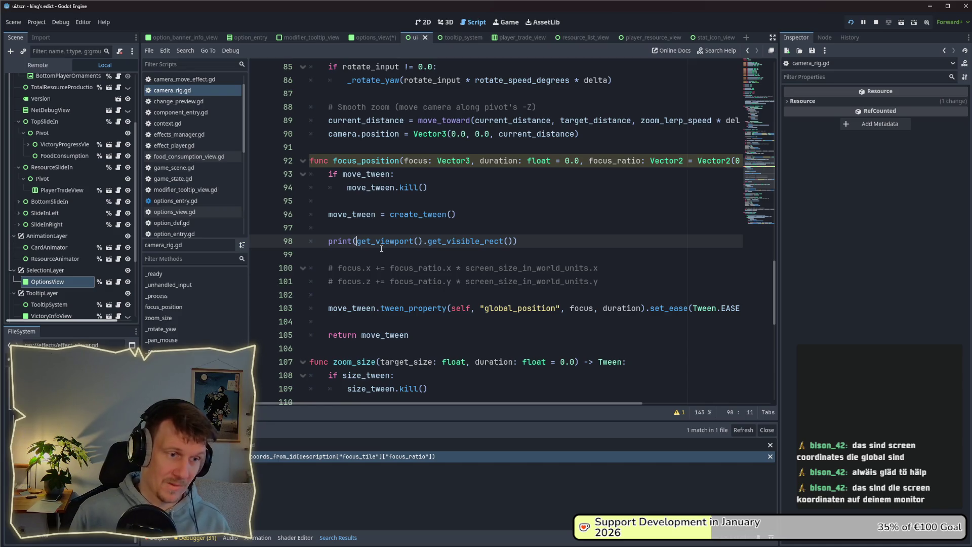
type("\"Screen Rect\",")
key("Left")
key("Left")
key("Left")
key("Left")
key("Left")
key("Left")
type("t")
key("ctrl+s")
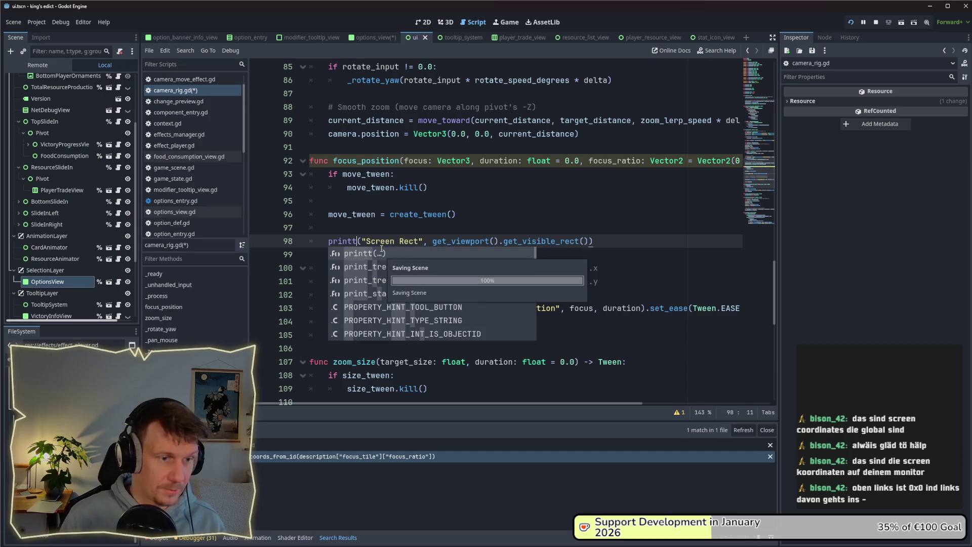
left_click(413, 216)
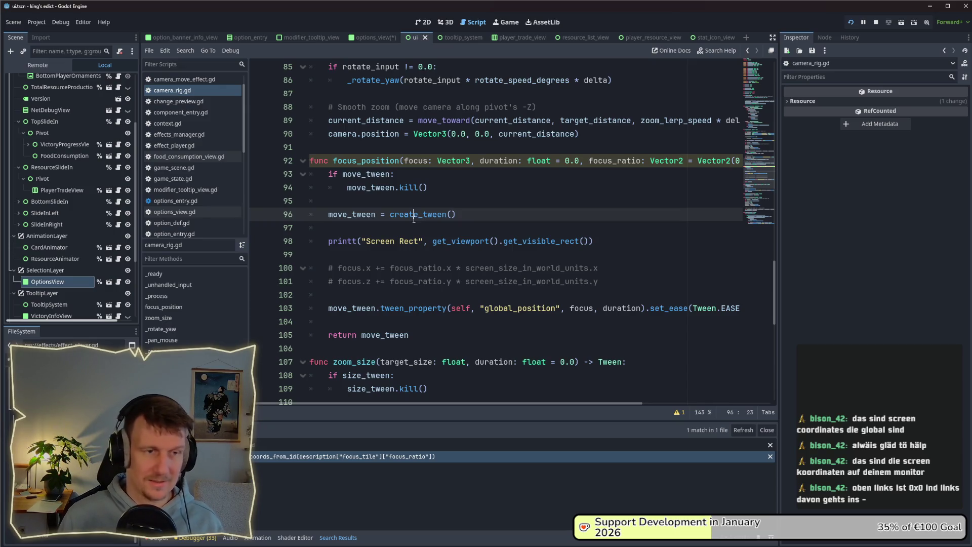
key("End")
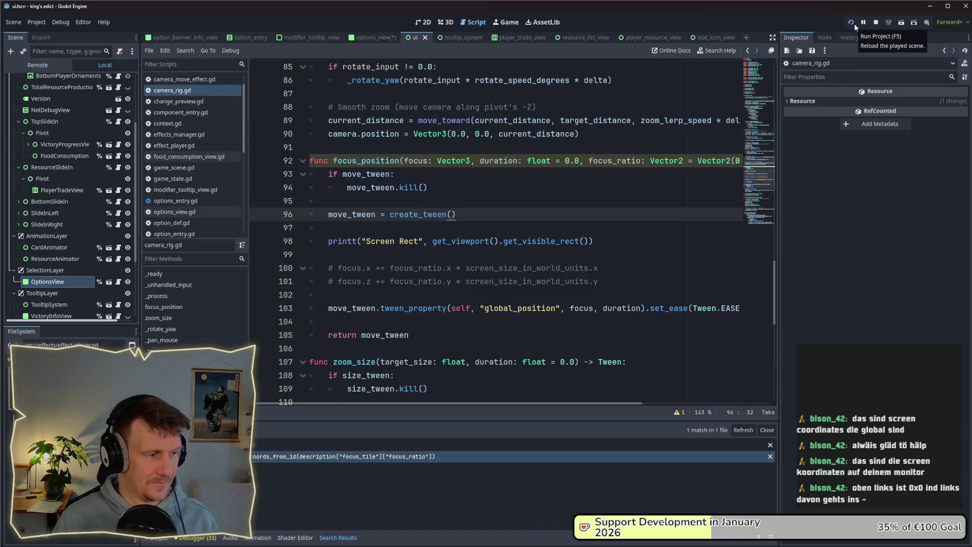
Restart the game, start a multiplayer match on green_island.map, and click a tile to trigger camera focus.
left_click(876, 22)
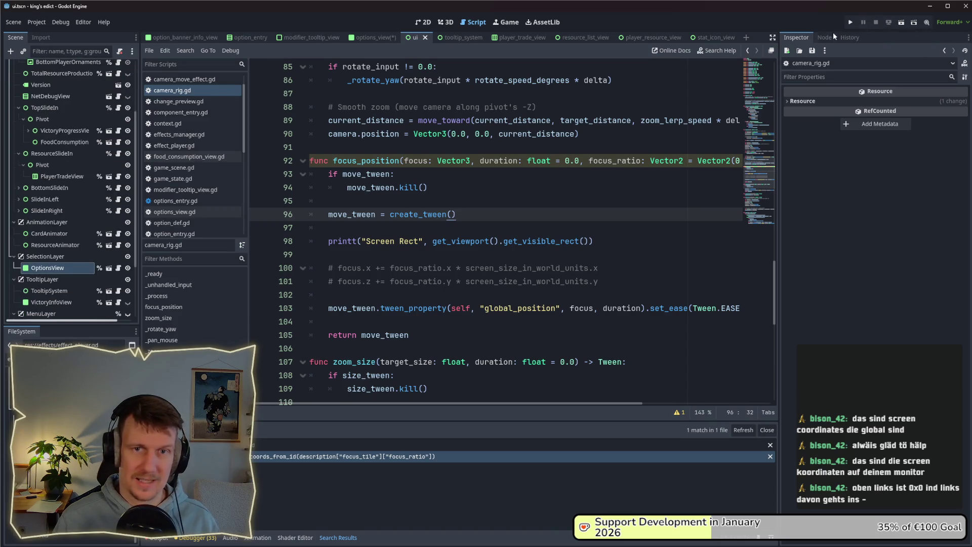
left_click(851, 24)
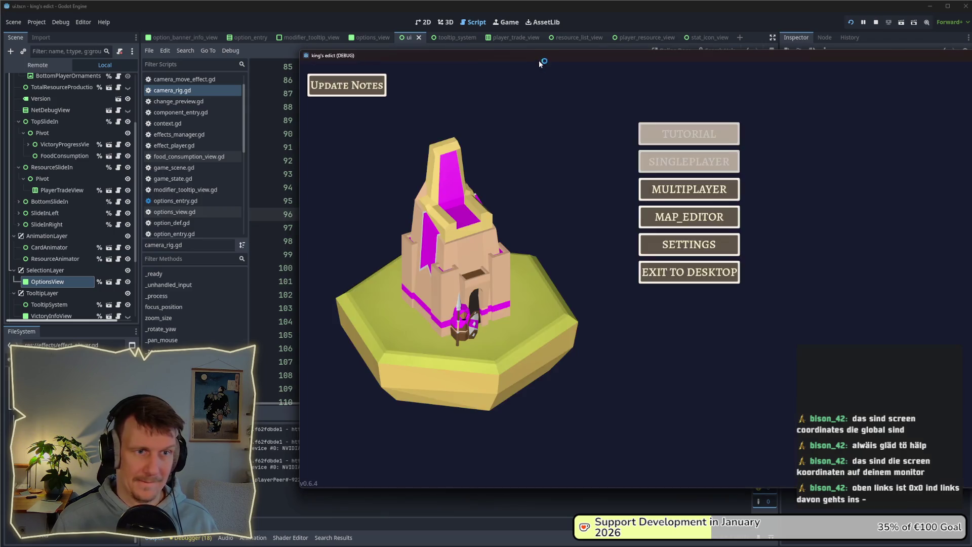
left_click(587, 197)
left_click(586, 197)
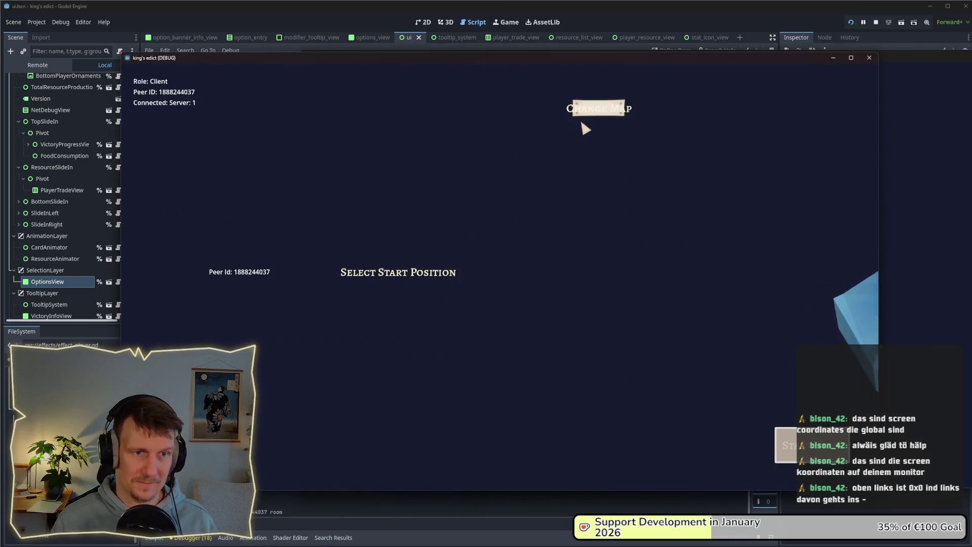
left_click(580, 111)
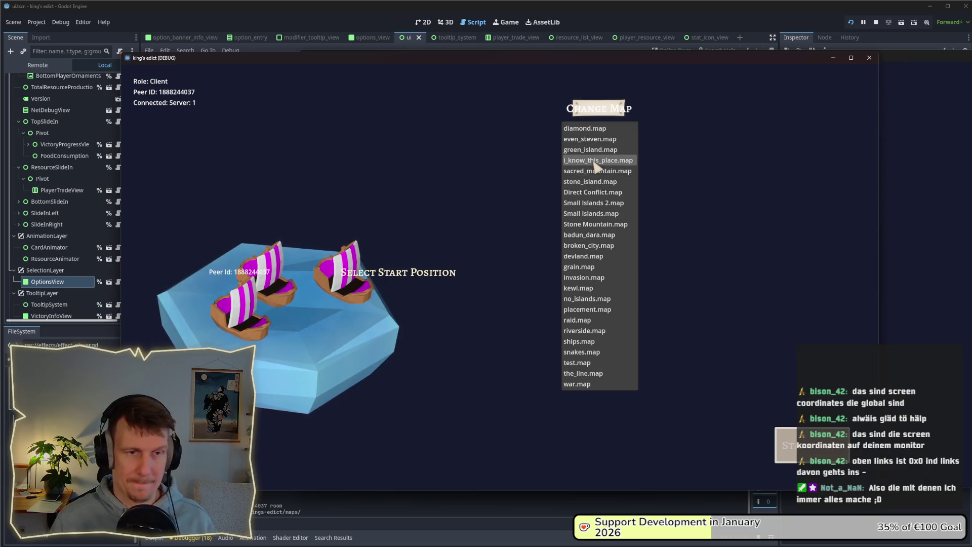
left_click(590, 149)
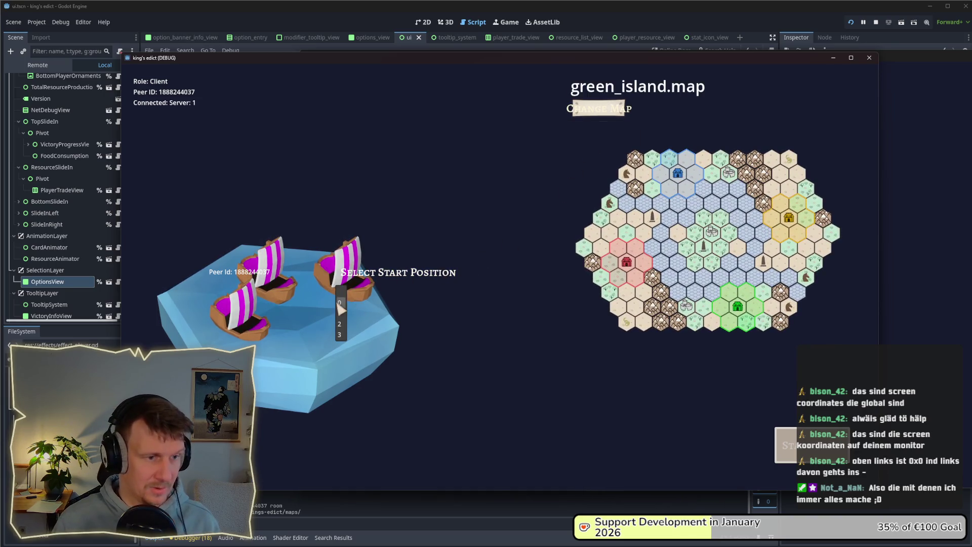
left_click(831, 251)
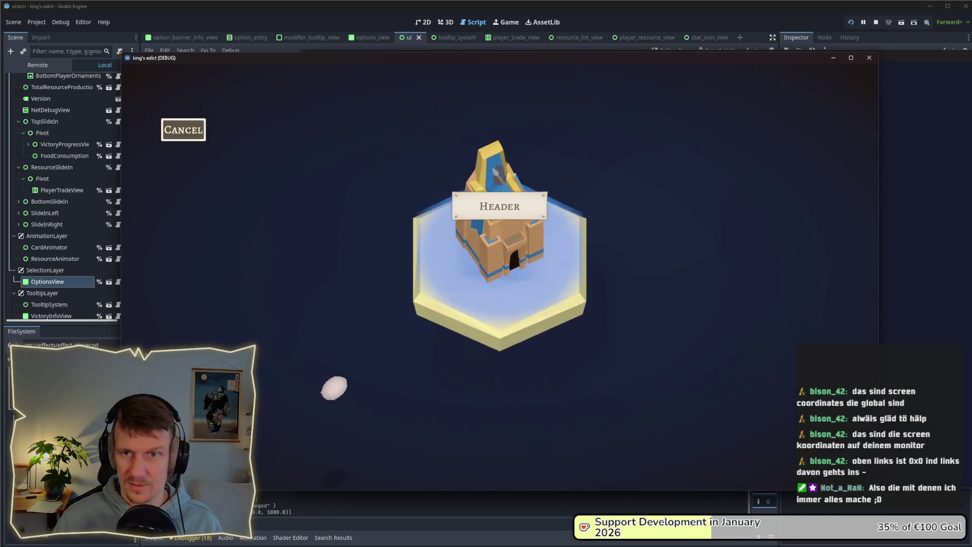
left_click_drag(488, 60, 764, 50)
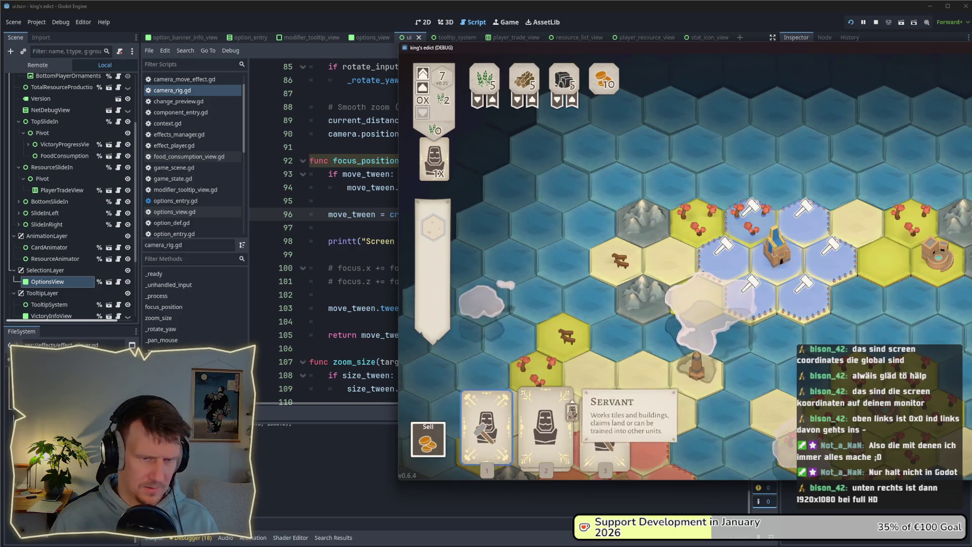
left_click(756, 310)
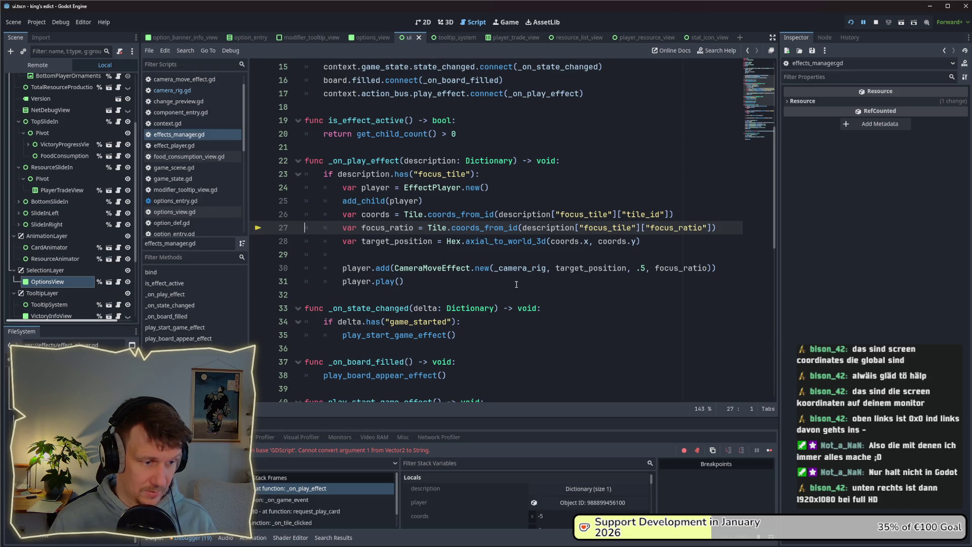
Strip the Tile.coords_from_id(...) wrapper on line 27 so focus_ratio uses the focus_tile description directly.
double_click(485, 227)
key("BackSpace")
key("Delete")
key("BackSpace")
key("BackSpace")
key("BackSpace")
key("End")
key("Left")
key("Left")
key("Left")
key("End")
key("BackSpace")
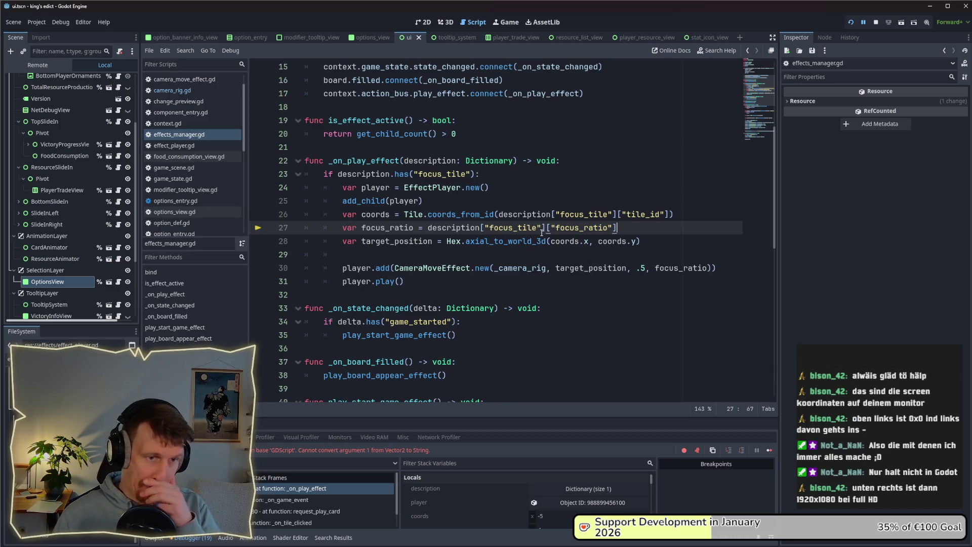
Rerun the project and start a multiplayer match on green_island.map.
left_click(876, 22)
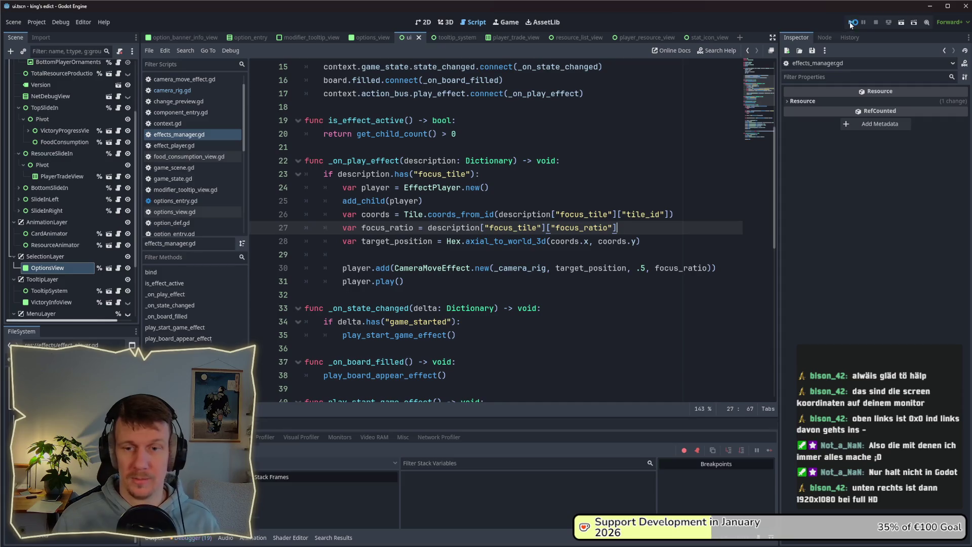
key("F5")
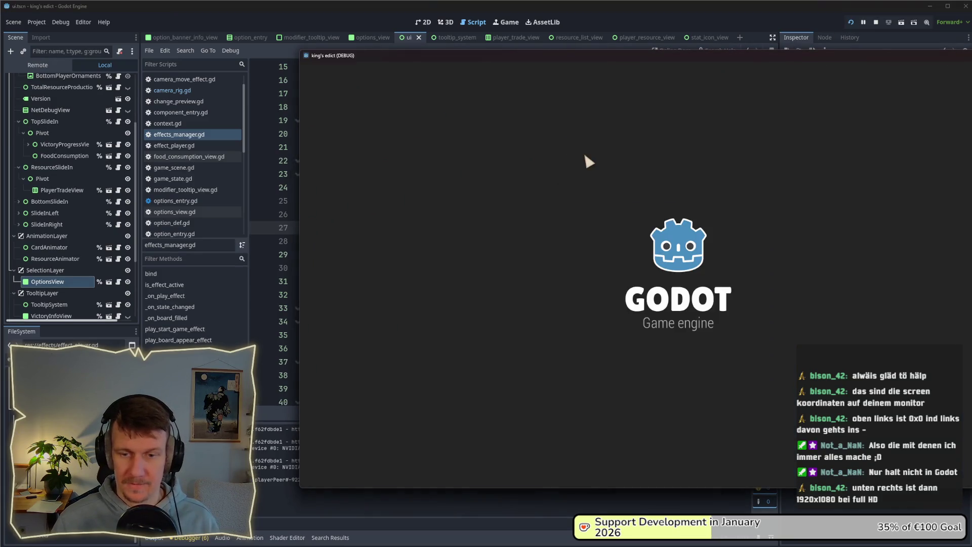
left_click_drag(601, 58, 410, 56)
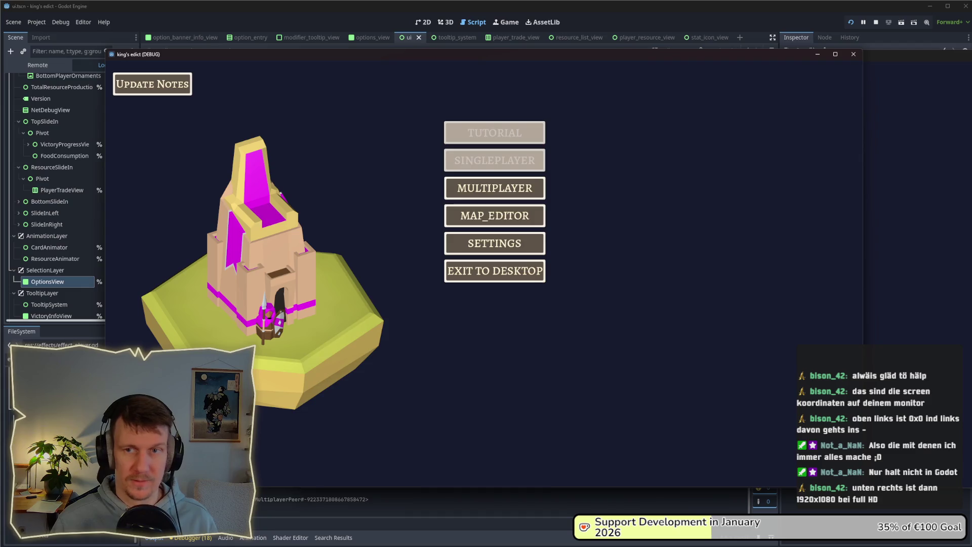
left_click(495, 188)
left_click(589, 186)
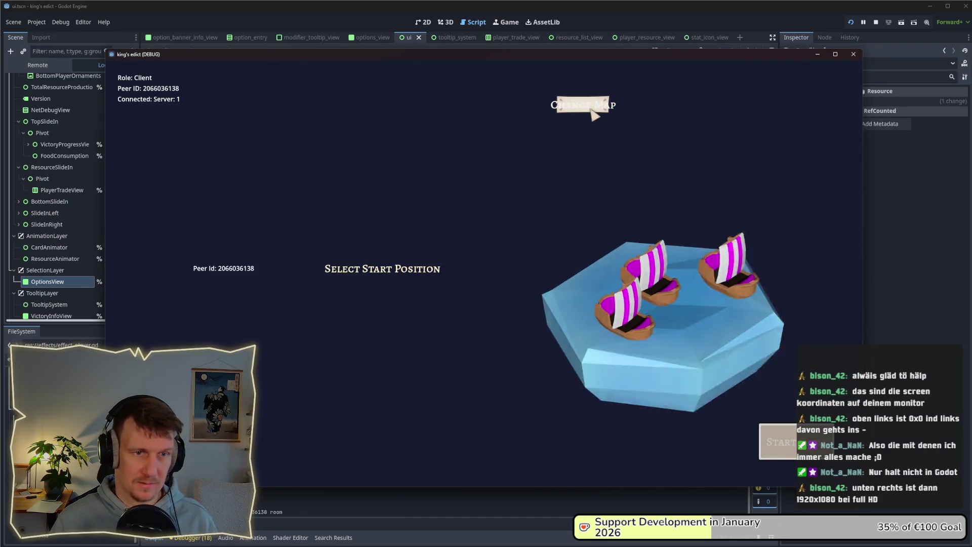
left_click(583, 105)
left_click(574, 145)
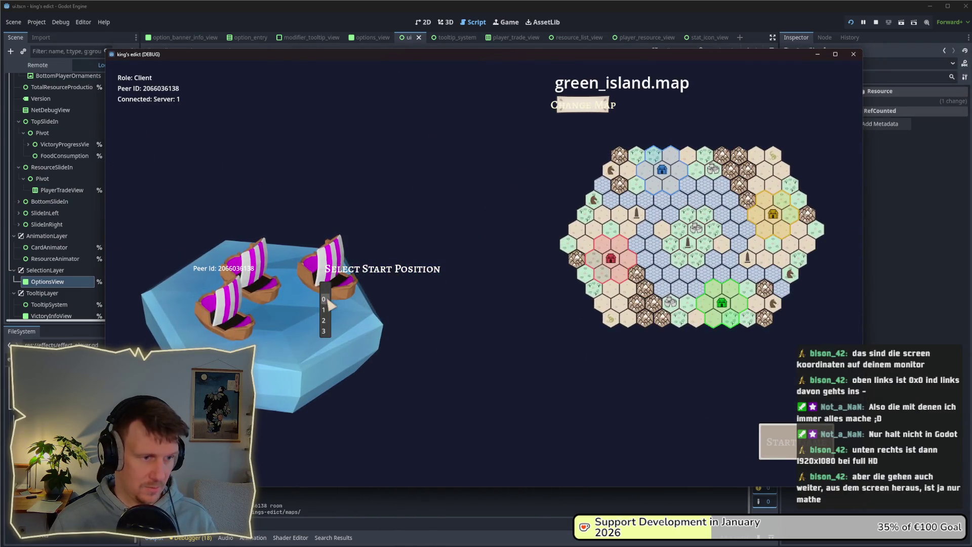
left_click(388, 269)
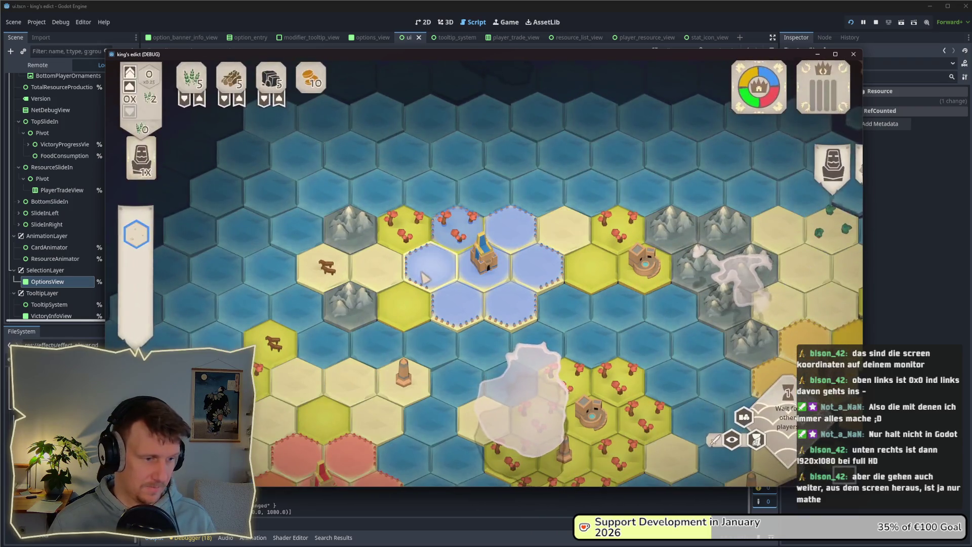
left_click(345, 507)
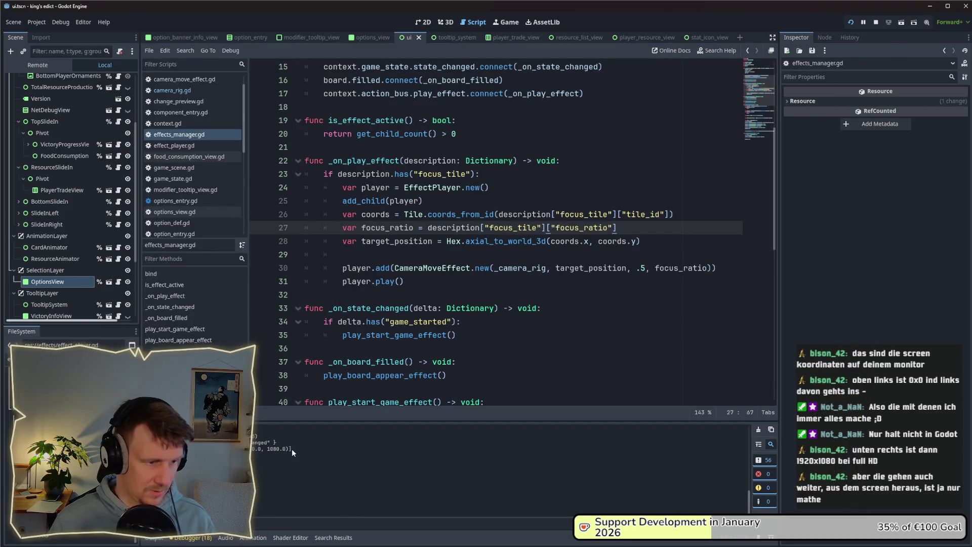
Select the printed screen rect output line and put the caret at the end of line 28.
left_click_drag(292, 449, 228, 448)
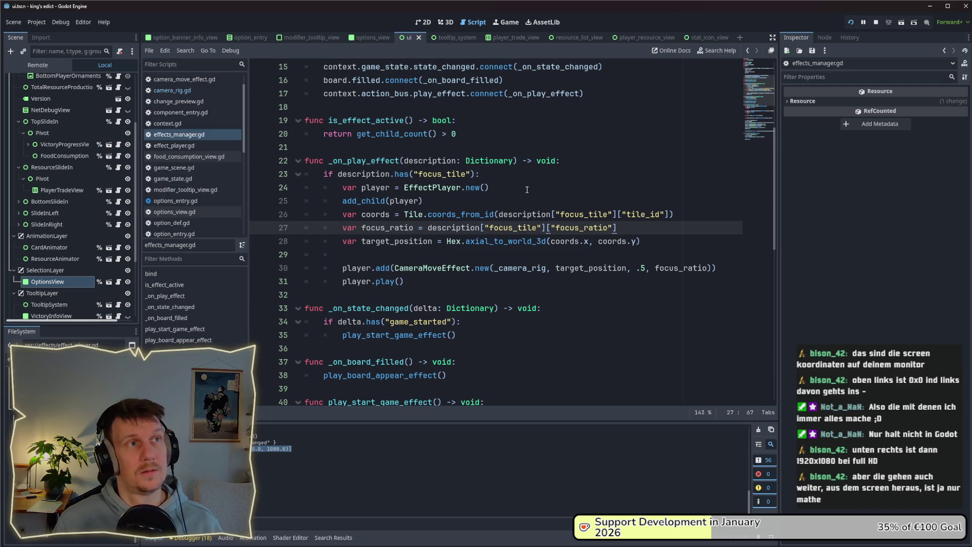
left_click(648, 254)
left_click(646, 240)
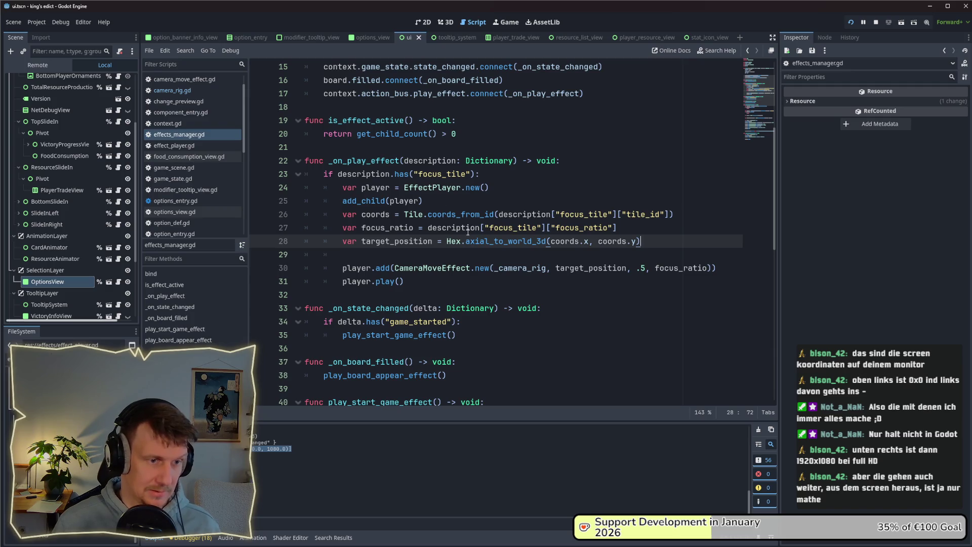
In camera_rig.gd, look up the documentation for get_visible_rect on line 98.
left_click(179, 95)
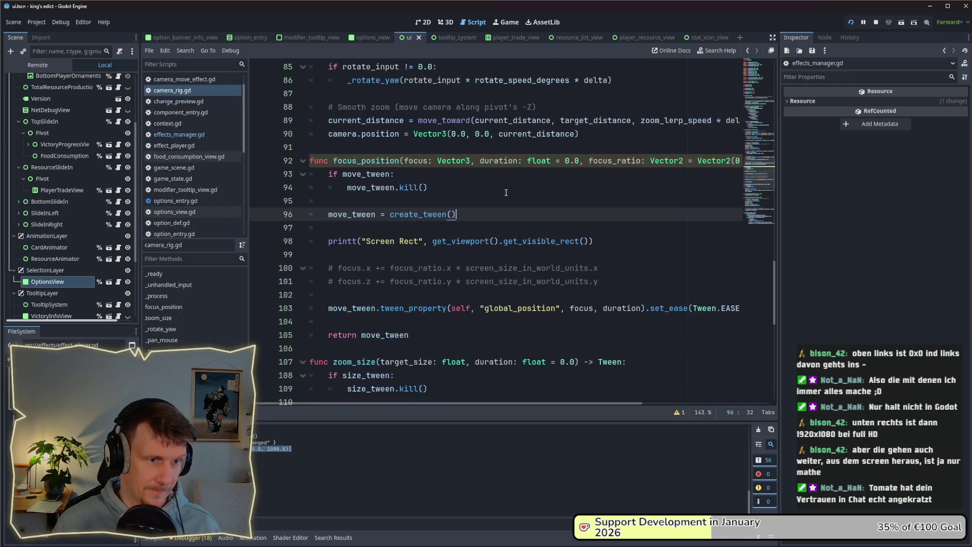
left_click(566, 241)
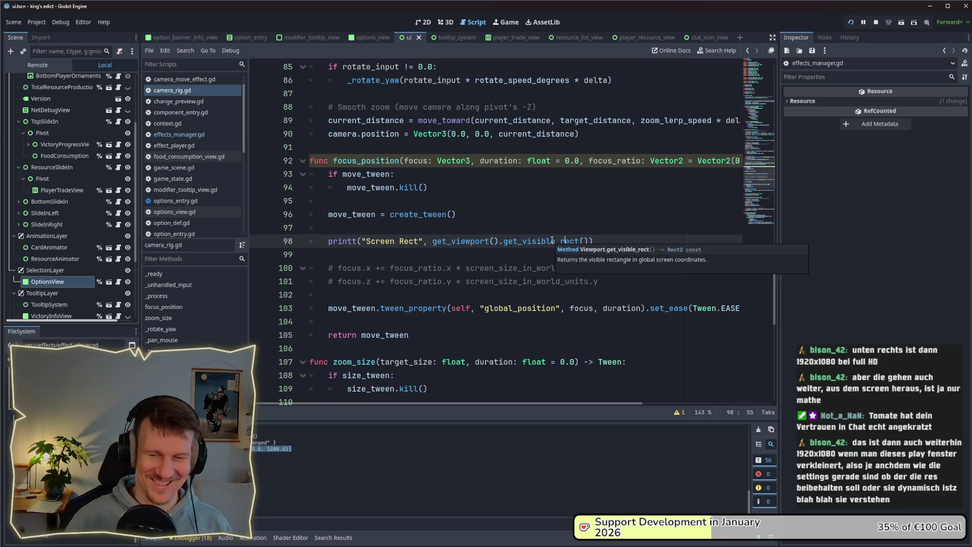
left_click(532, 215)
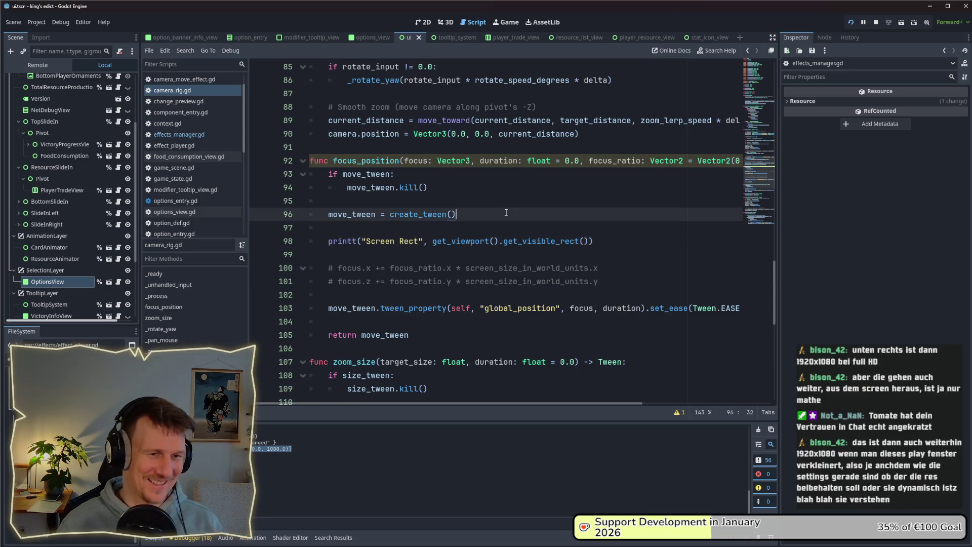
left_click(541, 247, "ctrl")
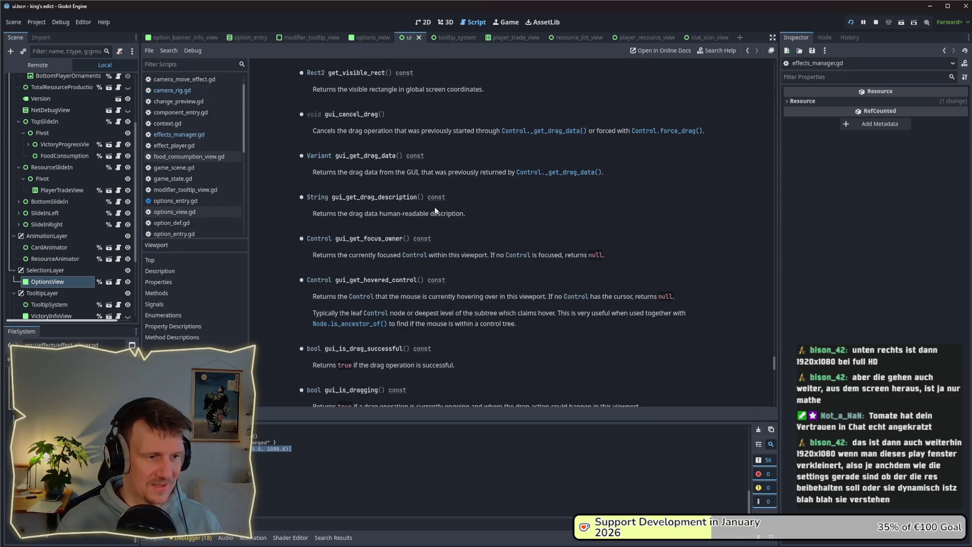
Scroll through the Viewport get_visible_rect help description.
scroll(434, 210, "down", 6)
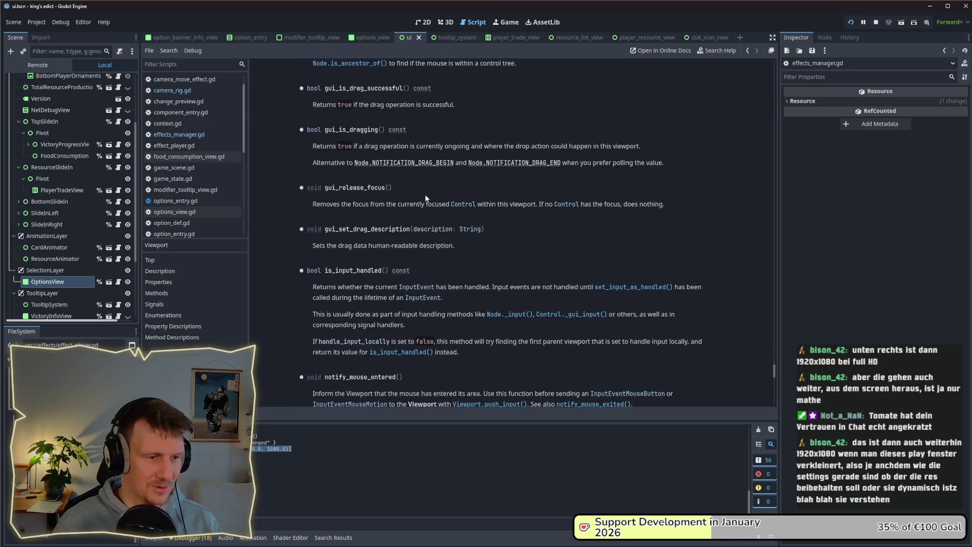
scroll(426, 197, "down", 4)
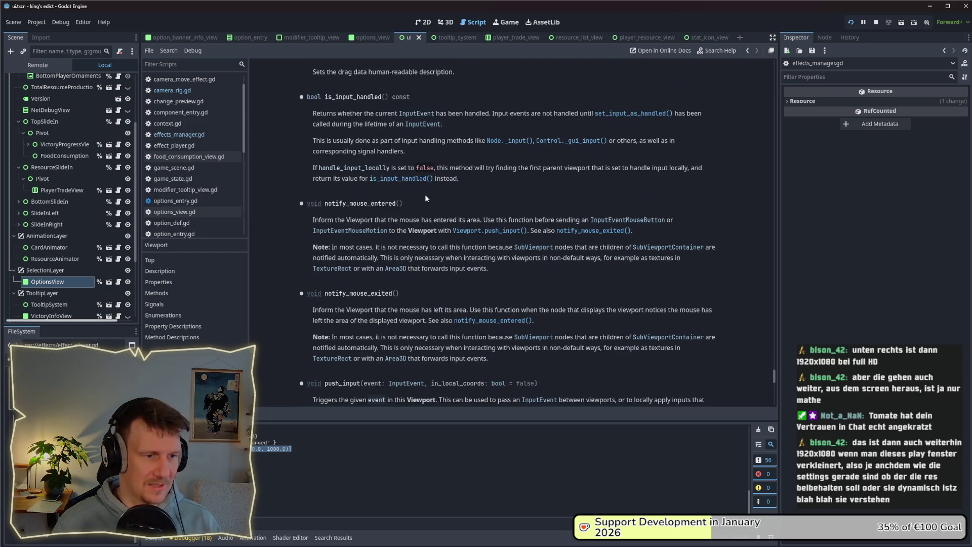
scroll(425, 198, "down", 3)
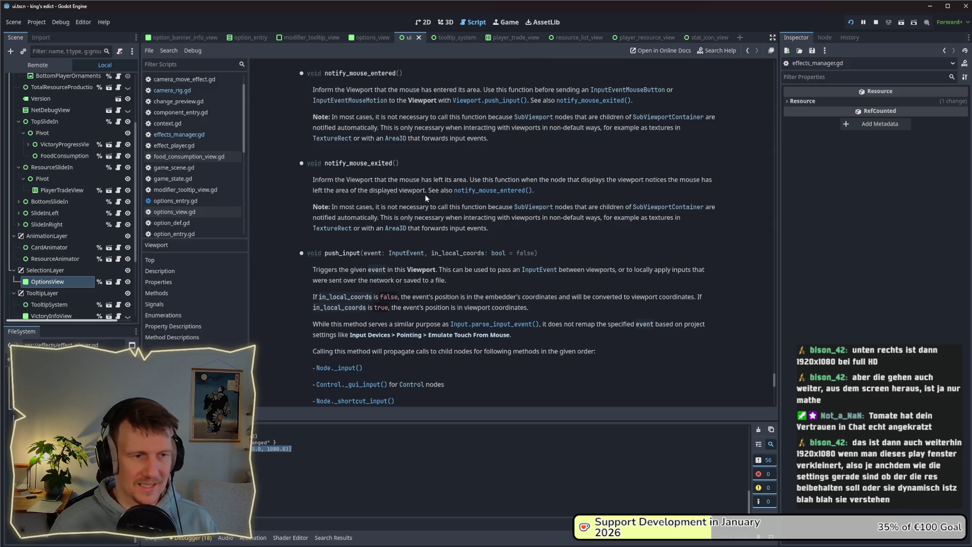
scroll(425, 197, "up", 8)
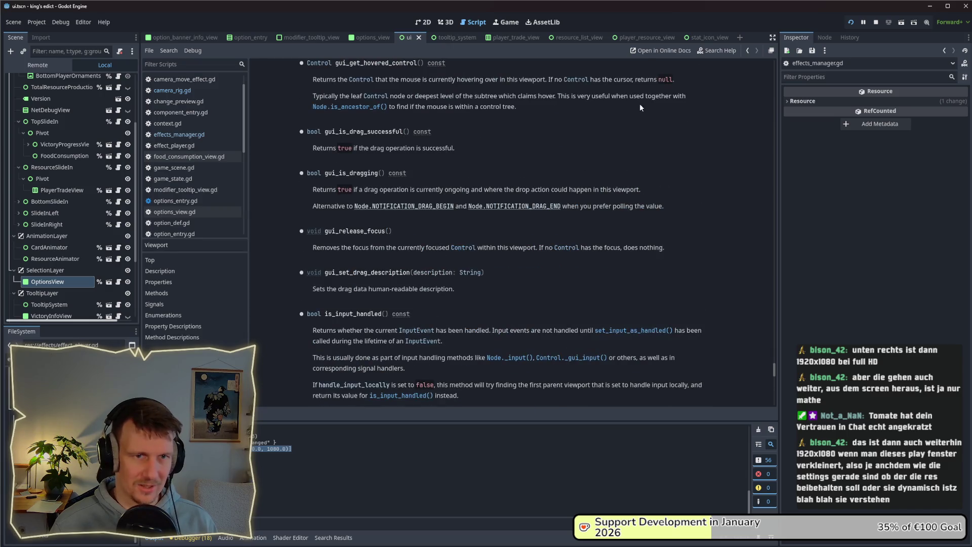
Go back to camera_rig.gd and bring up the Camera3D class reference from line 21.
left_click(171, 93)
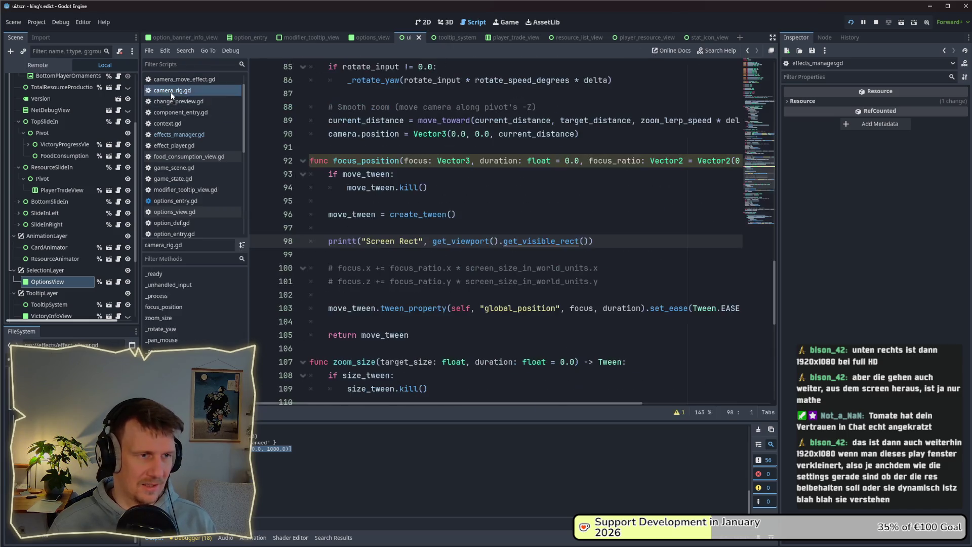
scroll(416, 235, "up", 1)
scroll(417, 234, "up", 5)
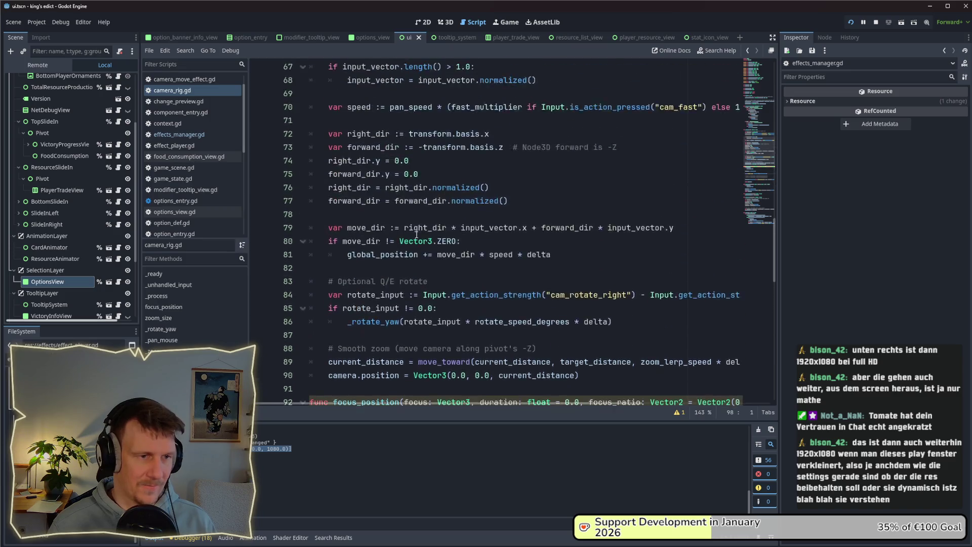
scroll(416, 234, "up", 19)
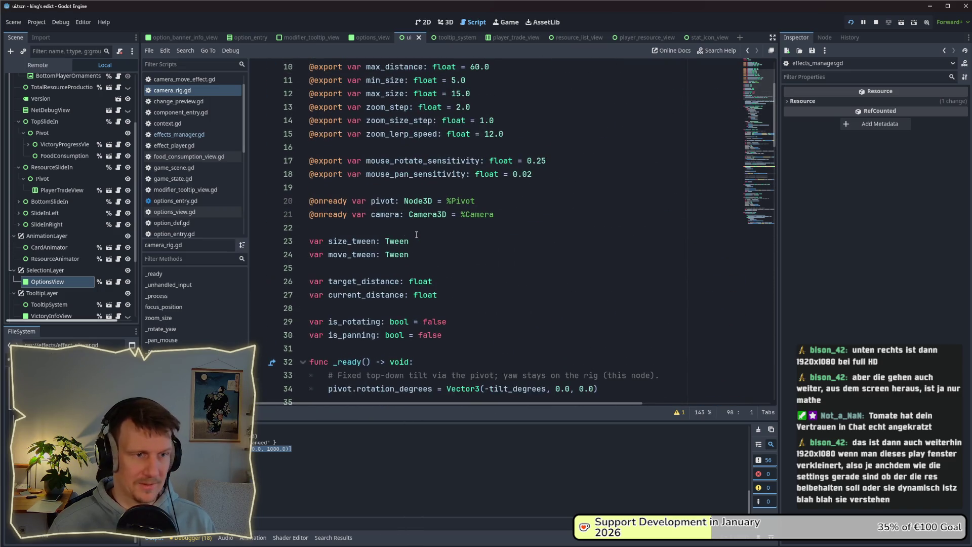
left_click(424, 216, "ctrl")
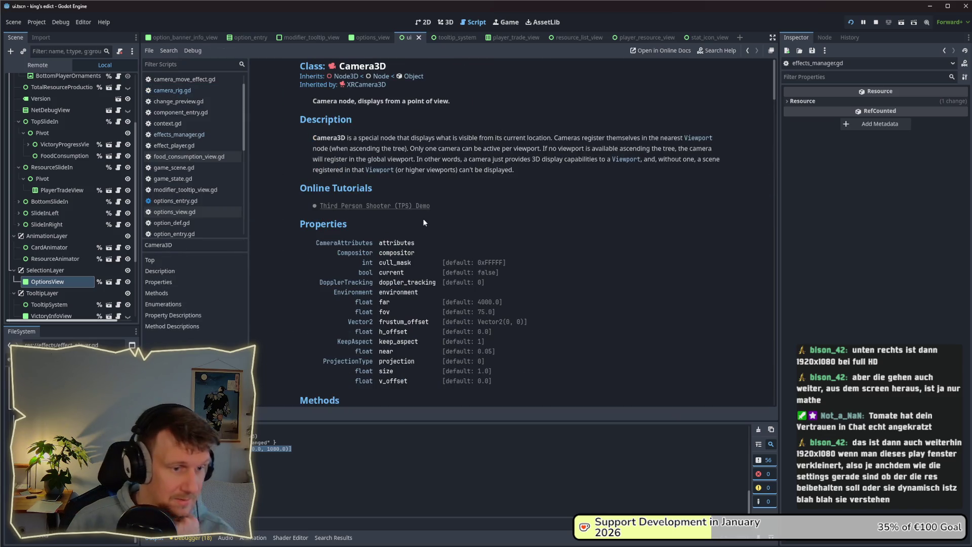
left_click(384, 373)
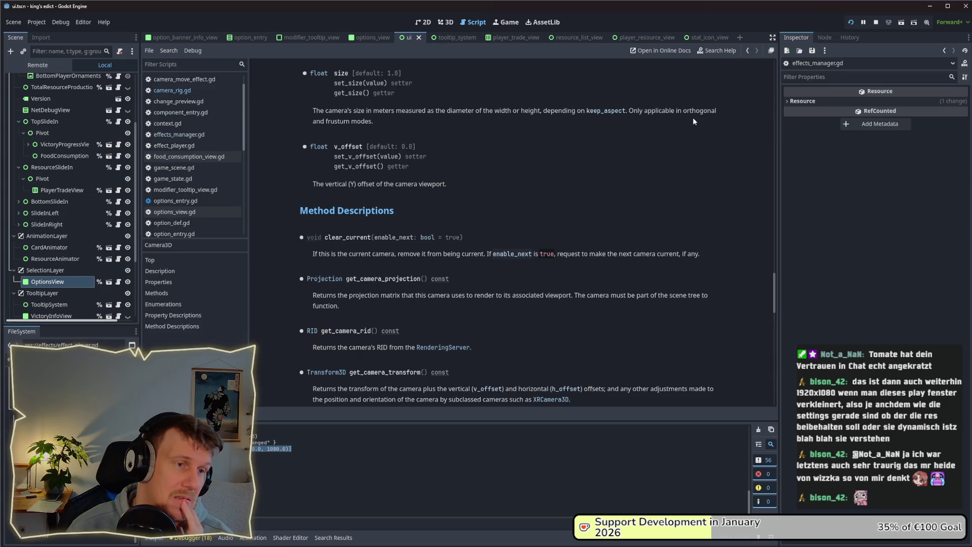
left_click_drag(398, 126, 305, 116)
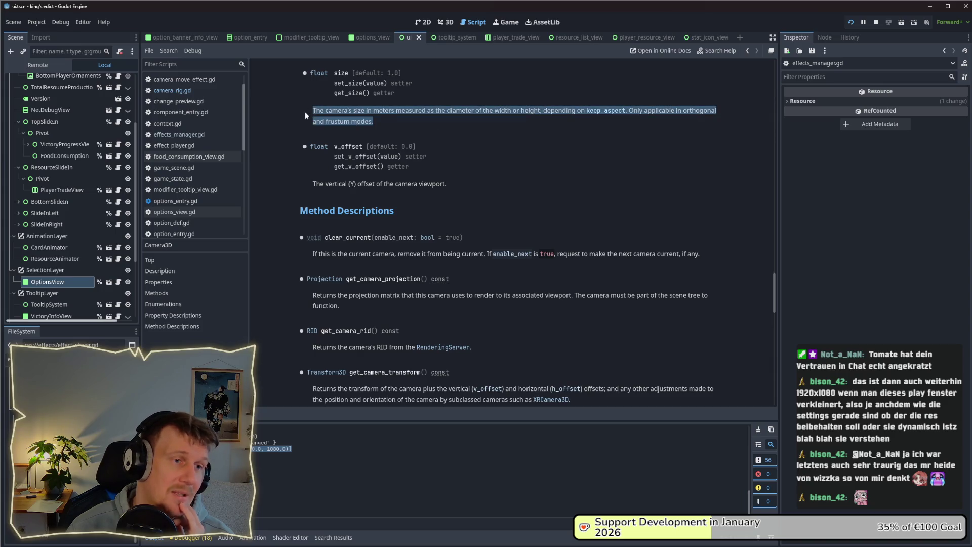
scroll(393, 120, "up", 2)
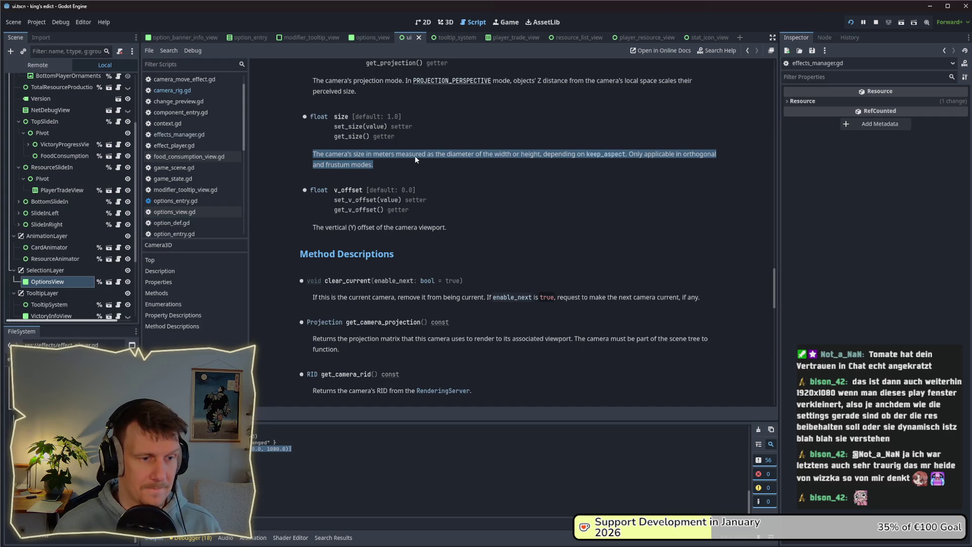
scroll(414, 156, "down", 3)
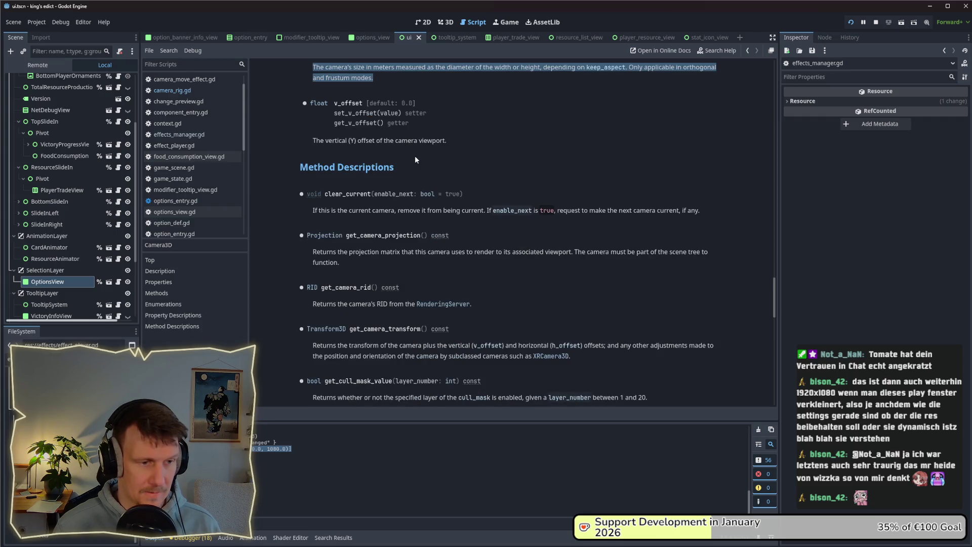
scroll(415, 156, "up", 10)
scroll(415, 158, "up", 8)
left_click_drag(777, 244, 769, 107)
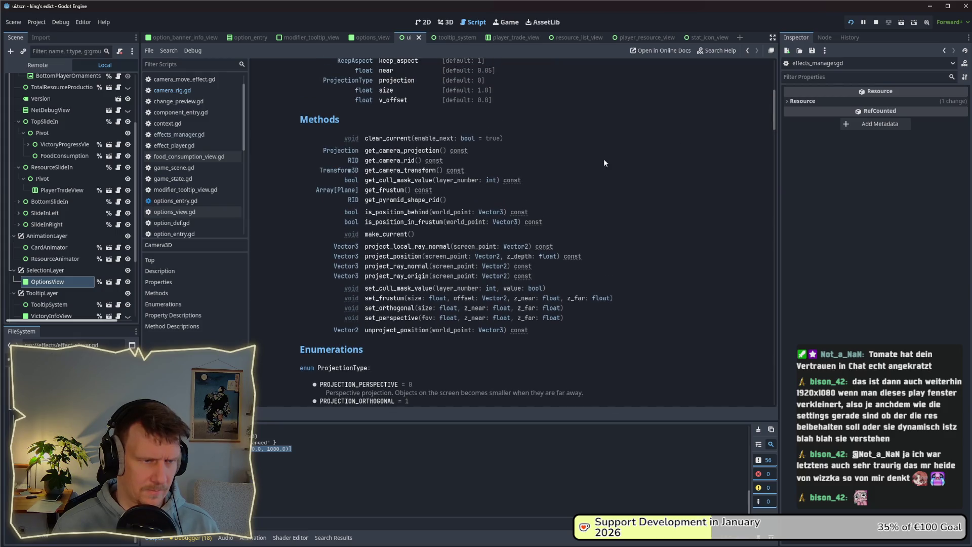
Find get_frustum in the Camera3D methods and highlight its 'left, top, right, bottom' plane order.
left_click(374, 194)
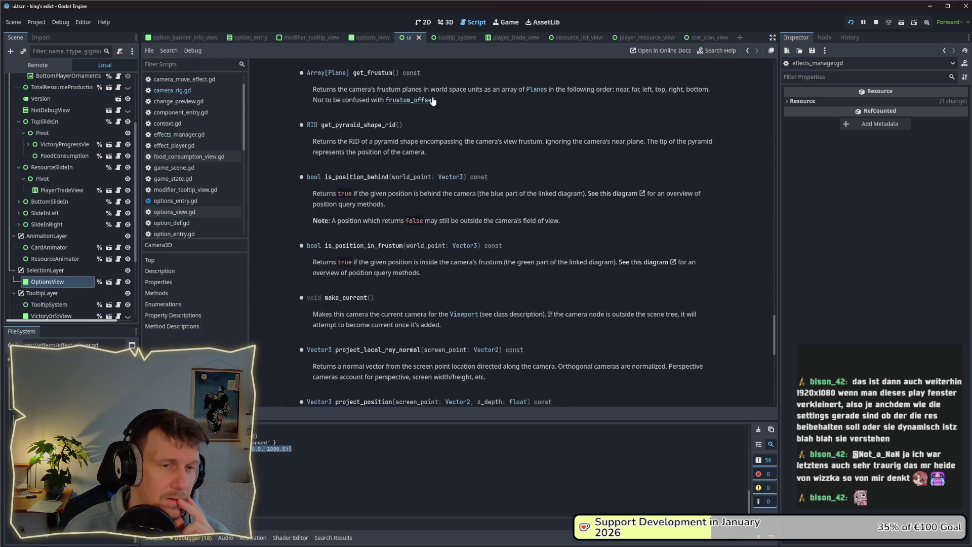
left_click_drag(642, 89, 708, 92)
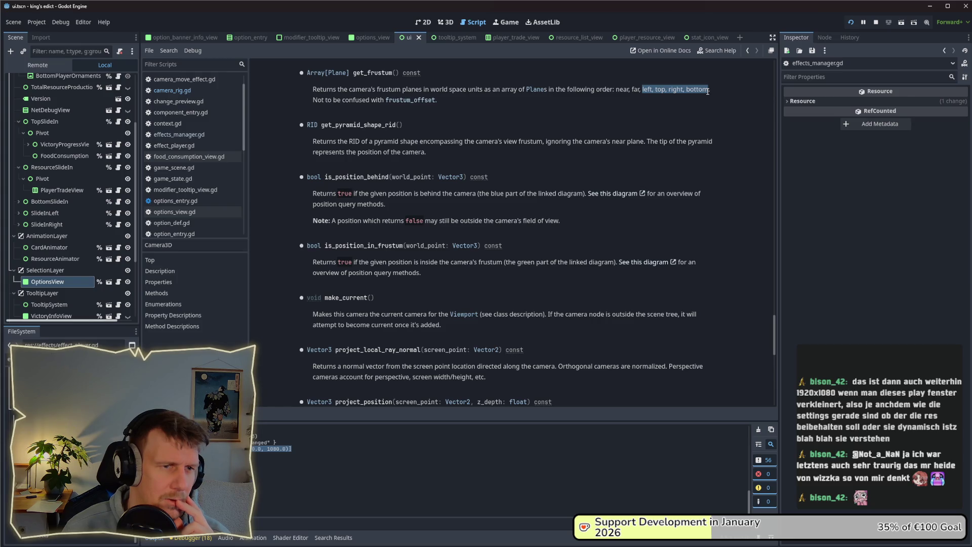
scroll(656, 132, "up", 2)
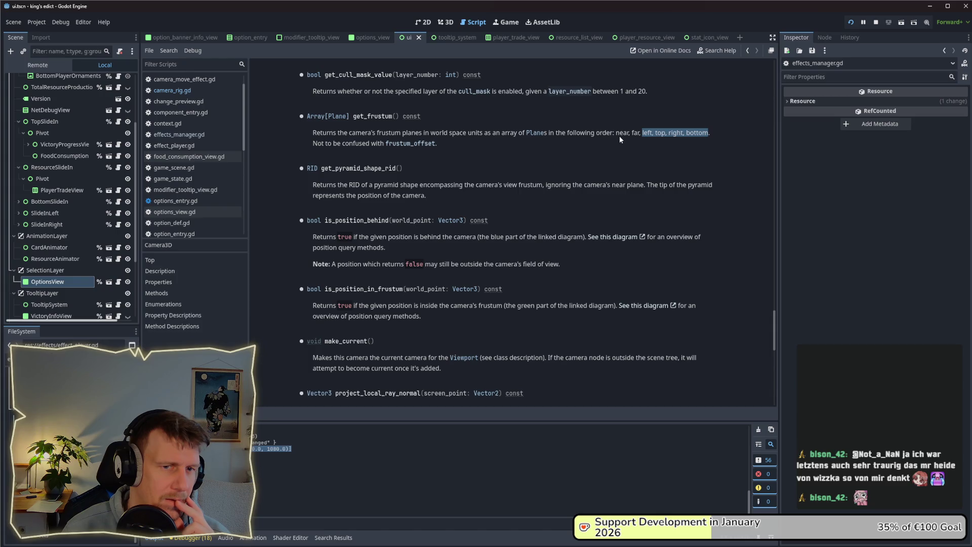
left_click(673, 135)
Finish reading the get_frustum description, then go back to the camera_rig.gd script.
left_click_drag(643, 135, 653, 136)
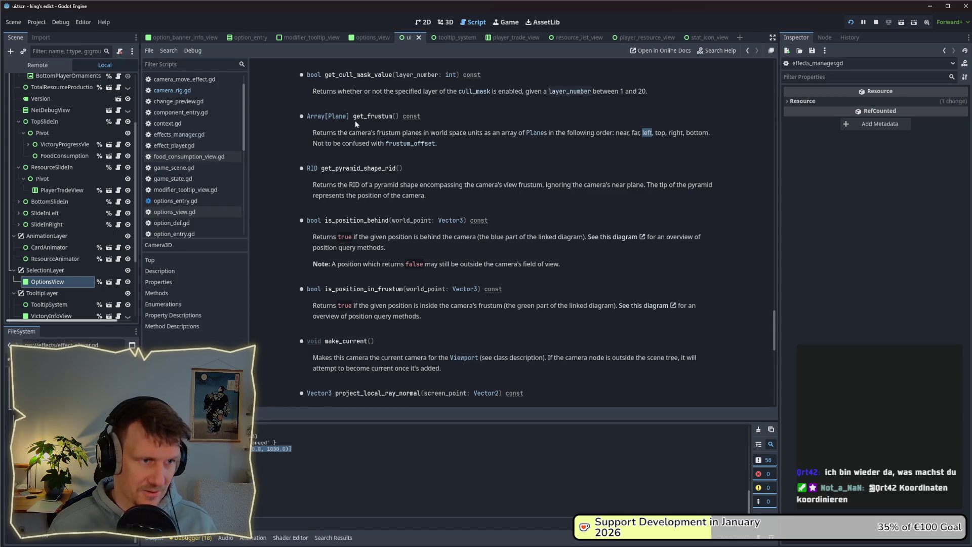
scroll(389, 199, "up", 3)
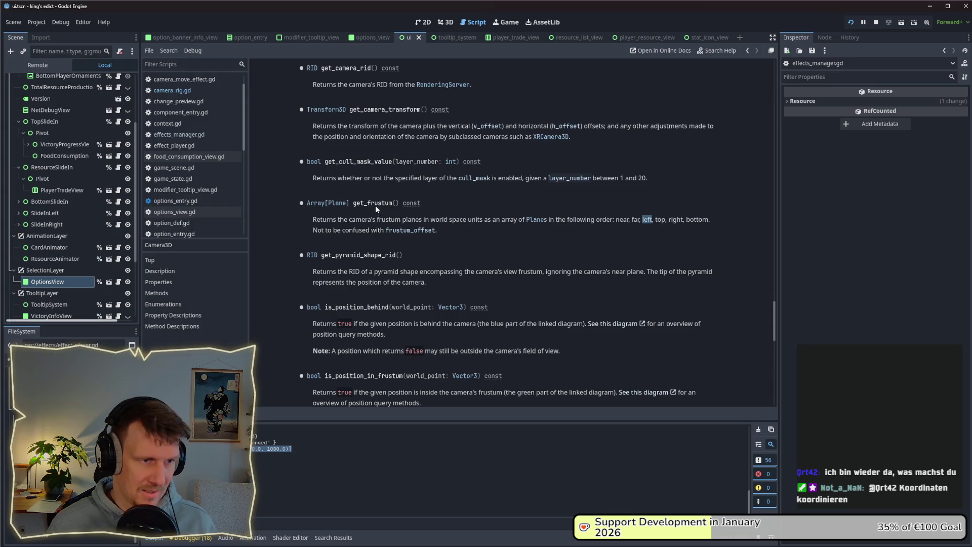
key("alt+Tab")
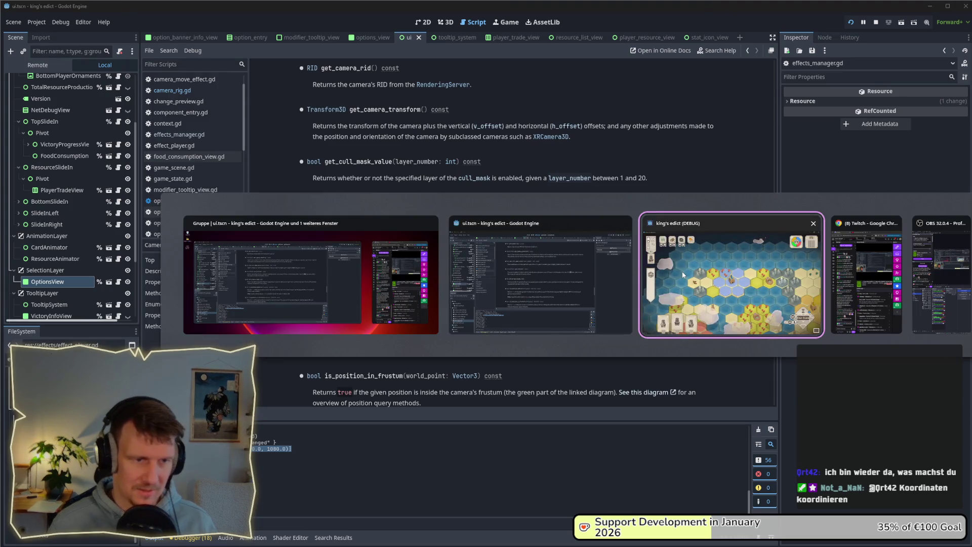
left_click(566, 281)
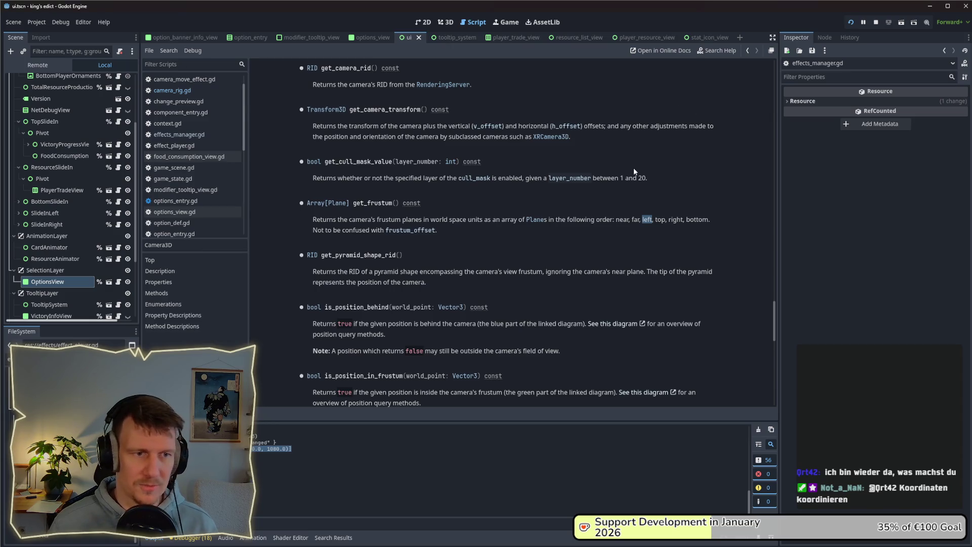
left_click(172, 91)
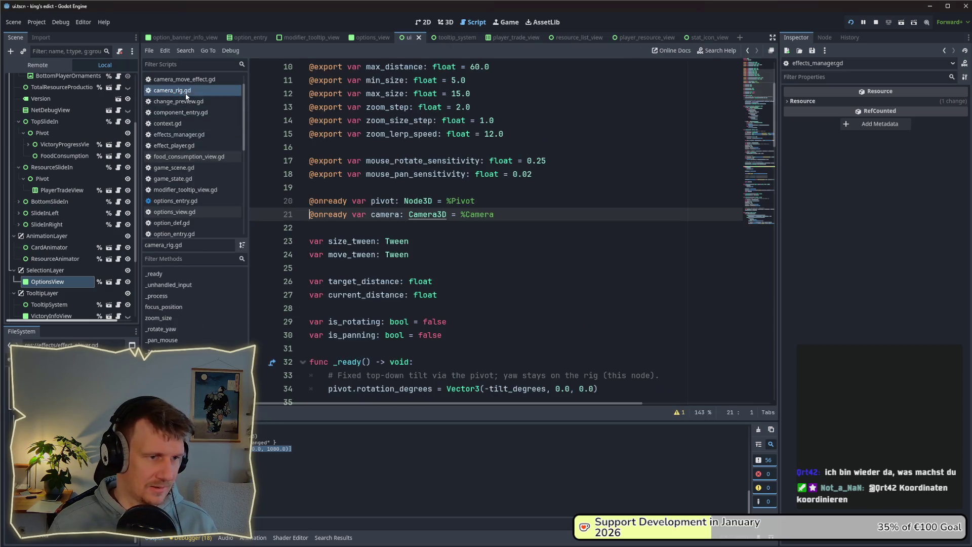
Change the print label on line 98 from "Screen Rect" to "Frustum Rect".
scroll(486, 277, "down", 8)
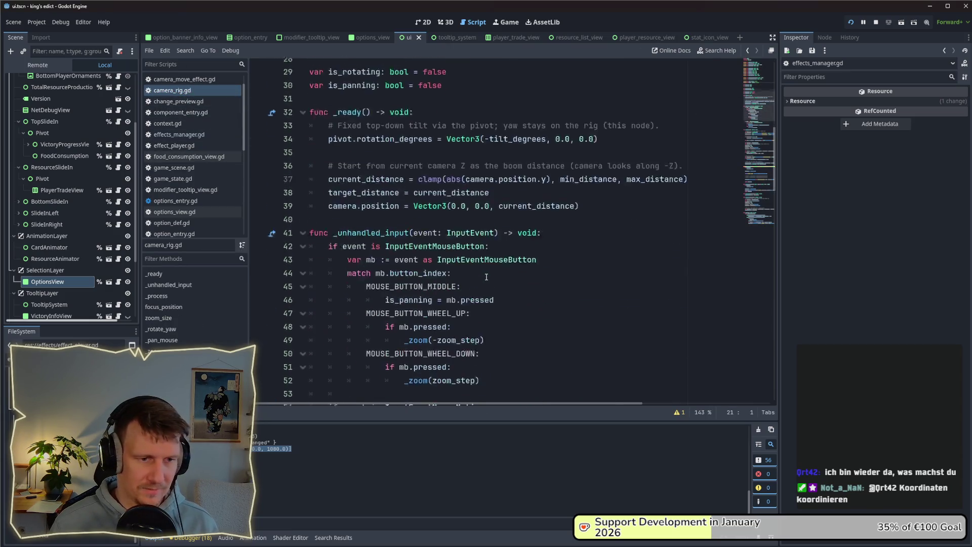
left_click(761, 162)
scroll(438, 317, "down", 2)
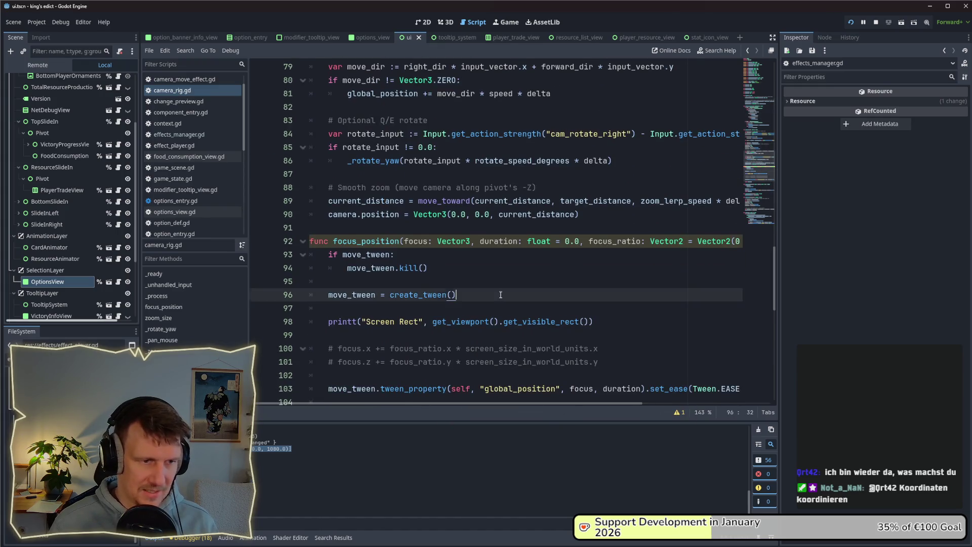
left_click(593, 321)
left_click(366, 321, "shift")
left_click(329, 322, "shift")
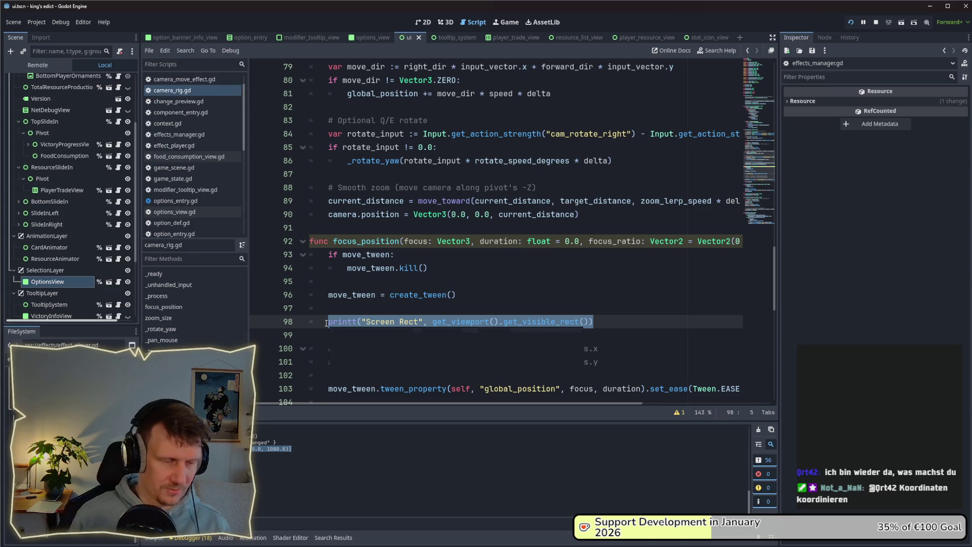
mouse_move(336, 325)
double_click(383, 321)
type("Fru")
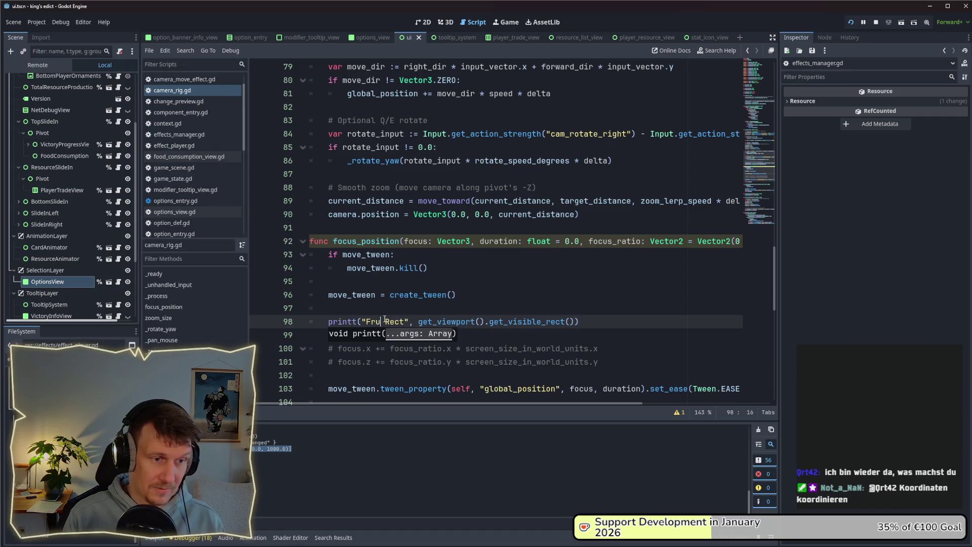
type("stum")
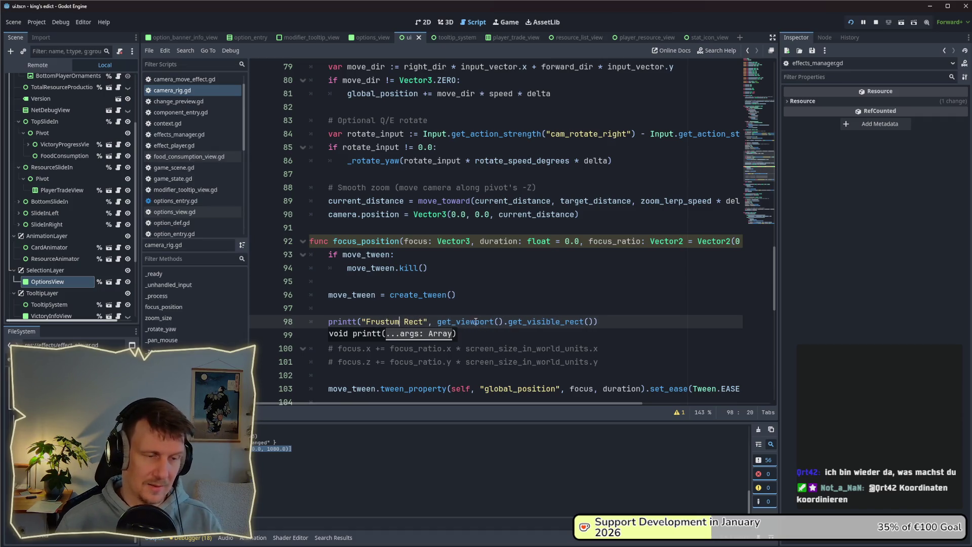
Replace get_viewport().get_visible_rect() with camera.get_frustum() using autocomplete.
left_click_drag(438, 321, 594, 321)
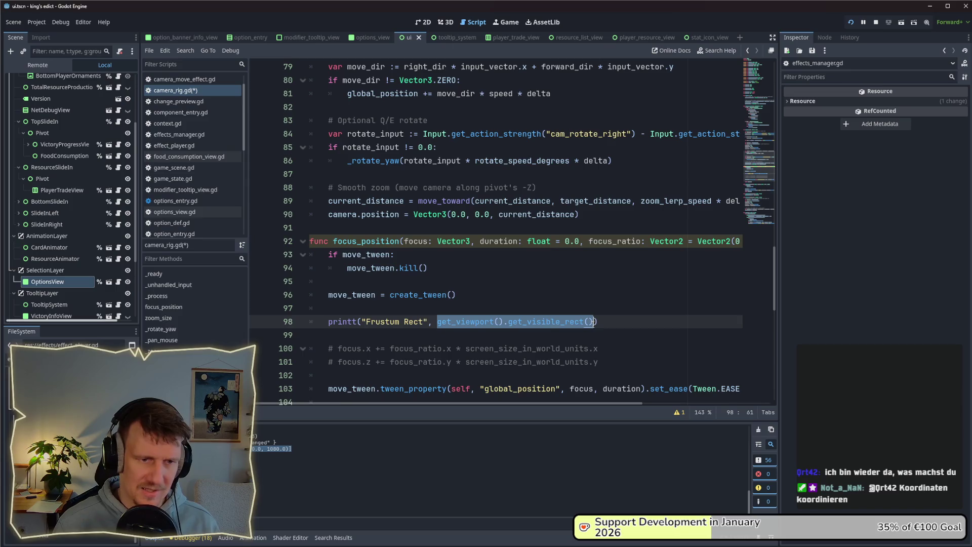
type("ct\", c")
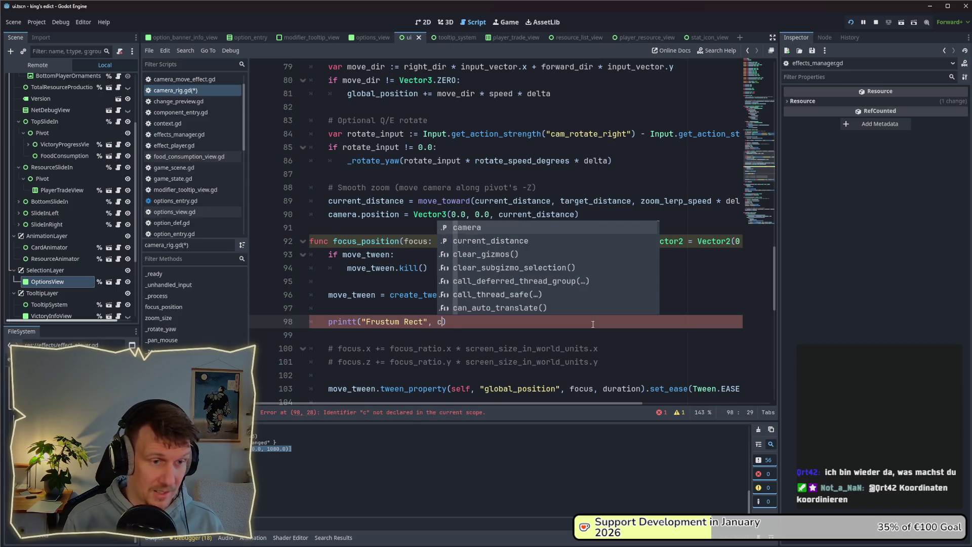
key("Return")
type(".get_")
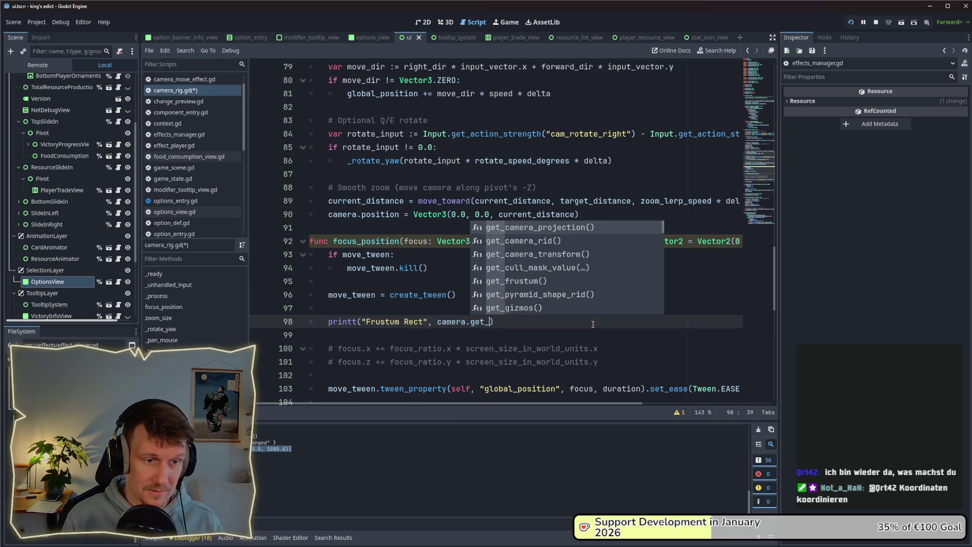
key("Down")
key("Down")
key("Down")
key("Return")
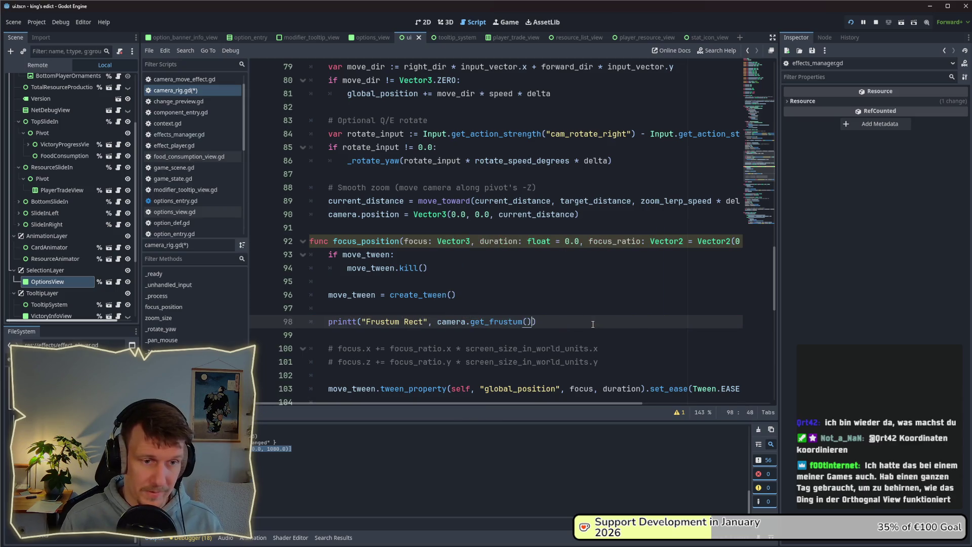
Restart the game, start a Multiplayer match on i_know_this_place.map, then return to the editor.
left_click(876, 21)
left_click(850, 22)
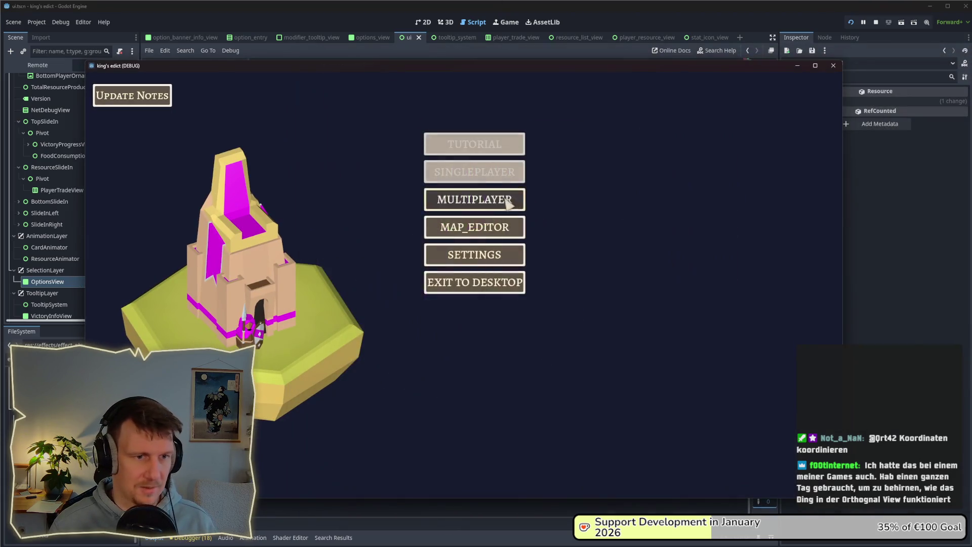
left_click(505, 199)
left_click(551, 199)
left_click(560, 116)
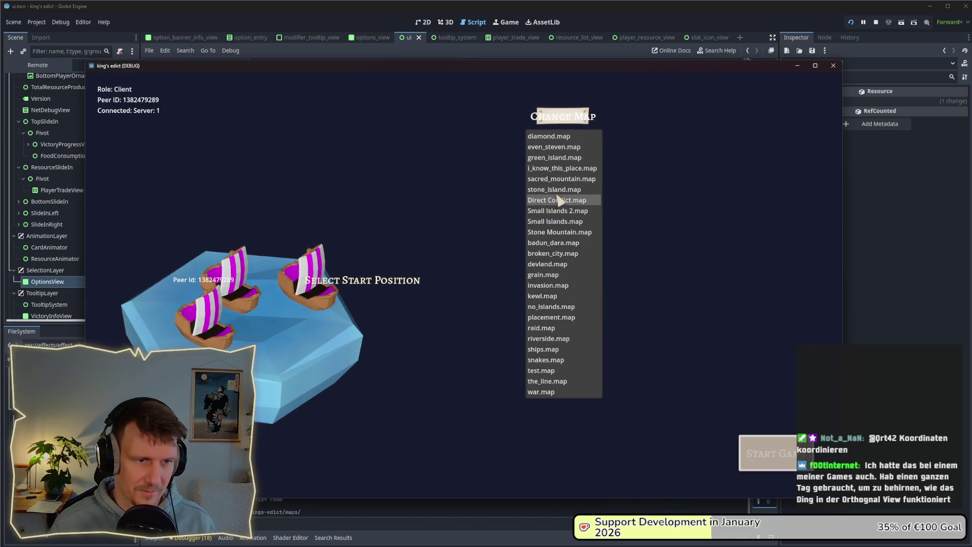
left_click(561, 168)
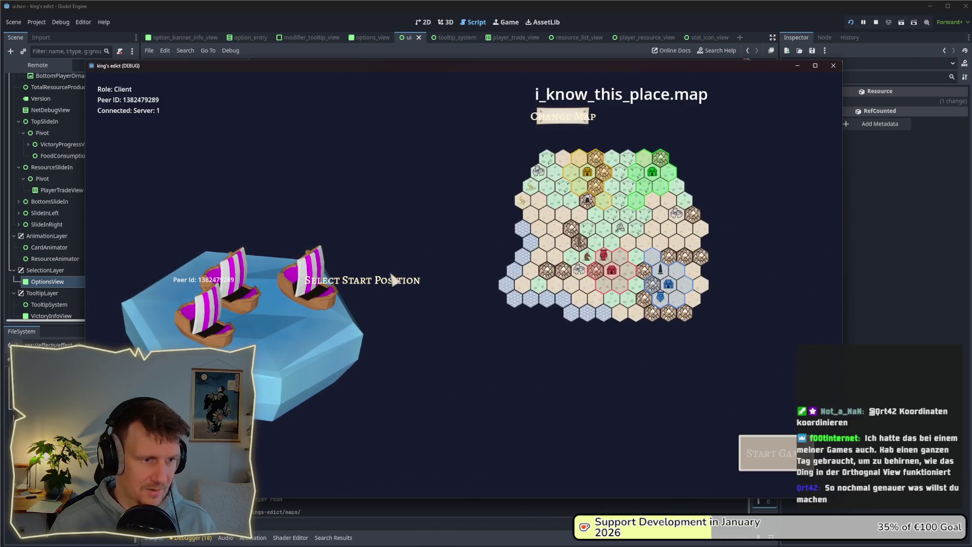
left_click(772, 459)
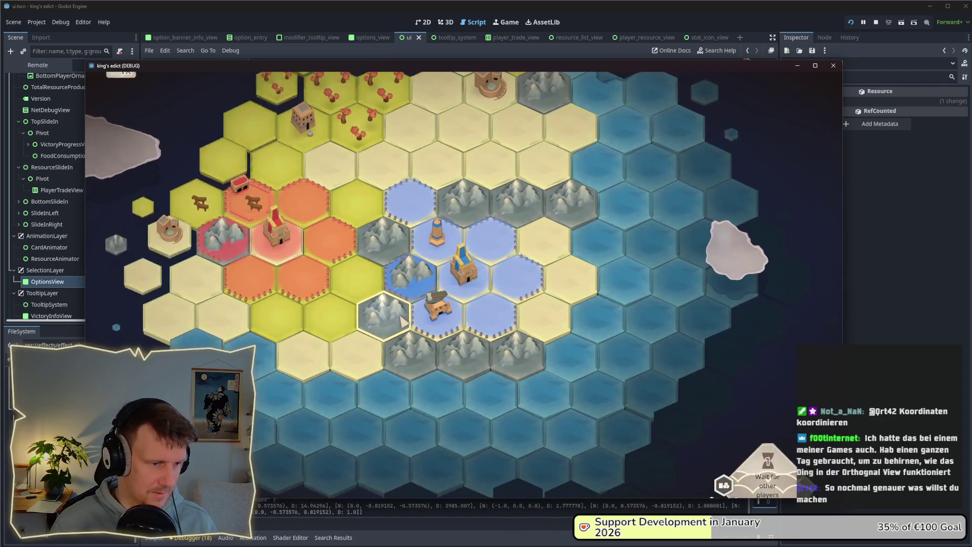
left_click(394, 509)
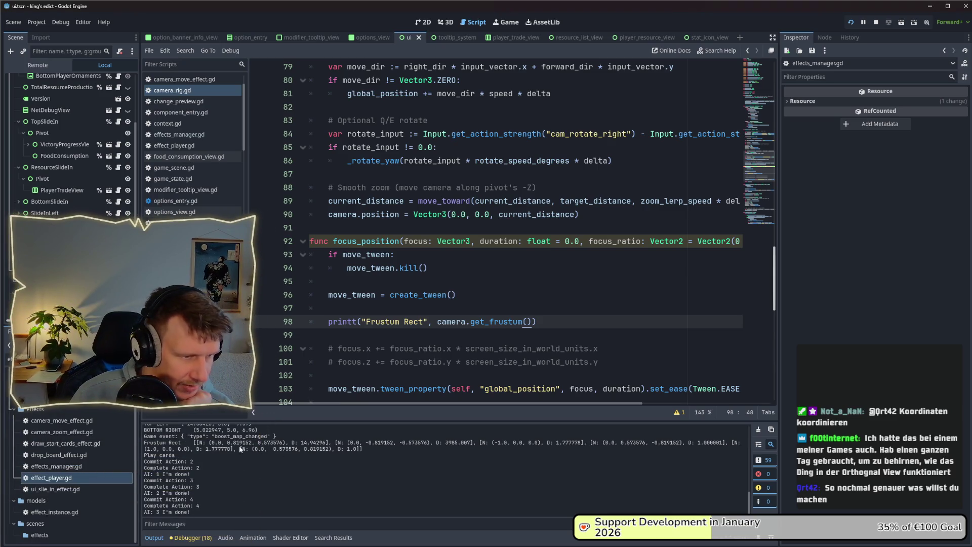
left_click_drag(199, 442, 329, 443)
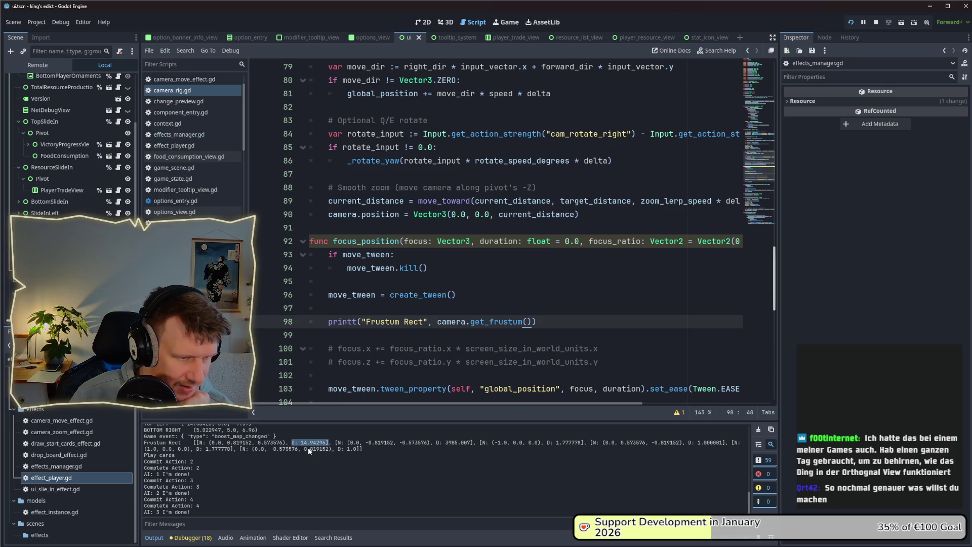
left_click(228, 447)
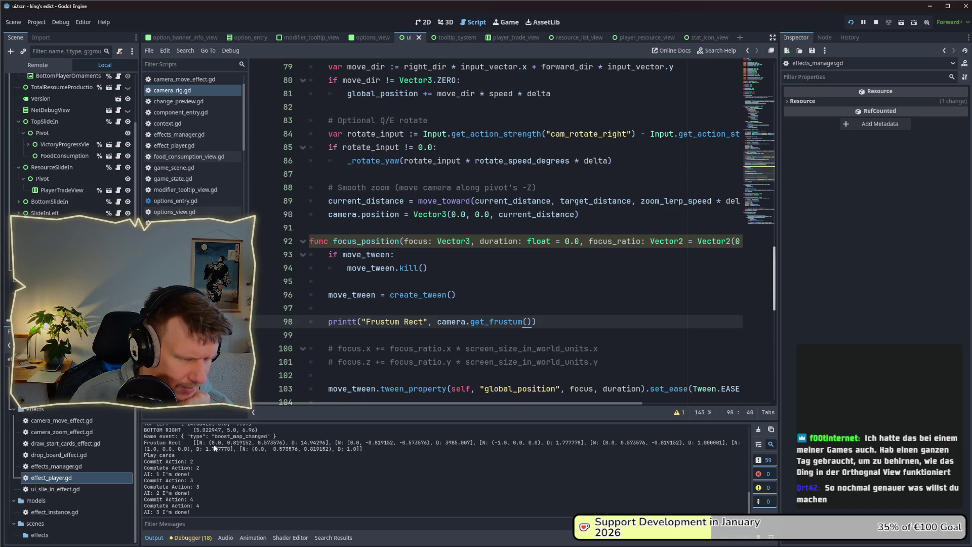
left_click_drag(209, 442, 263, 449)
left_click(263, 448)
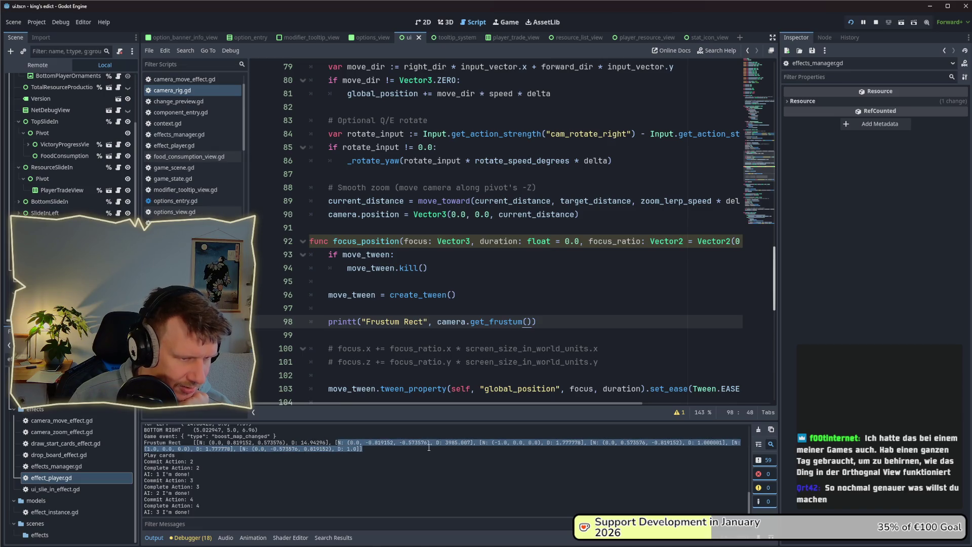
left_click_drag(437, 443, 468, 445)
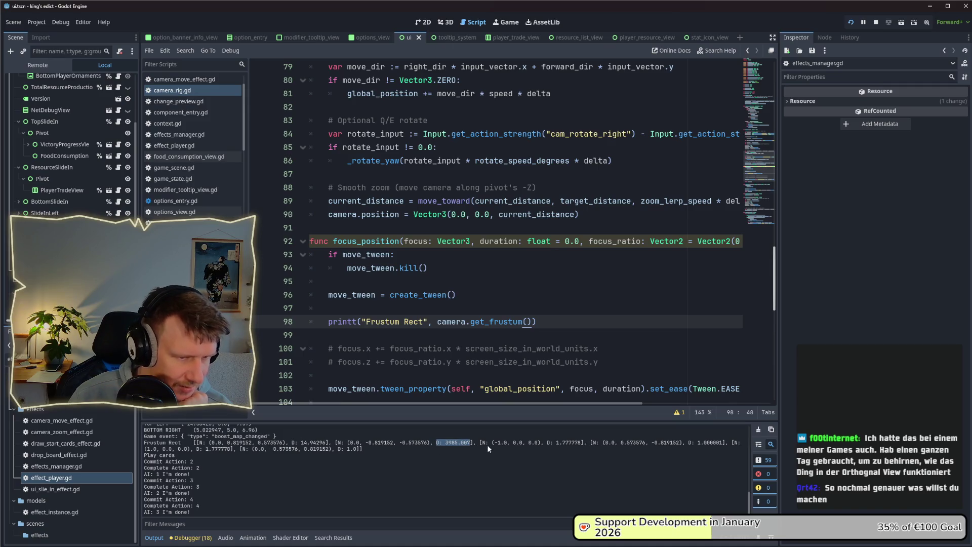
mouse_move(483, 442)
left_mouse_down()
mouse_move(535, 444)
mouse_move(363, 450)
mouse_move(581, 445)
left_mouse_up()
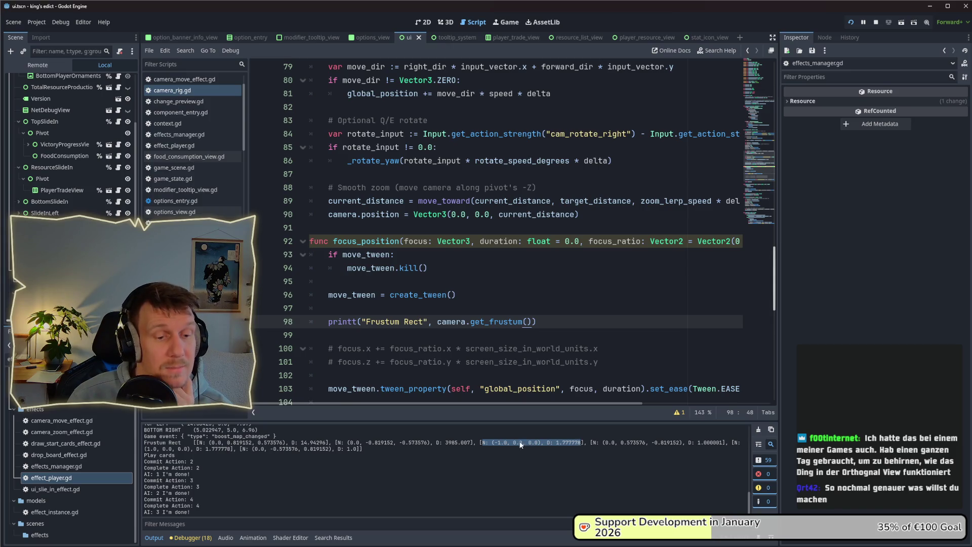
left_click_drag(604, 442, 682, 444)
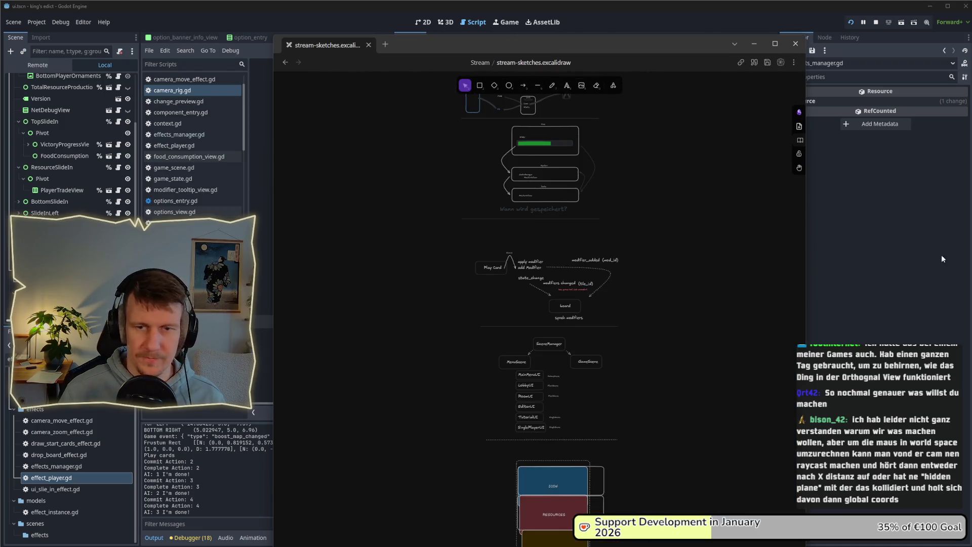
Back in Excalidraw, draw a new rectangle below the earlier diagrams.
key("alt+Tab")
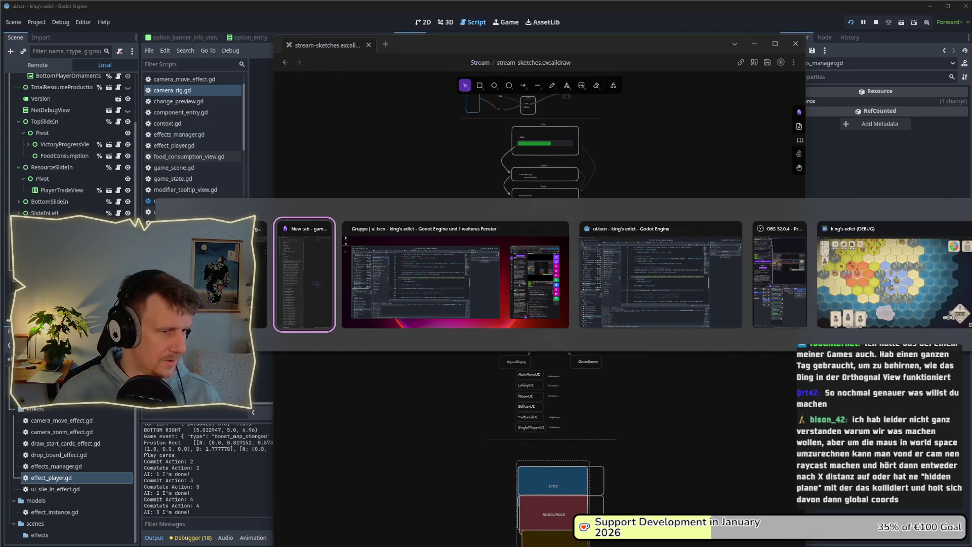
key("Escape")
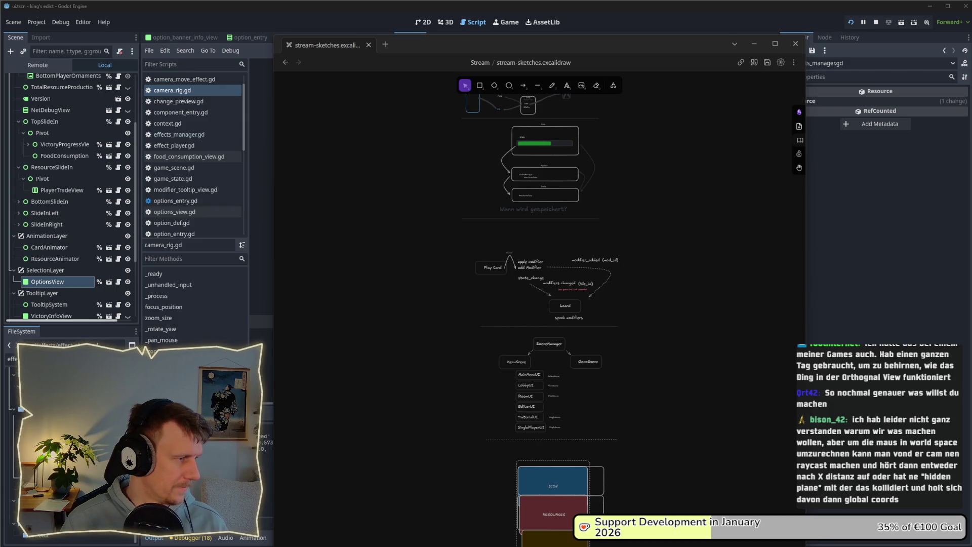
scroll(577, 253, "down", 10)
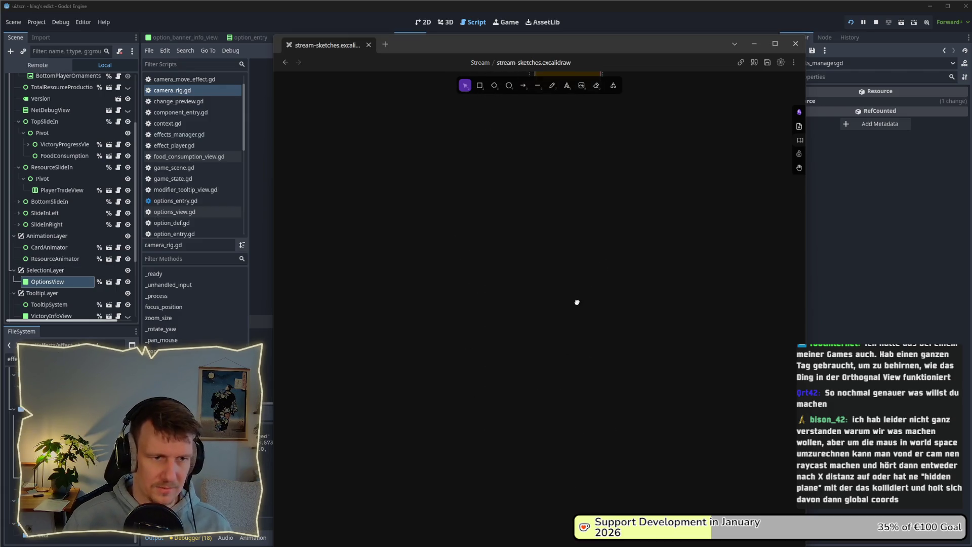
scroll(557, 304, "up", 2)
scroll(521, 275, "down", 3)
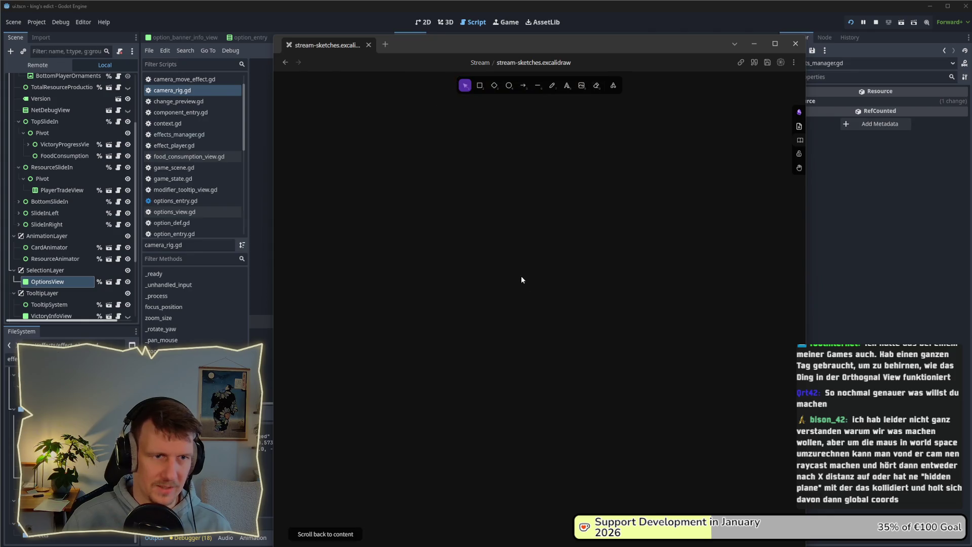
scroll(522, 278, "up", 1)
key("r")
mouse_move(426, 209)
left_mouse_down()
mouse_move(588, 356)
mouse_move(658, 370)
left_mouse_up()
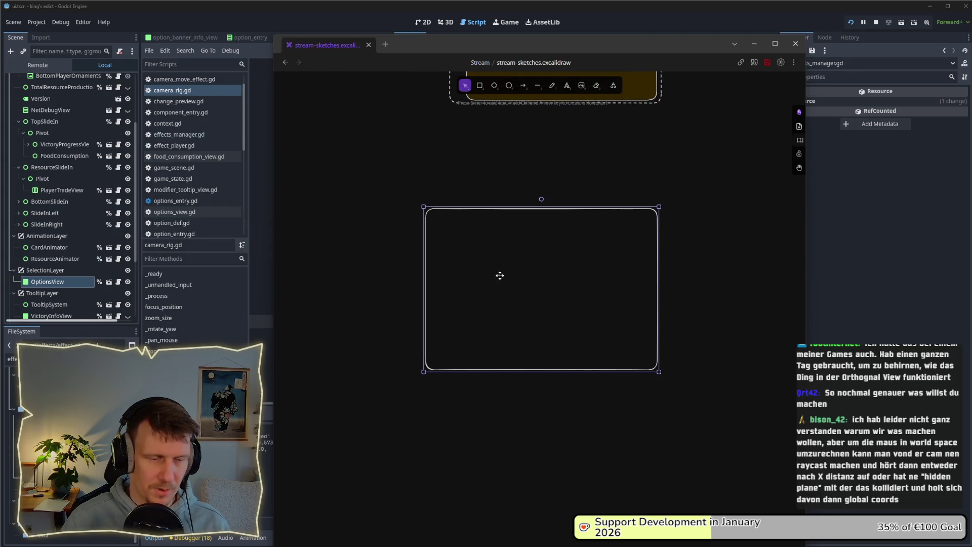
Draw a small ellipse inside the rectangle and shrink the window to reveal the script.
left_click(495, 87)
left_click(523, 87)
left_click(508, 86)
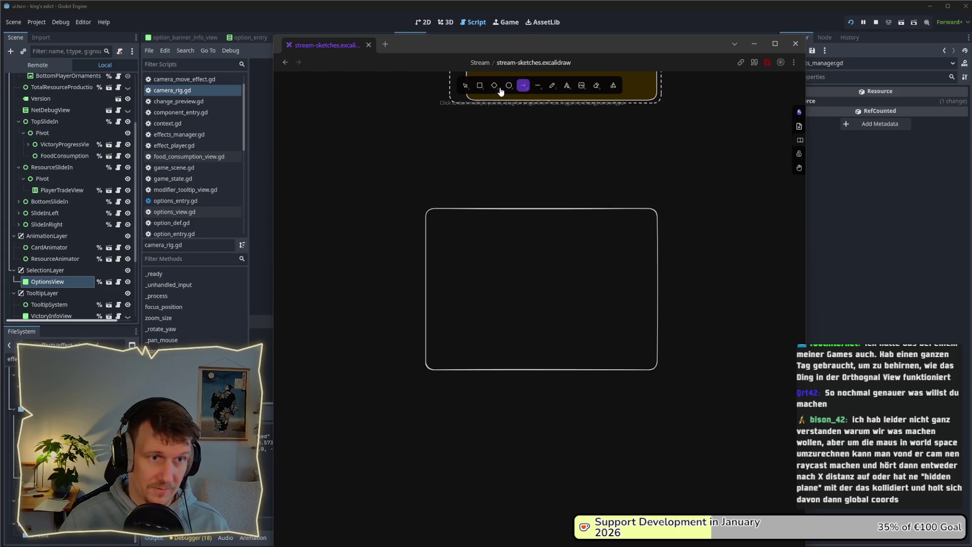
scroll(498, 244, "up", 2)
left_click_drag(475, 244, 507, 272)
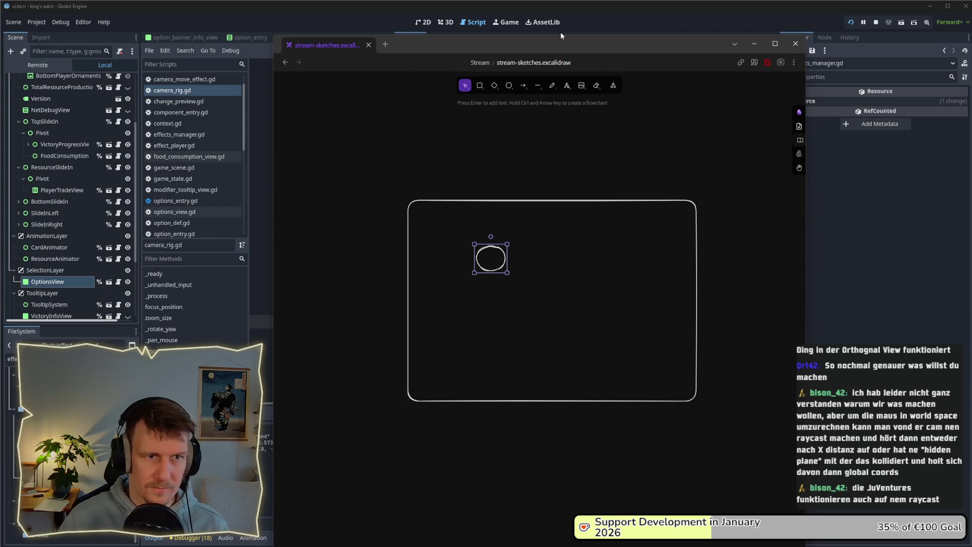
mouse_move(563, 35)
left_mouse_down()
mouse_move(562, 228)
mouse_move(542, 40)
left_mouse_up()
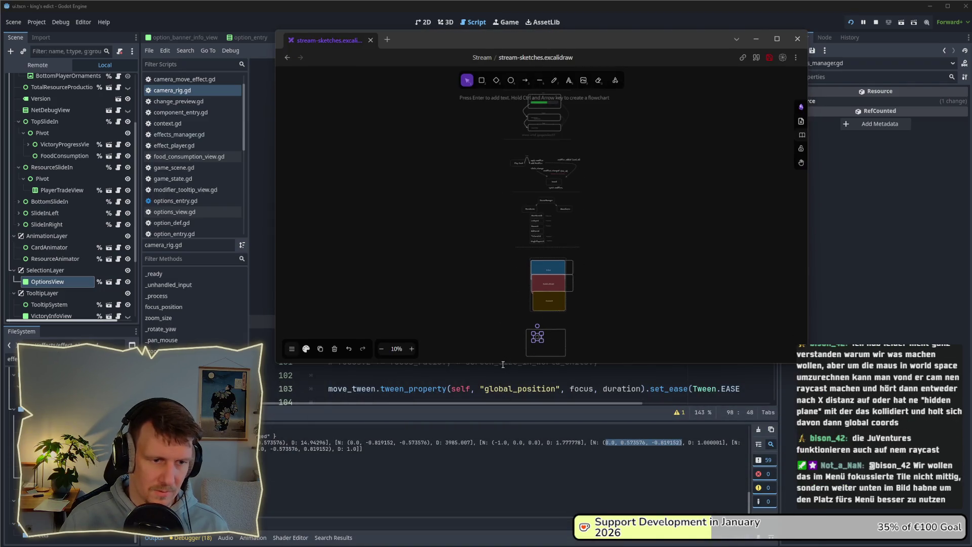
Restore the window to full height and fill the small circle dark green.
left_click_drag(502, 363, 502, 532)
scroll(536, 371, "up", 5)
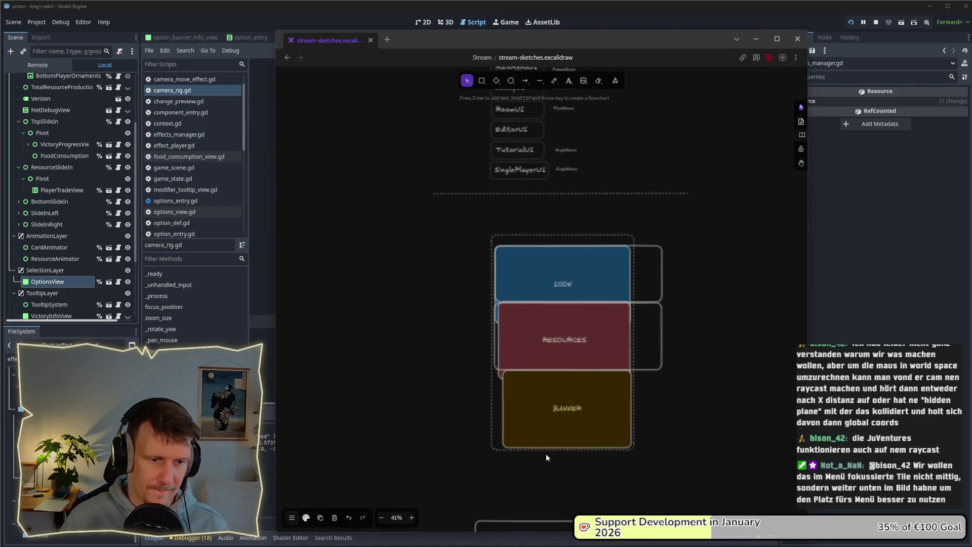
scroll(567, 228, "up", 5)
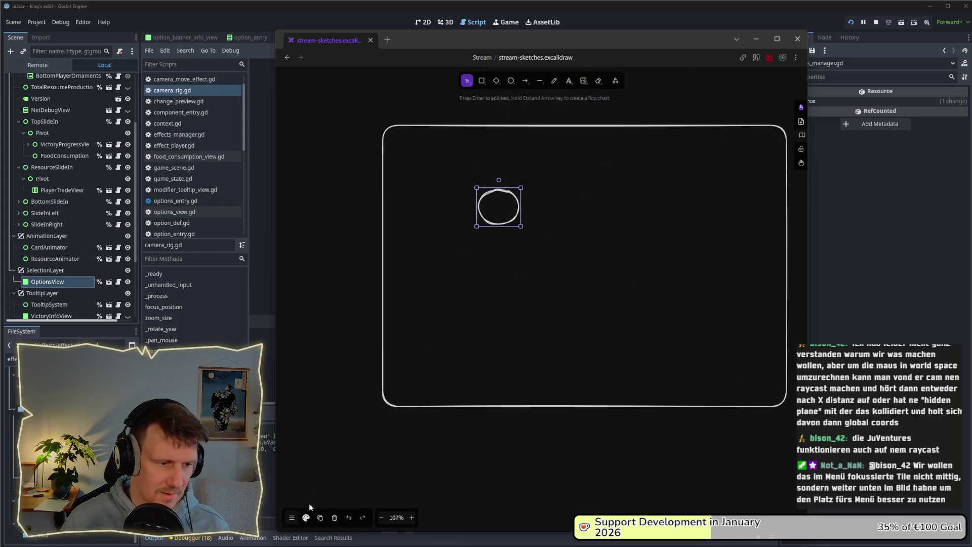
left_click(306, 517)
left_click(314, 317)
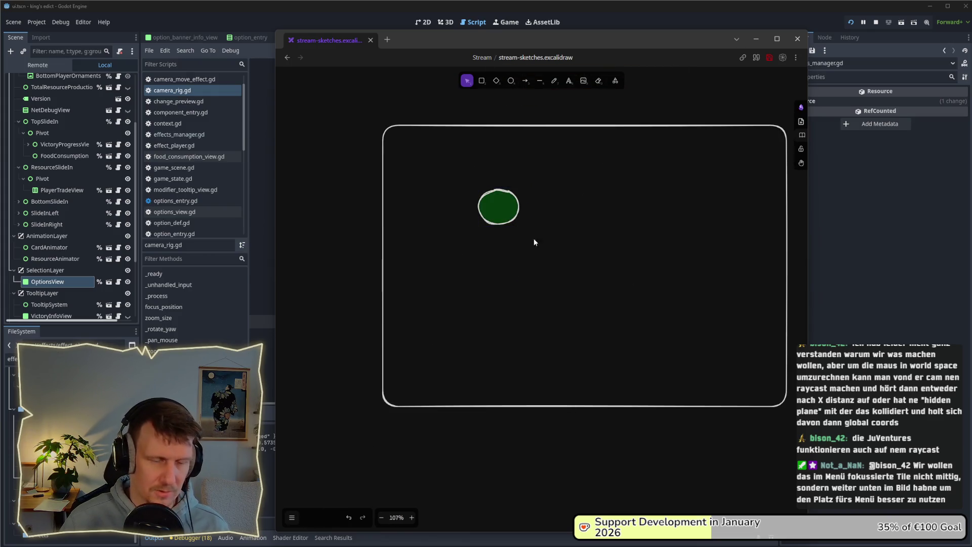
scroll(566, 251, "down", 1)
left_click(491, 192)
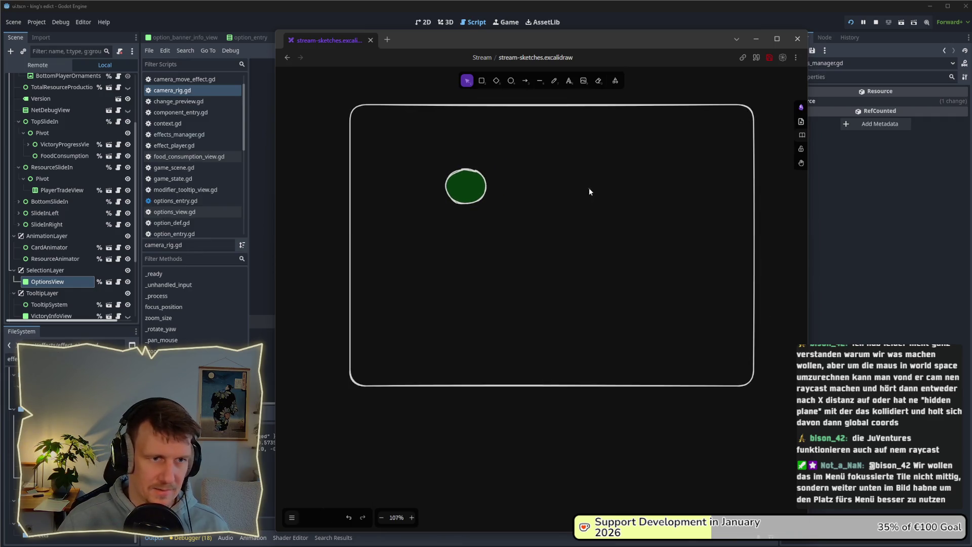
Copy the screen rectangle, offset it up-left, and make its outline dashed.
mouse_move(727, 388)
left_mouse_down()
mouse_move(630, 350)
mouse_move(543, 293)
left_mouse_up()
left_click_drag(634, 354, 701, 357)
scroll(588, 257, "right", 2)
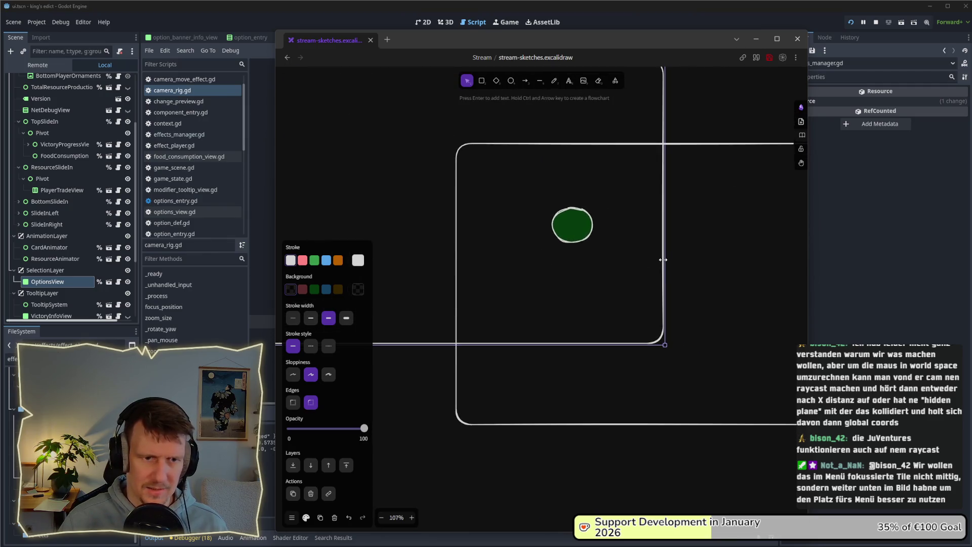
mouse_move(597, 263)
left_mouse_down()
mouse_move(636, 280)
mouse_move(703, 278)
mouse_move(665, 286)
left_mouse_up()
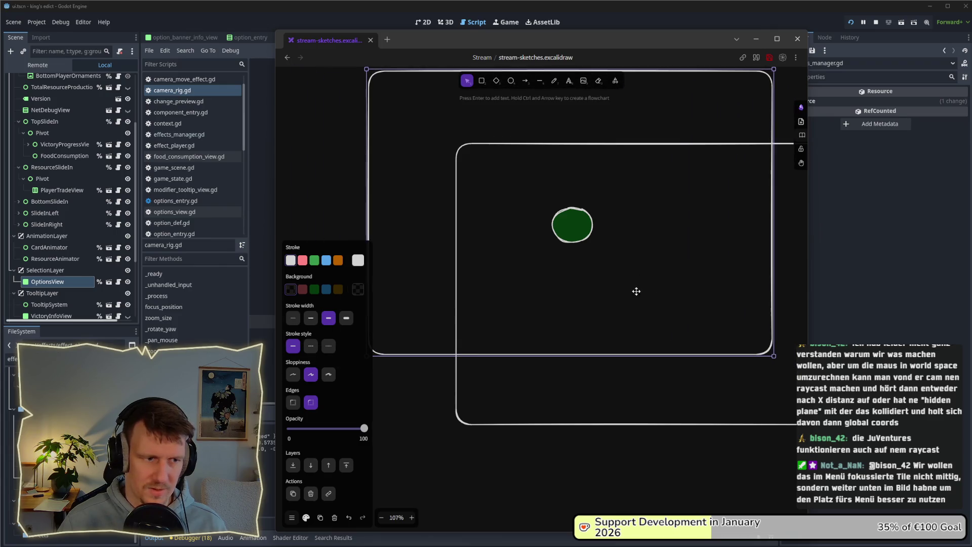
left_click(311, 345)
left_click(591, 385)
Draw a dashed arrow pointing up-left between the two rectangles.
scroll(527, 353, "down", 1)
scroll(528, 354, "right", 2)
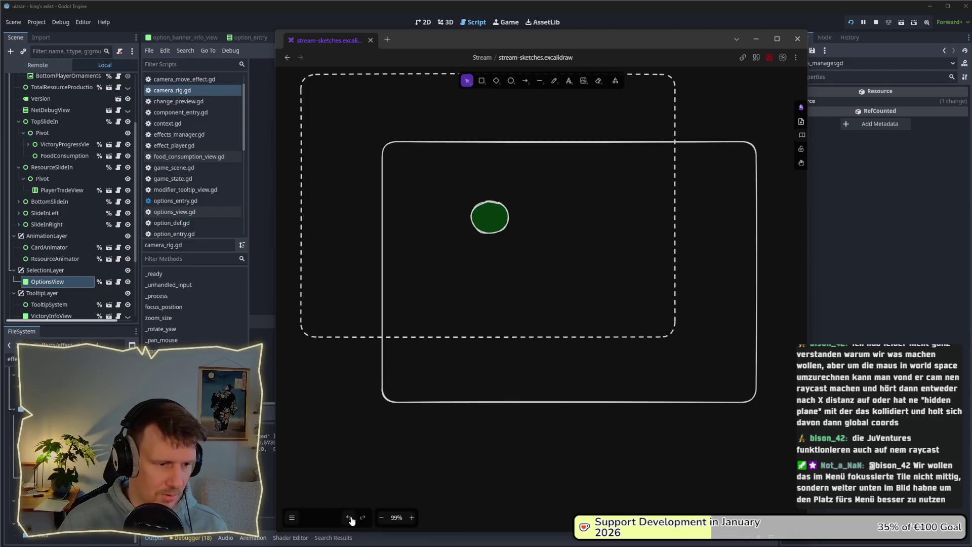
left_click(527, 82)
left_click_drag(730, 380, 692, 334)
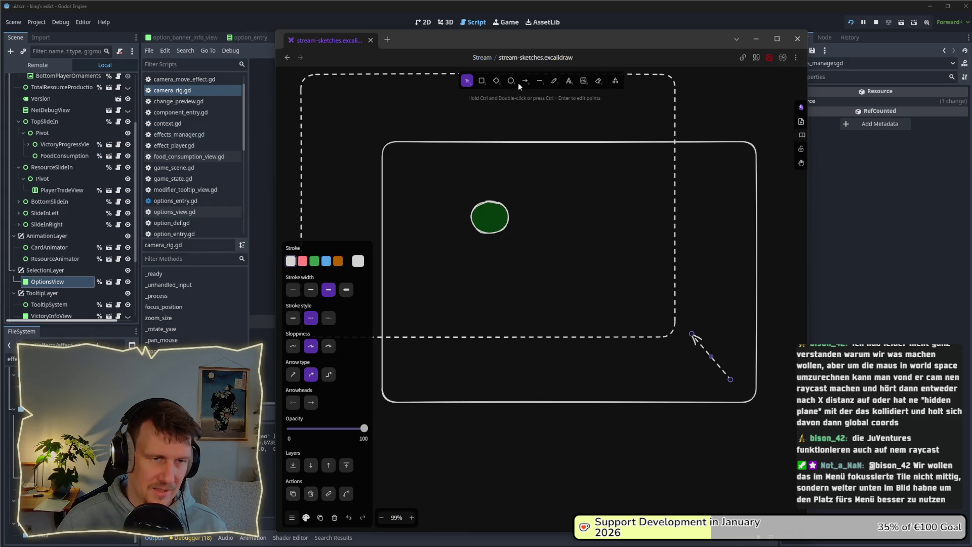
Copy the dashed rectangle and place the copy further up.
left_click(525, 80)
scroll(548, 270, "left", 2)
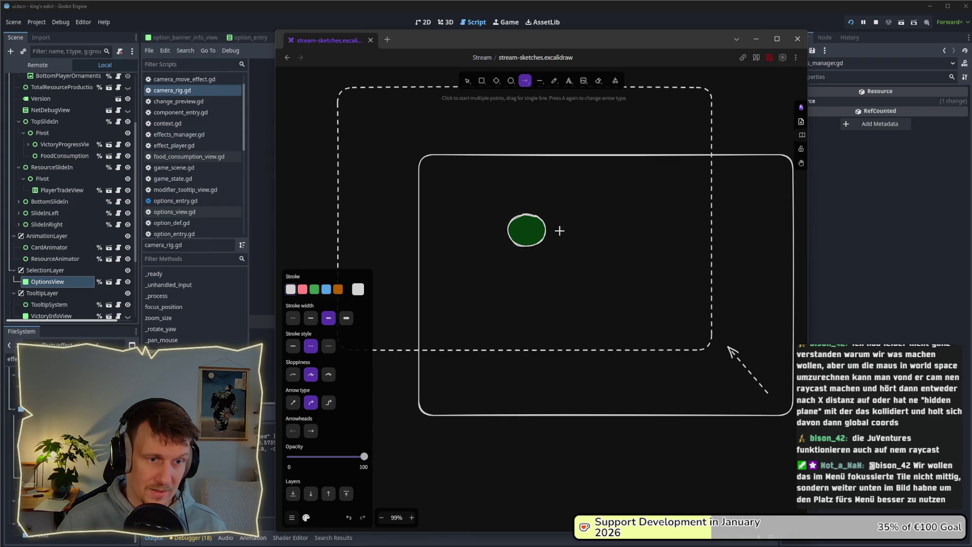
scroll(562, 235, "up", 2)
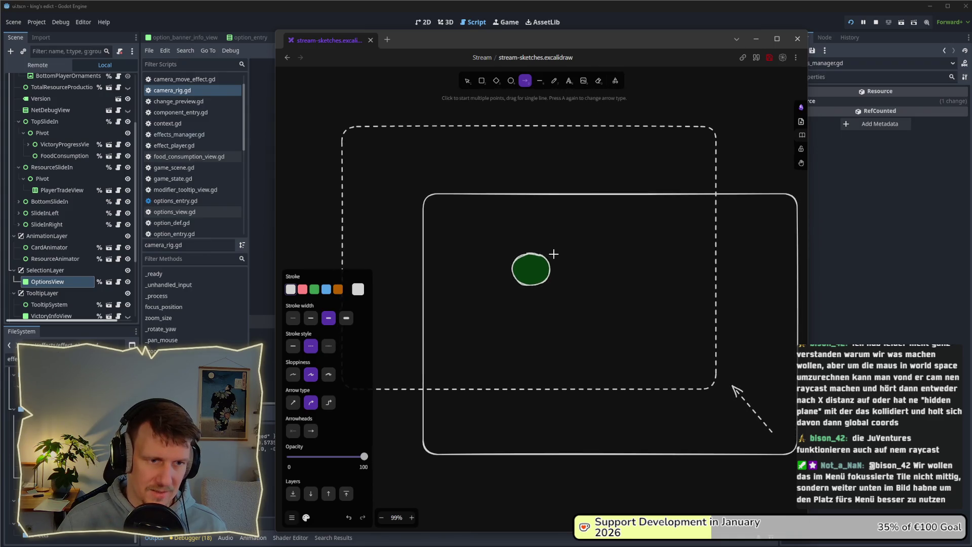
left_click(466, 82)
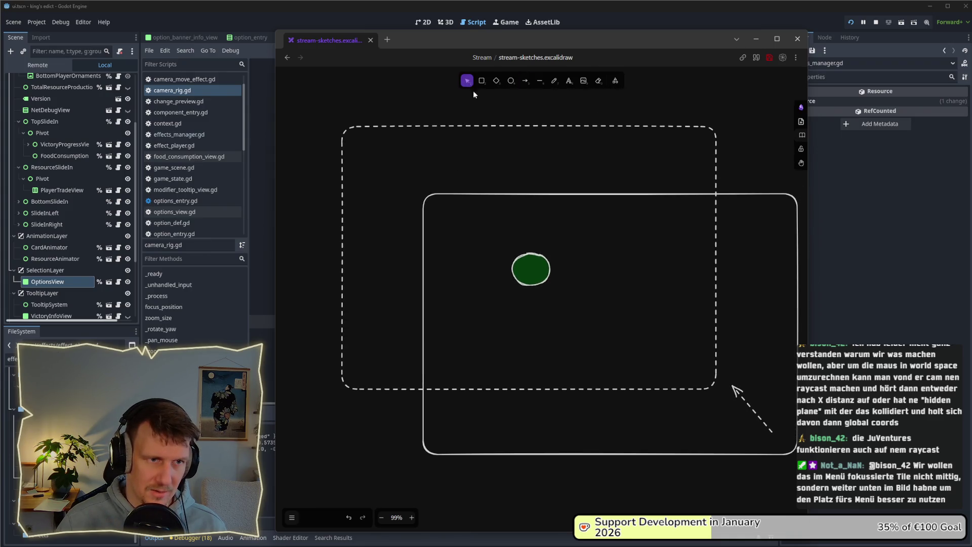
left_click(717, 318)
left_click_drag(716, 359, 716, 306)
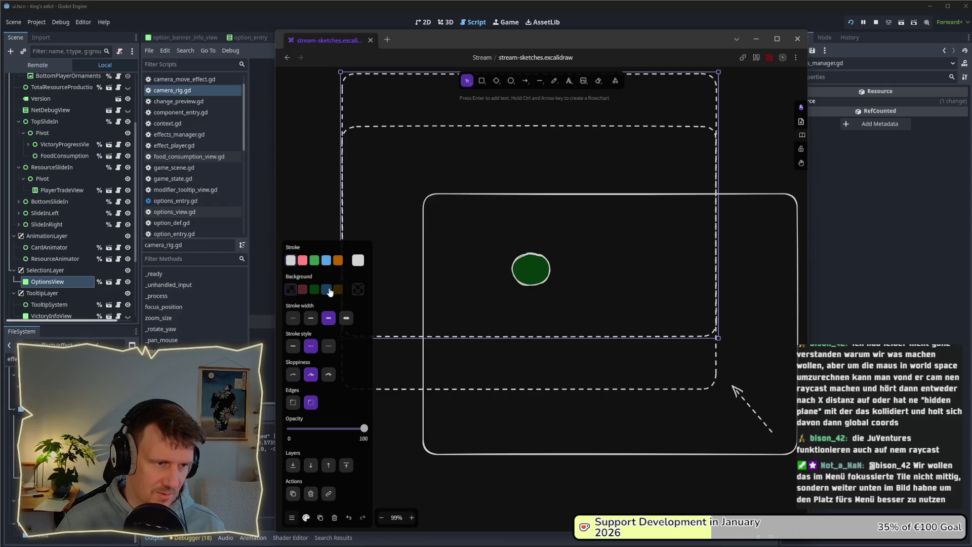
Give the copy a blue dotted outline with no fill.
left_click(328, 289)
left_click(292, 259)
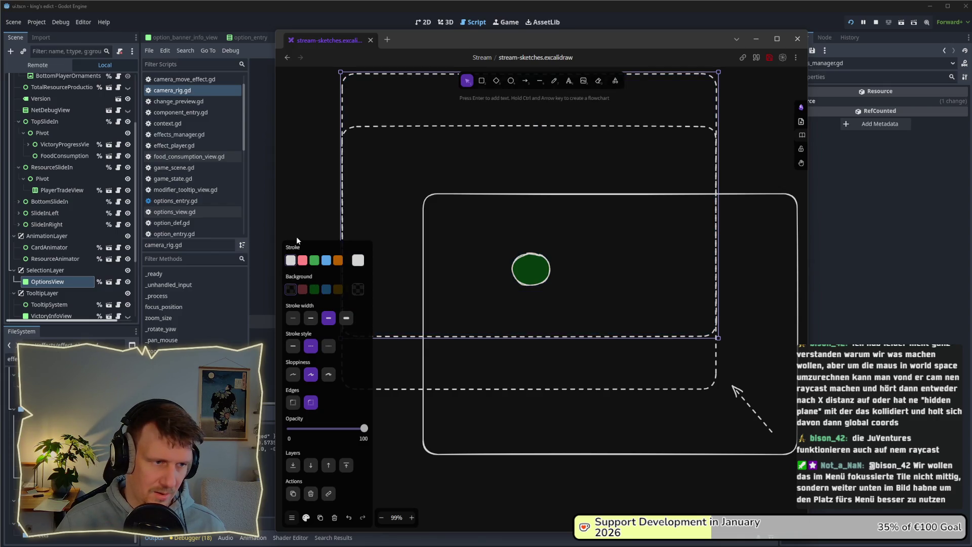
left_click(326, 260)
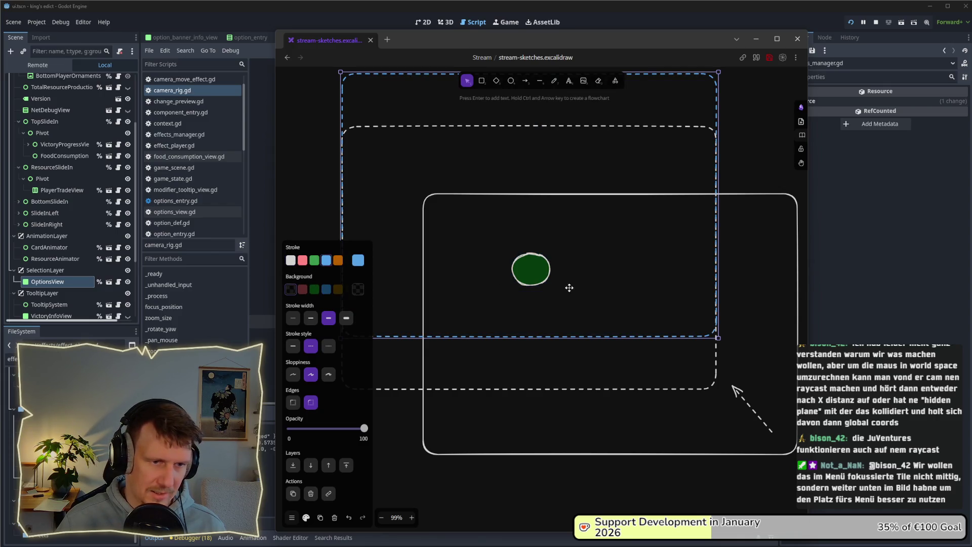
left_click(329, 346)
left_click(741, 305)
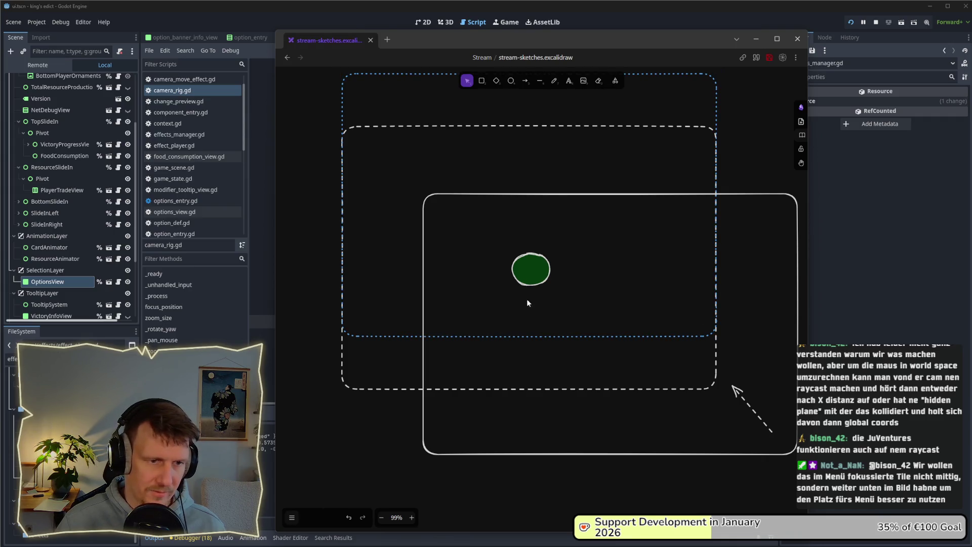
Switch between the text and arrow tools, ending on the arrow tool.
left_click(569, 81)
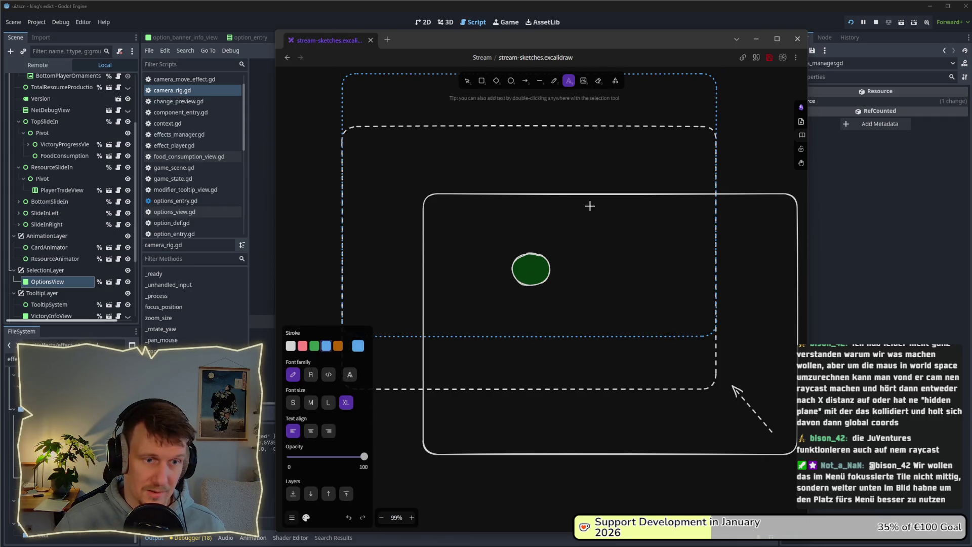
left_click(525, 81)
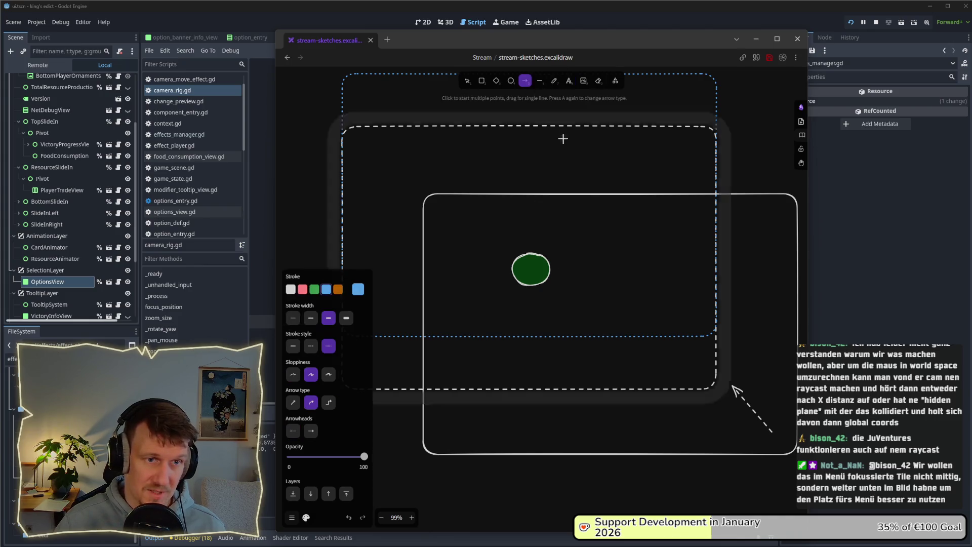
scroll(572, 162, "up", 2)
left_click(569, 81)
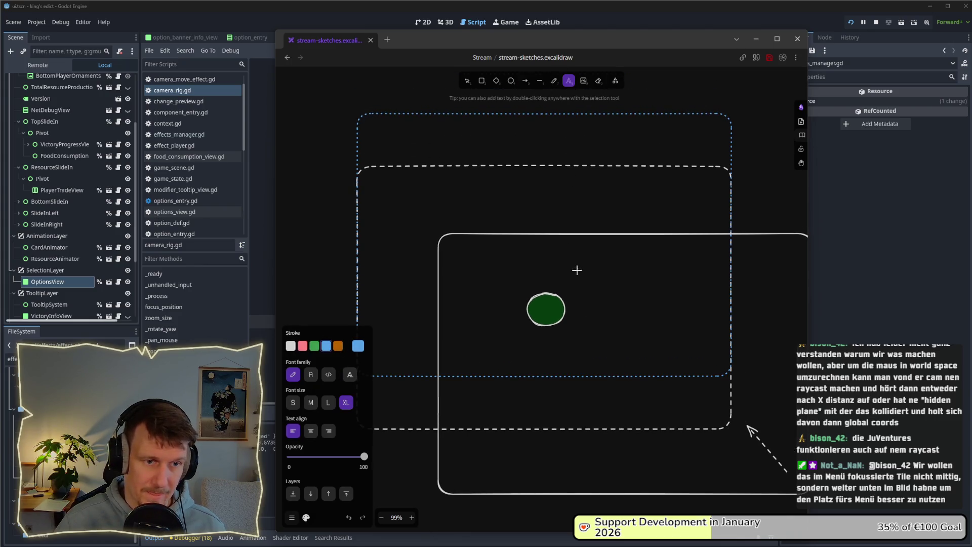
left_click(525, 81)
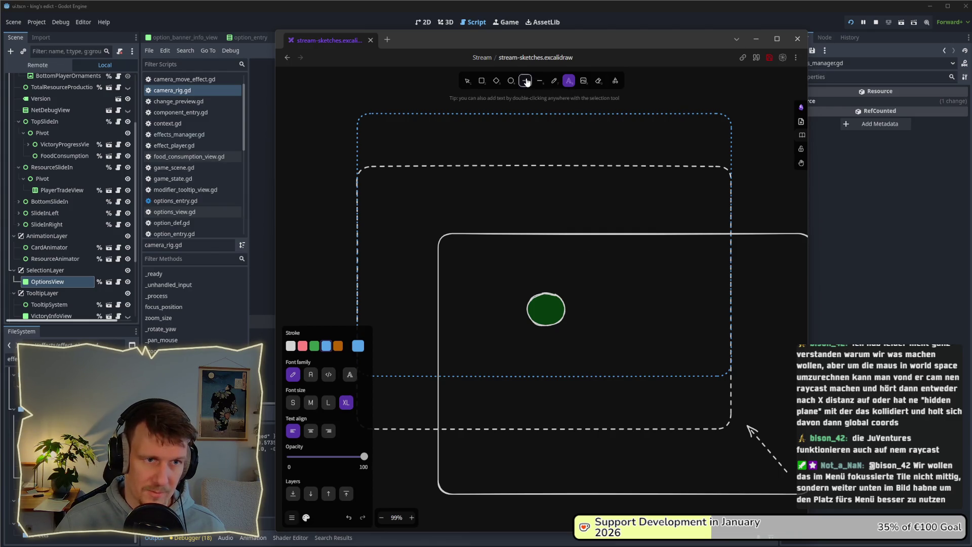
Draw a thickest solid arrow down to the circle and label it 0.75.
left_click_drag(550, 118, 549, 292)
left_click(347, 292)
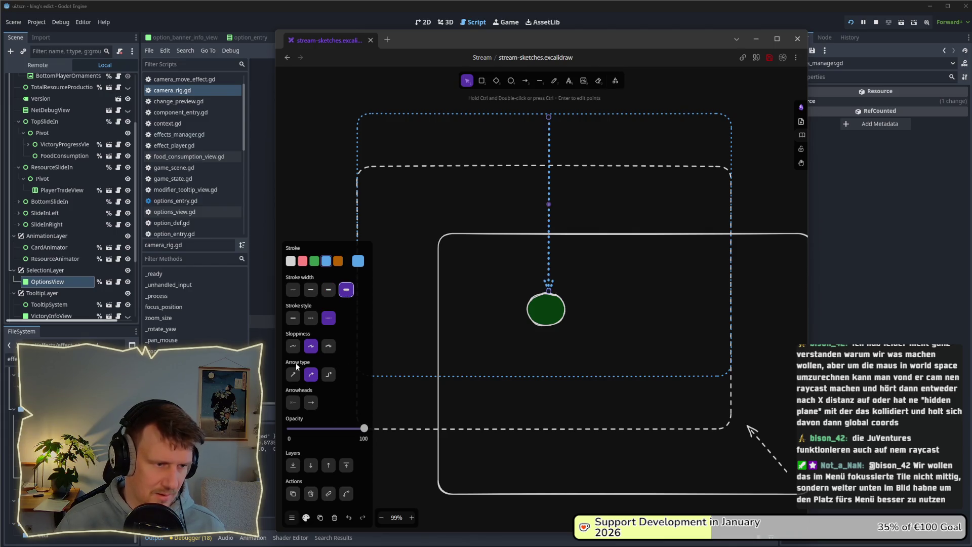
left_click(292, 318)
key("t")
left_click(563, 211)
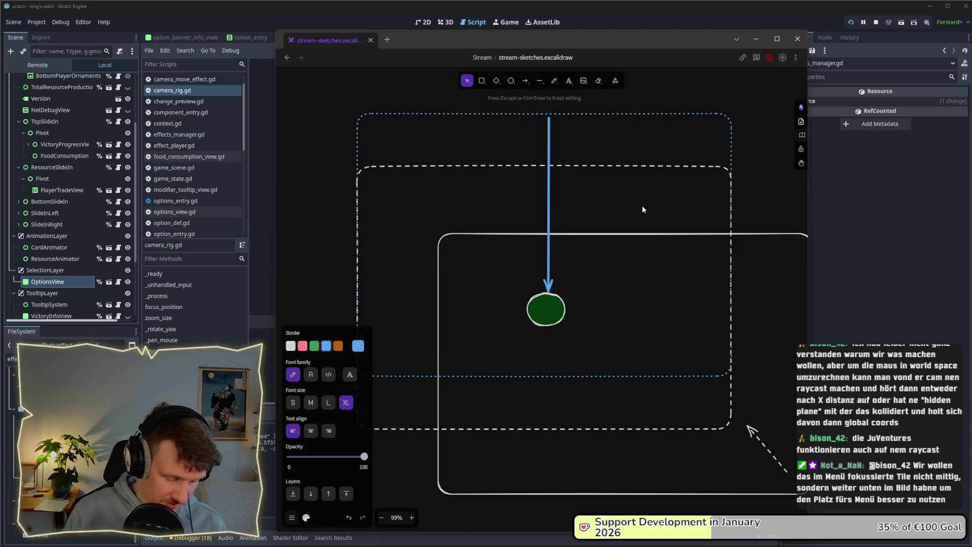
type("0.")
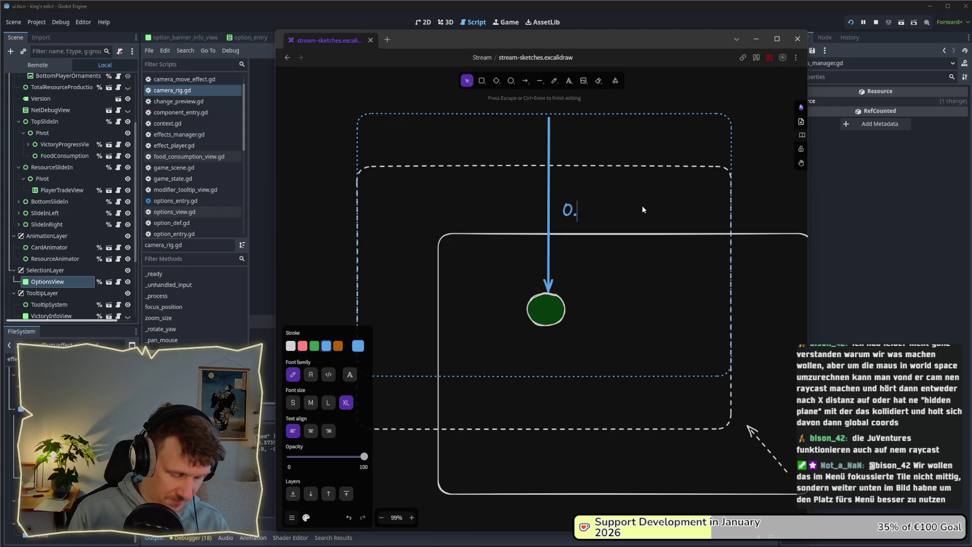
type("57")
key("BackSpace")
key("BackSpace")
type("75")
Draw a horizontal arrow from the left into the circle and duplicate the 0.75 label above it.
left_click(525, 81)
scroll(423, 314, "left", 2)
left_click_drag(398, 305, 557, 306)
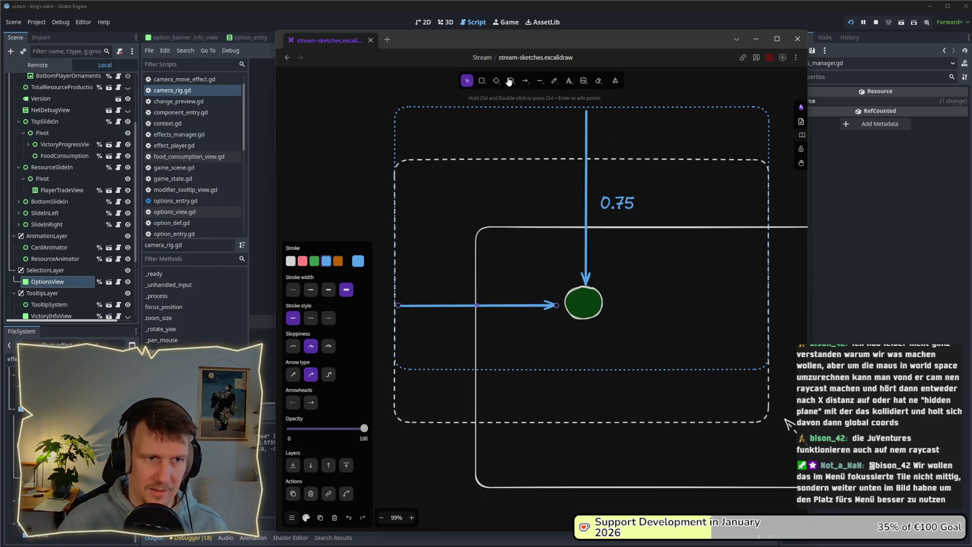
left_click(624, 204)
mouse_move(624, 204)
left_mouse_down("alt")
mouse_move(495, 269)
mouse_move(508, 284)
left_mouse_up("alt")
scroll(593, 284, "right", 2)
left_click(594, 295)
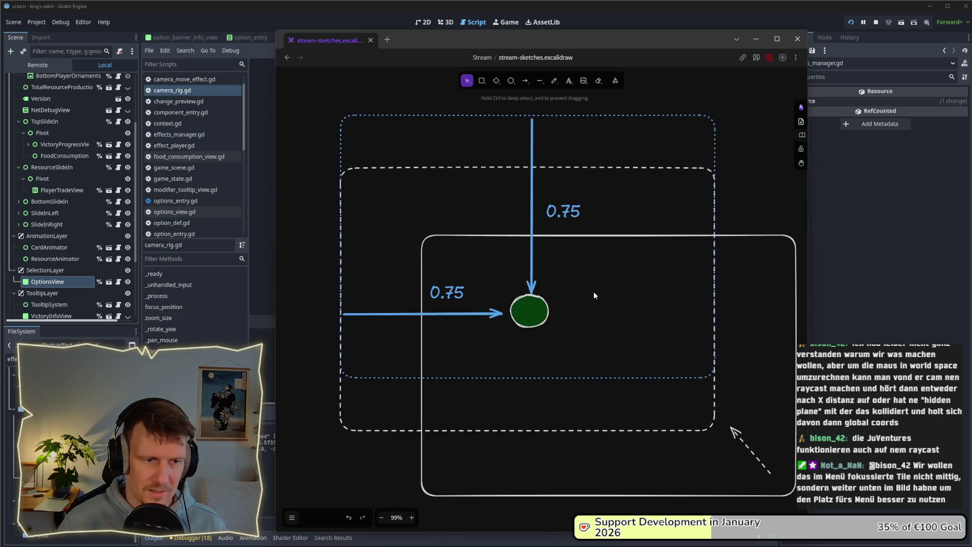